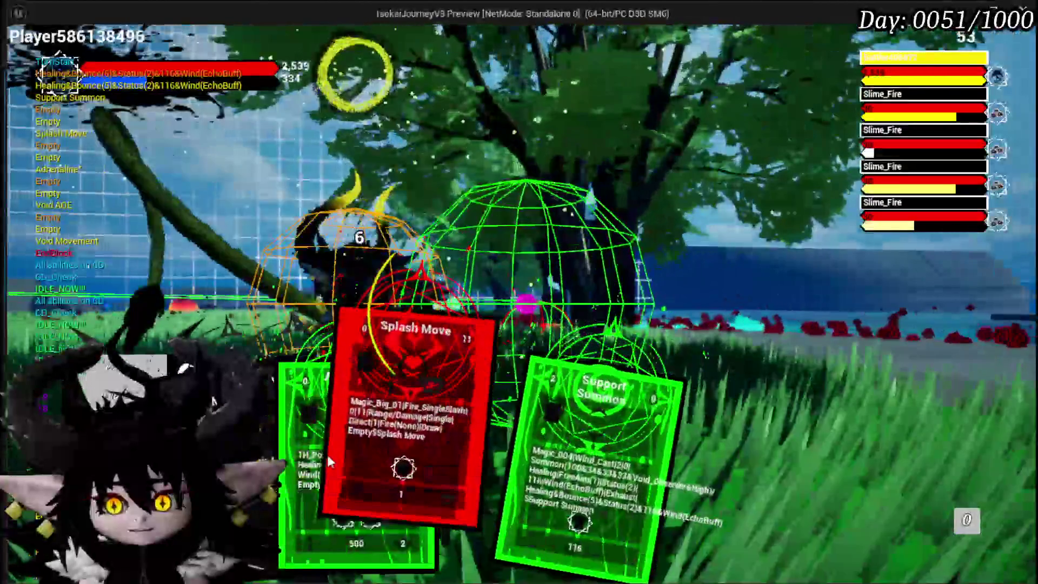
Cast the Splash Move card twice at the slimes, then return to the BPC_MC_Camera blueprint.
click(407, 474)
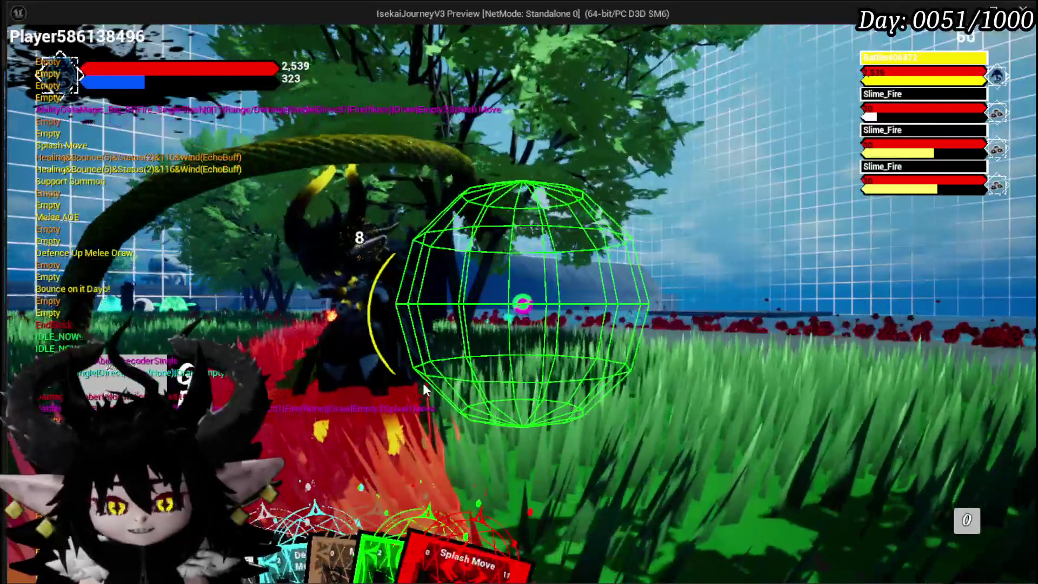
mouse_move(504, 519)
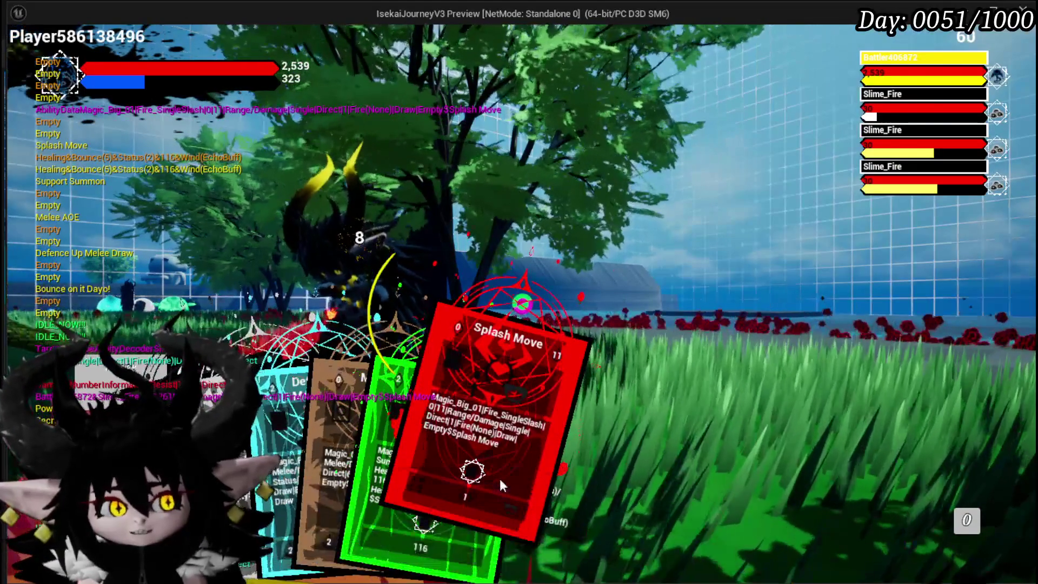
click(500, 479)
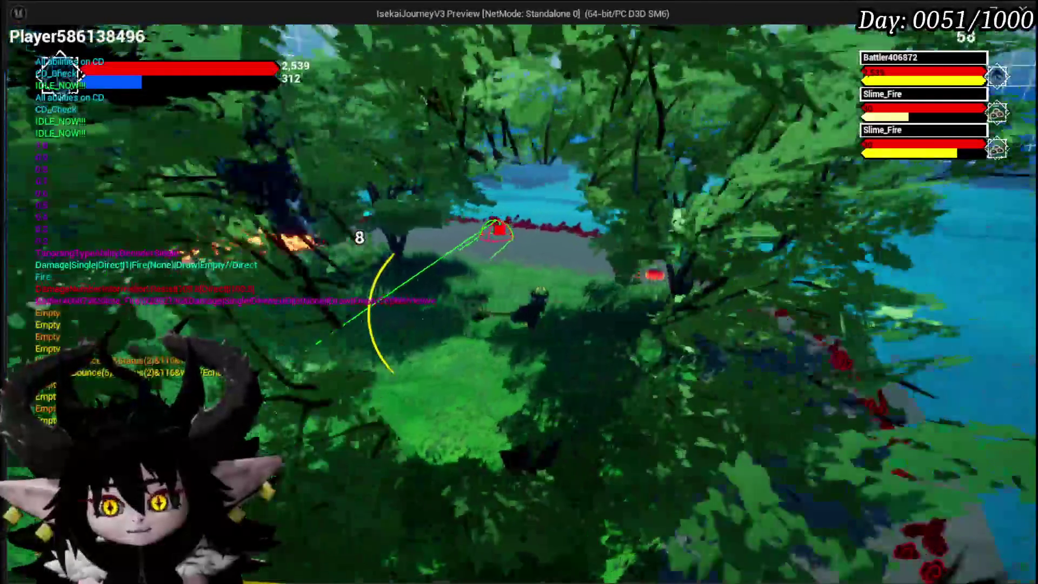
scroll(70, 338, up, 10)
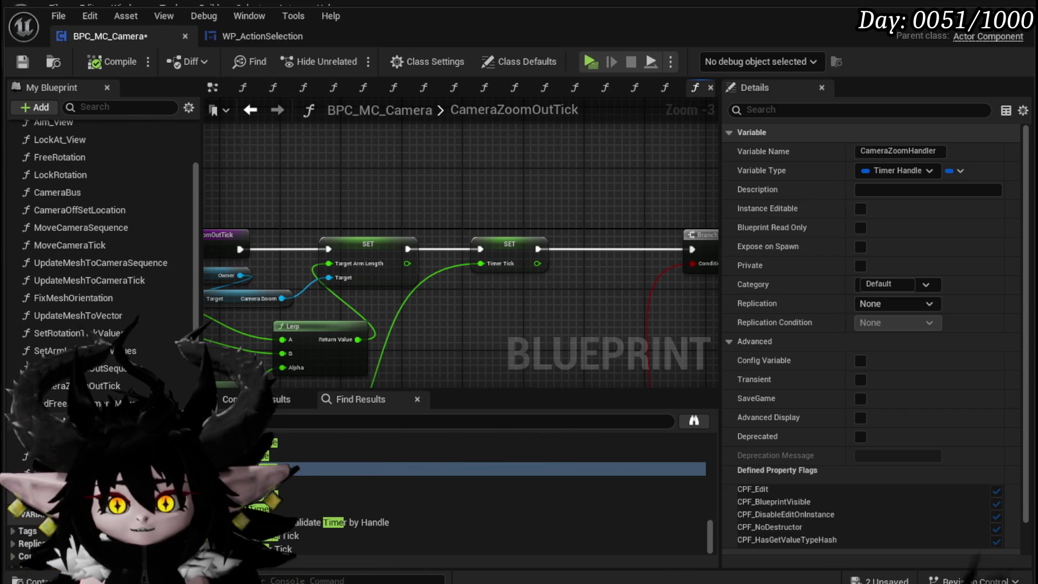
Open the CameraZoomOutSequence function graph and bring its entry and arm length nodes into view.
double_click(93, 368)
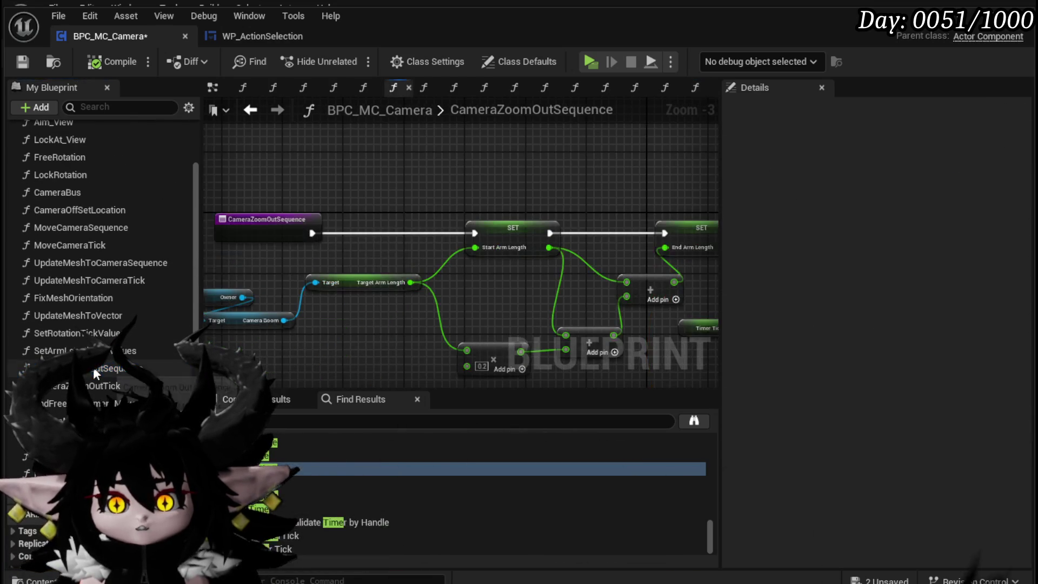
mouse_move(449, 280)
mouse_down()
mouse_move(205, 289)
mouse_move(595, 270)
mouse_move(368, 273)
mouse_move(413, 238)
mouse_move(539, 242)
mouse_up()
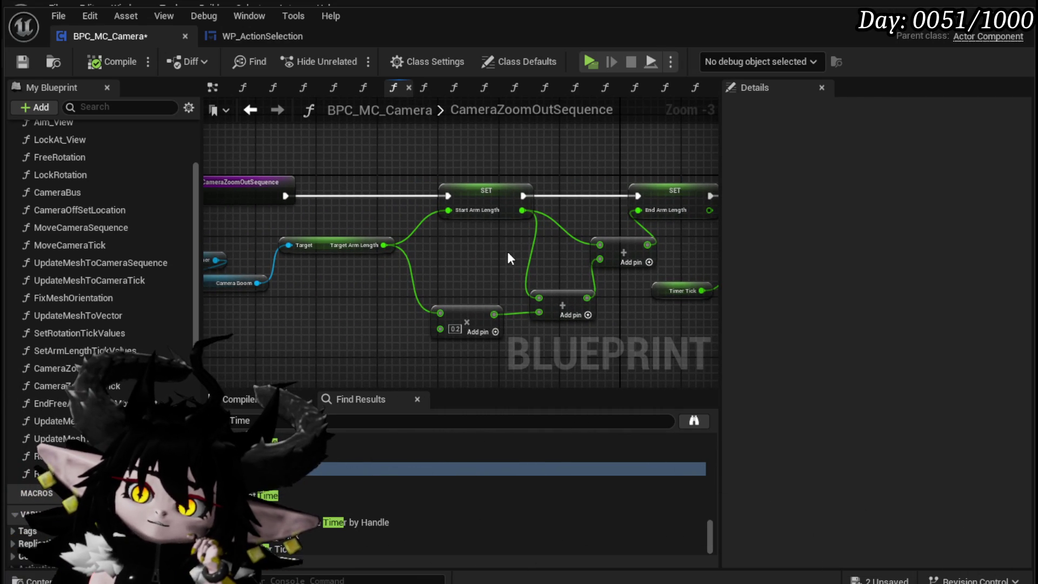
mouse_move(507, 251)
mouse_down()
mouse_move(586, 258)
mouse_move(394, 254)
mouse_up()
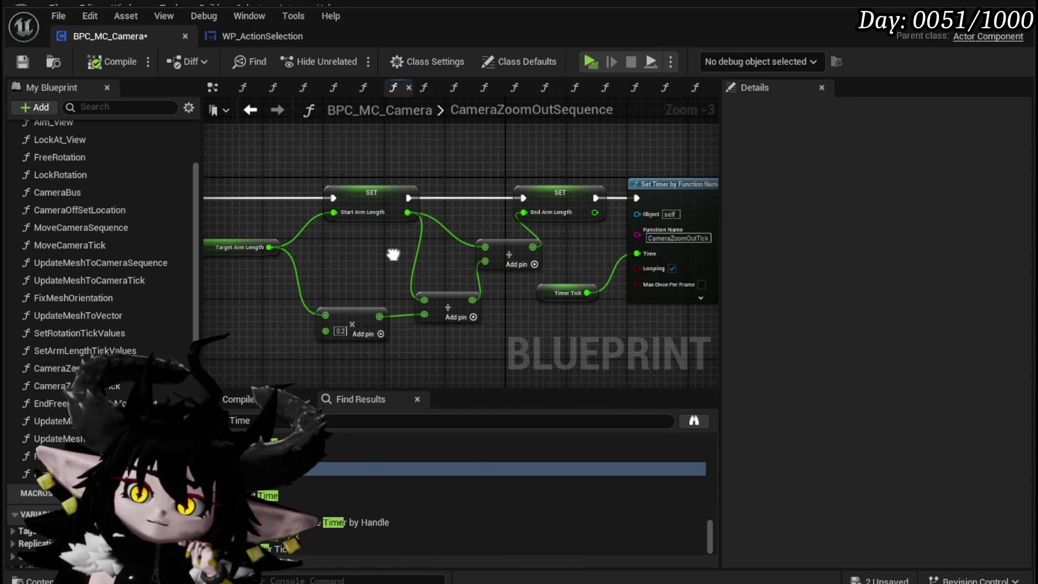
drag(393, 255, 501, 265)
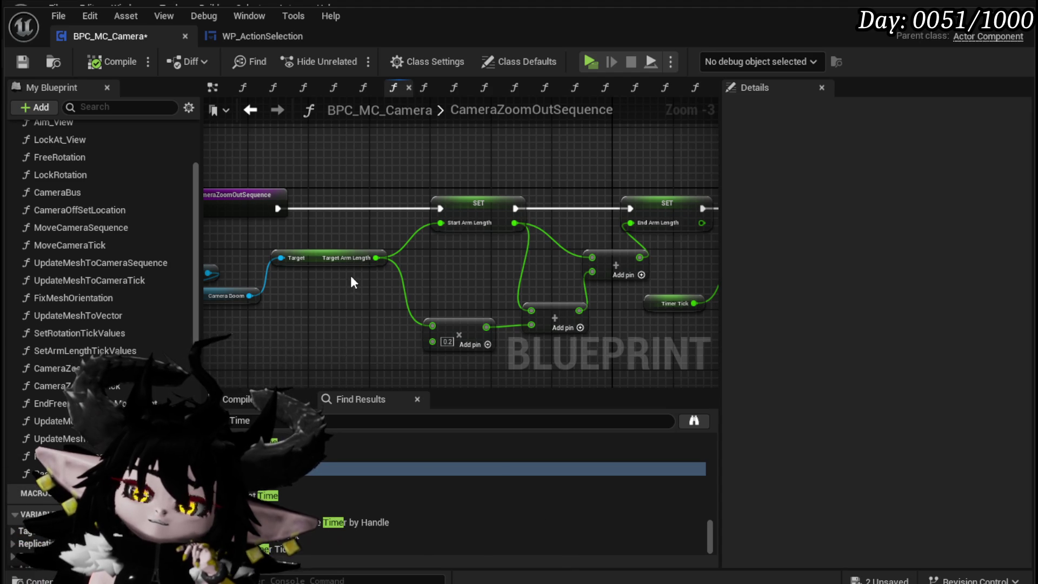
drag(298, 339, 361, 310)
scroll(313, 335, down, 2)
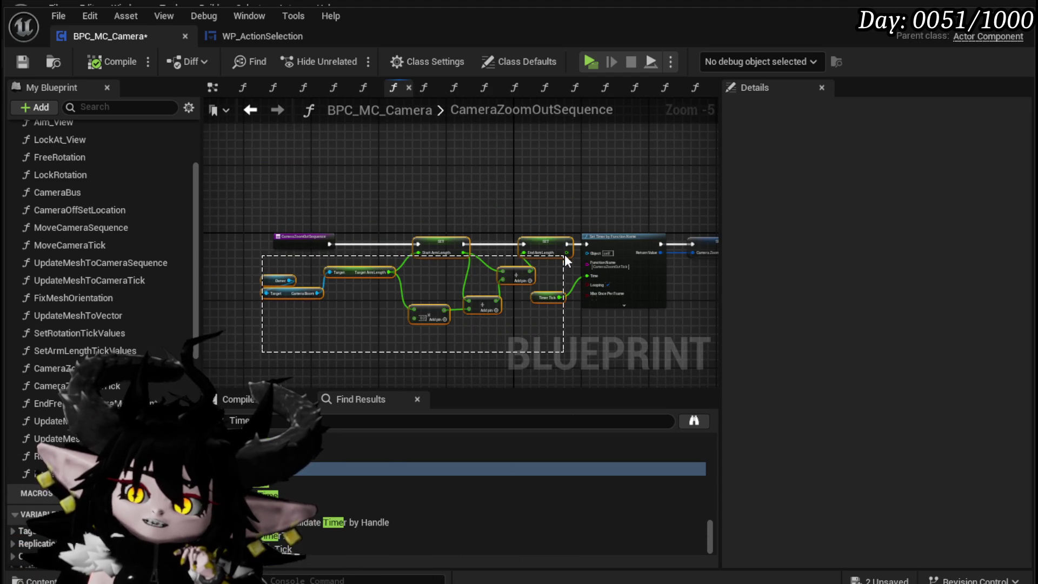
drag(565, 254, 564, 255)
scroll(365, 304, up, 3)
click(394, 304)
mouse_move(395, 303)
mouse_down()
mouse_move(301, 307)
mouse_move(336, 273)
mouse_move(81, 262)
mouse_move(480, 292)
mouse_up()
scroll(297, 261, down, 1)
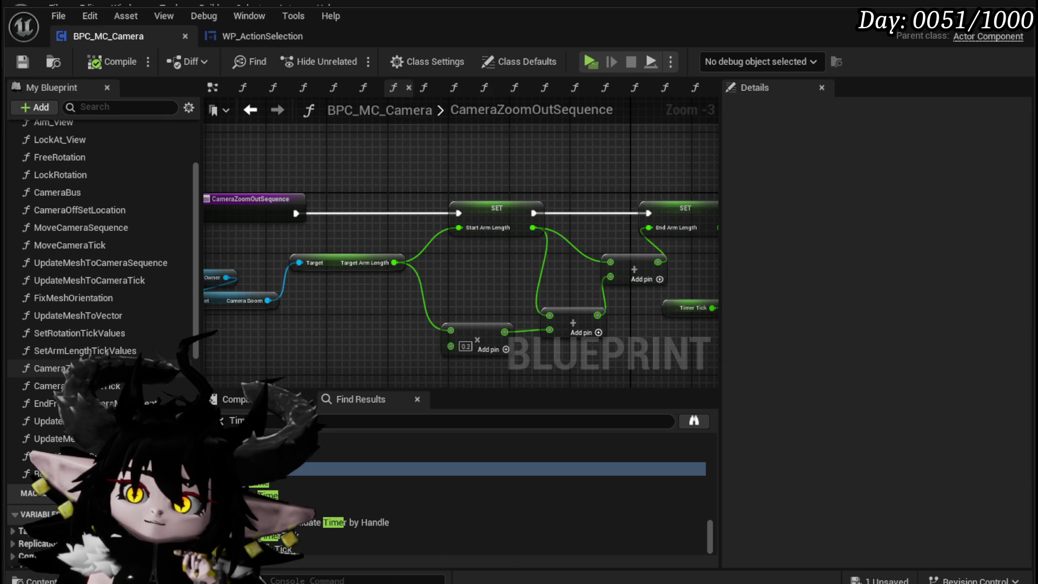
scroll(103, 244, down, 10)
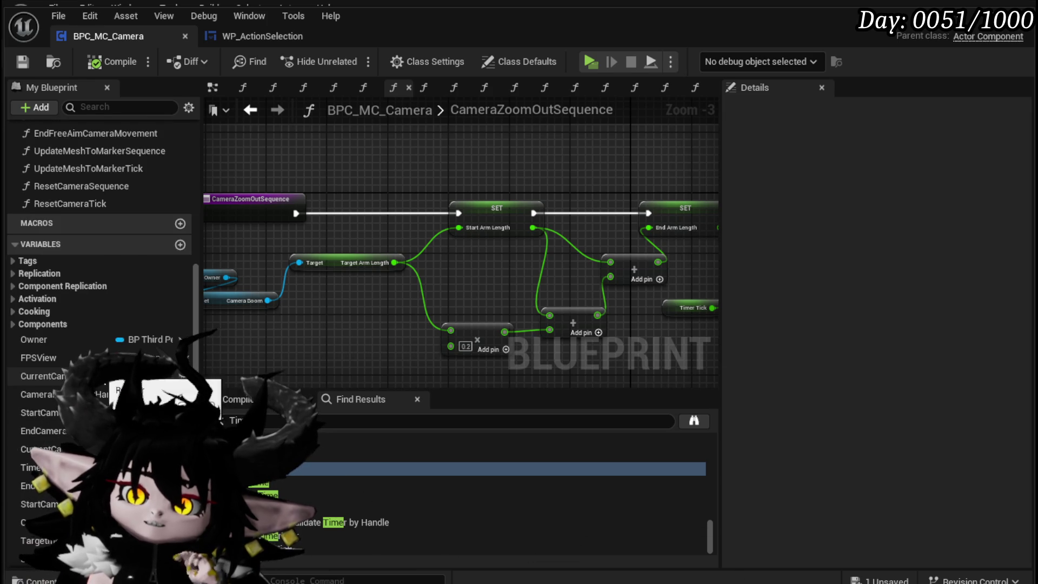
Gate the zoom-out on Is Timer Active by Handle for CameraMovementHandler via a Branch's False output, then save.
mouse_move(69, 281)
mouse_down()
mouse_move(270, 223)
mouse_move(262, 169)
mouse_up()
click(303, 179)
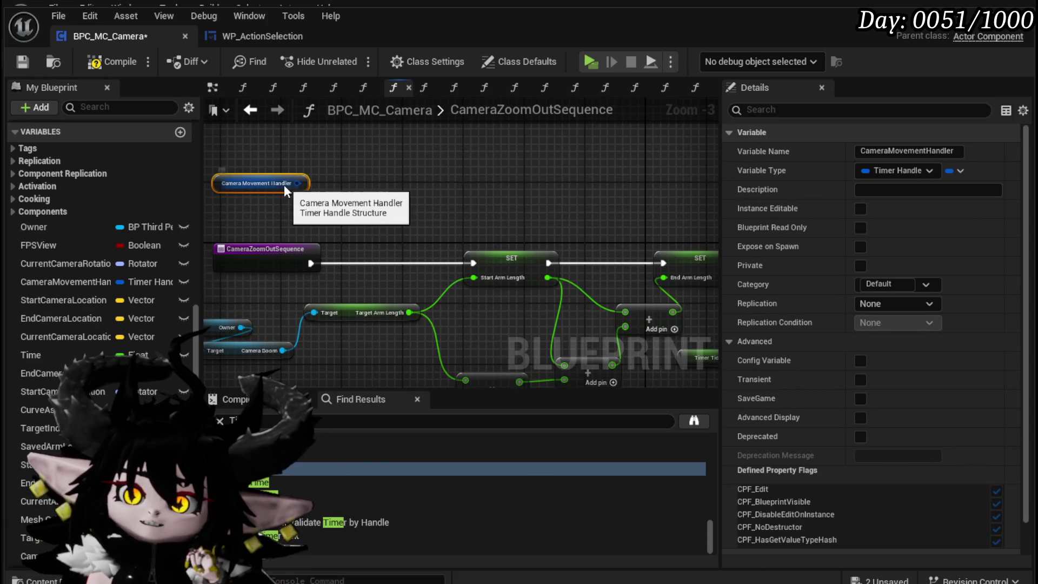
drag(367, 187, 368, 187)
text(acti)
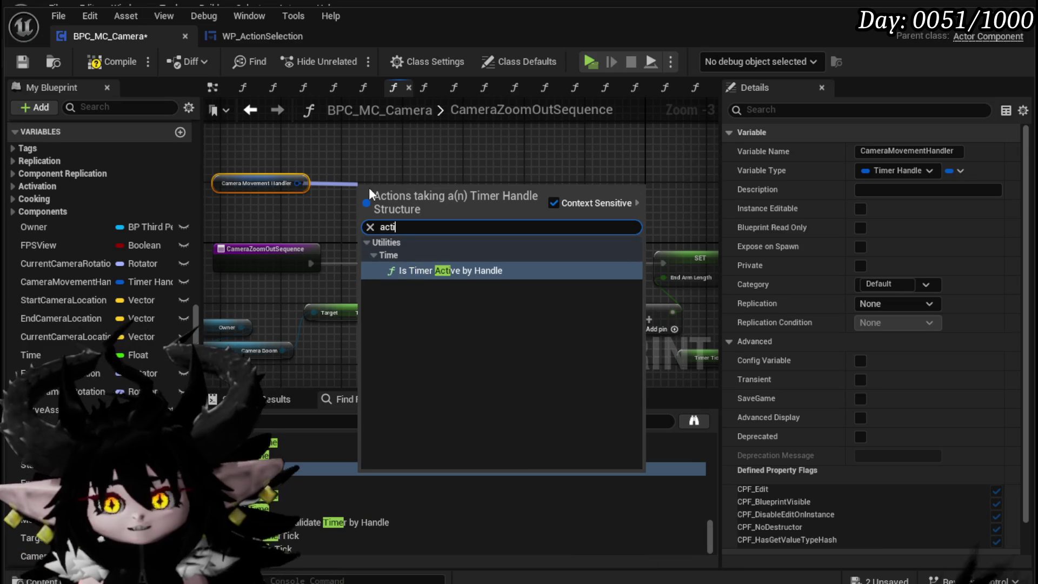
key(Return)
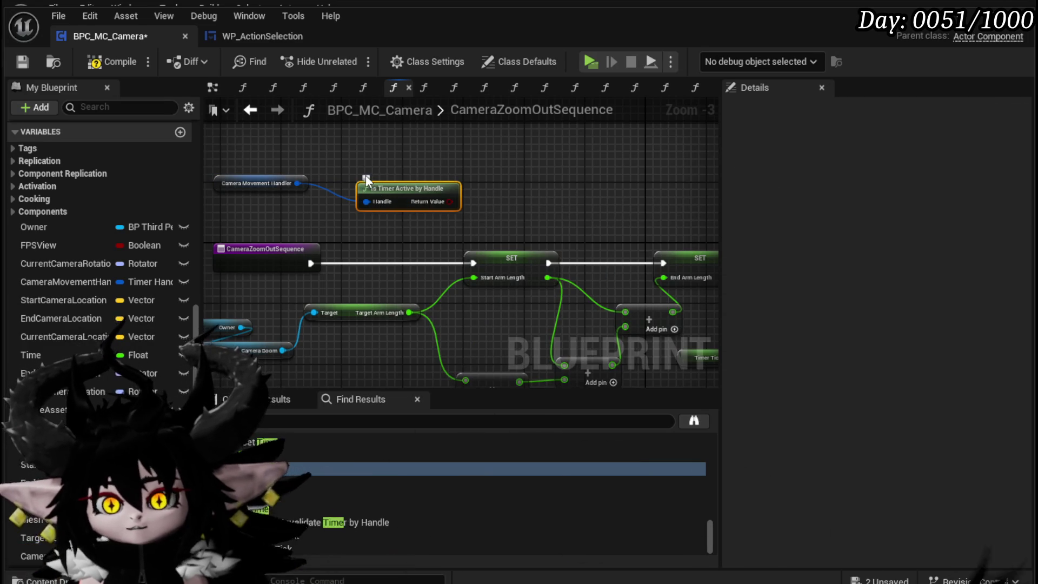
mouse_move(297, 218)
mouse_down()
mouse_move(420, 207)
mouse_move(422, 192)
mouse_up()
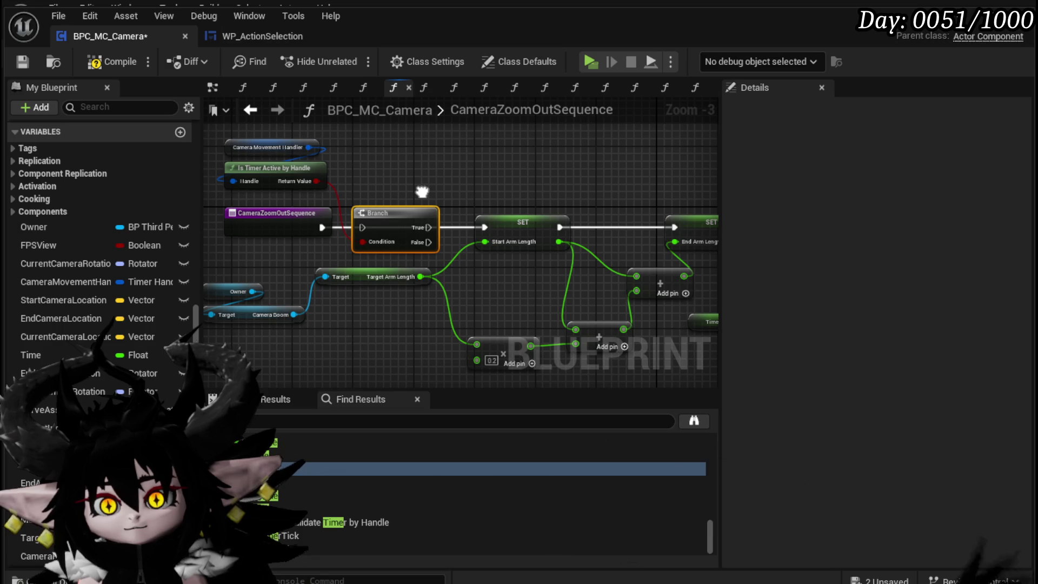
mouse_move(422, 191)
mouse_down()
mouse_move(168, 201)
mouse_move(375, 226)
mouse_up()
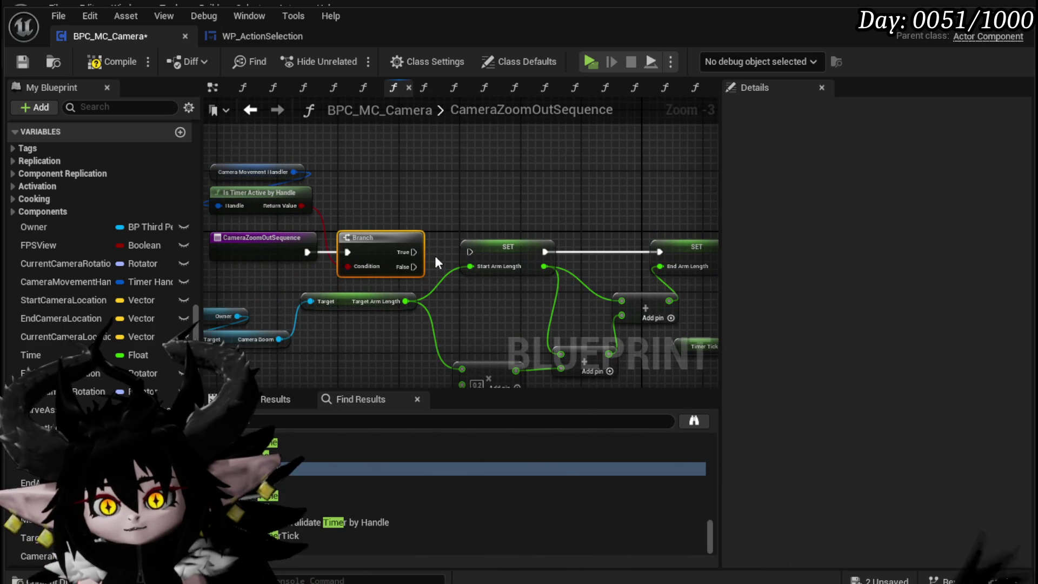
drag(420, 266, 474, 252)
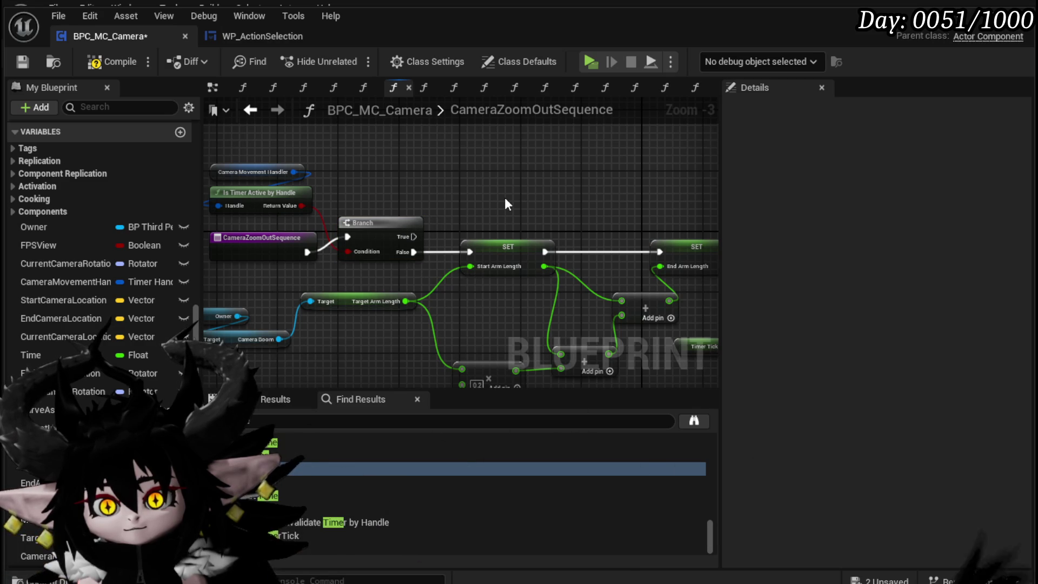
click(21, 64)
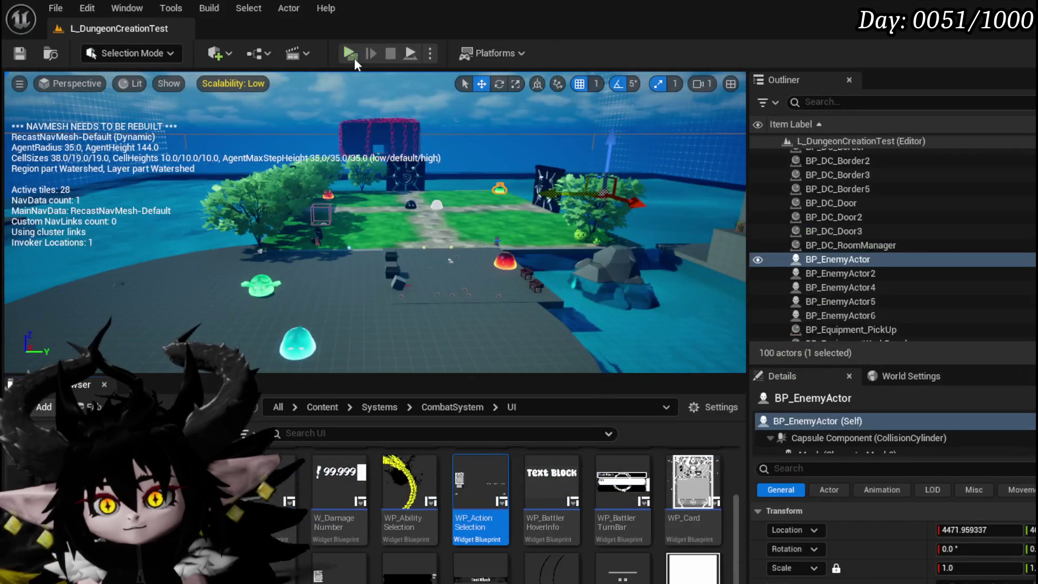
Playtest a fire slime battle using the Splash Move card, then stop the session.
click(352, 58)
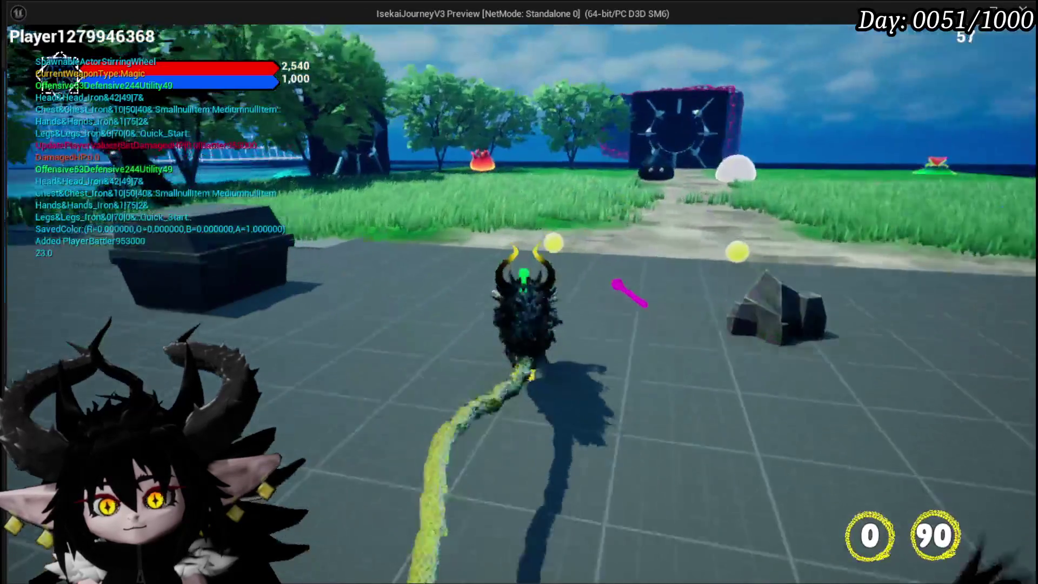
key(w)
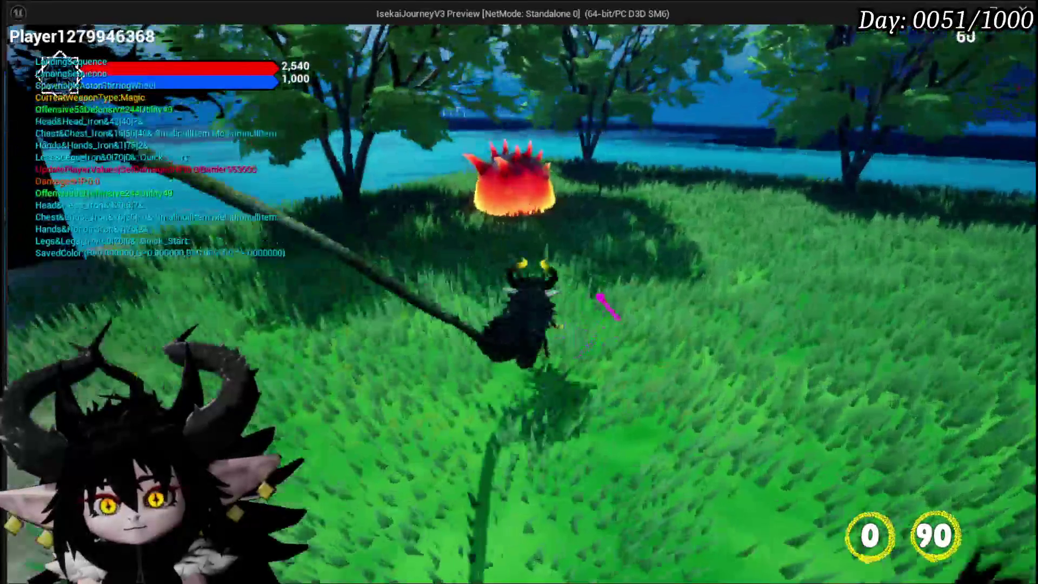
click(609, 311)
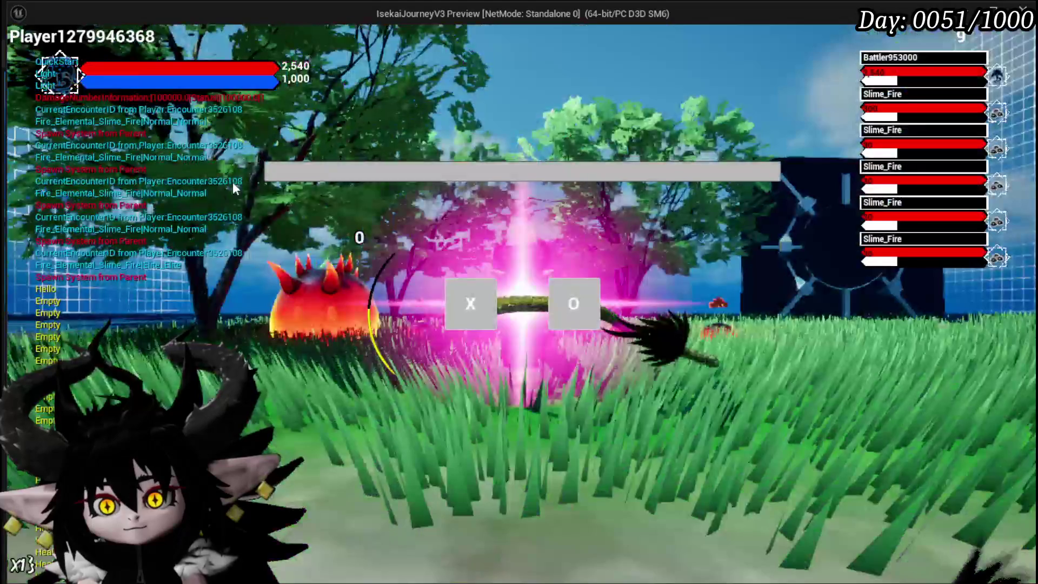
click(573, 304)
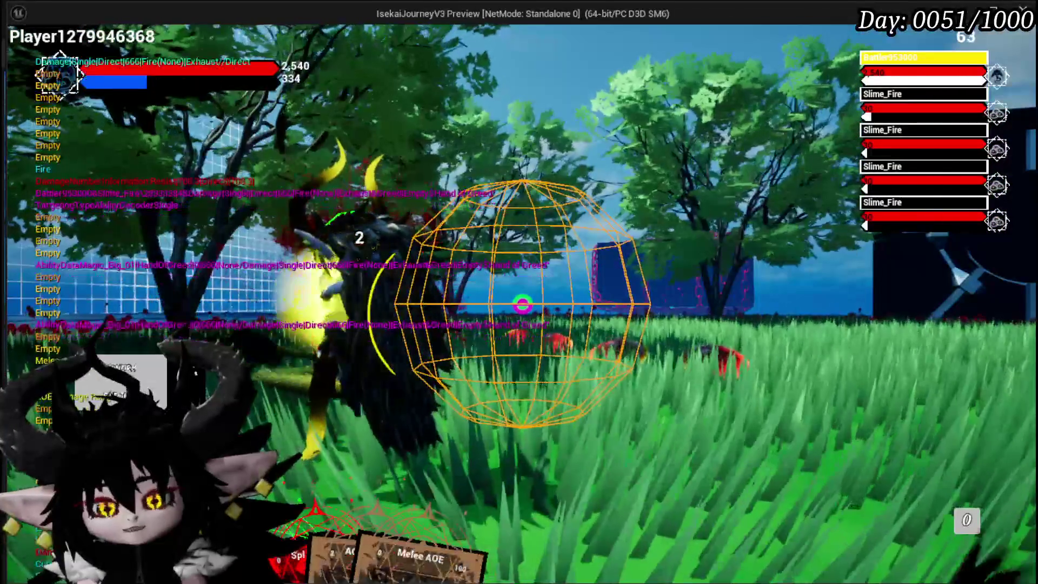
mouse_move(313, 510)
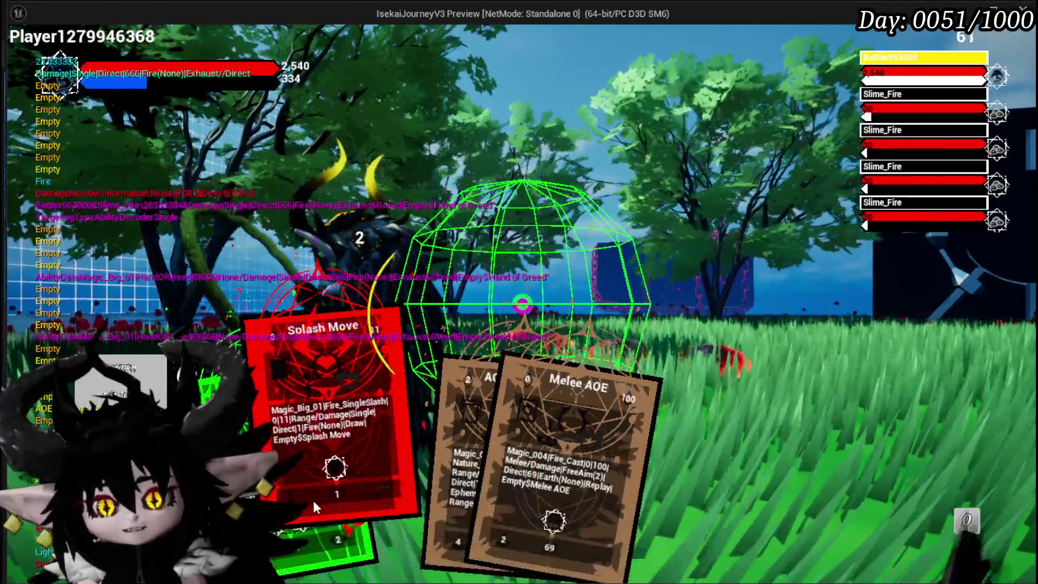
click(313, 503)
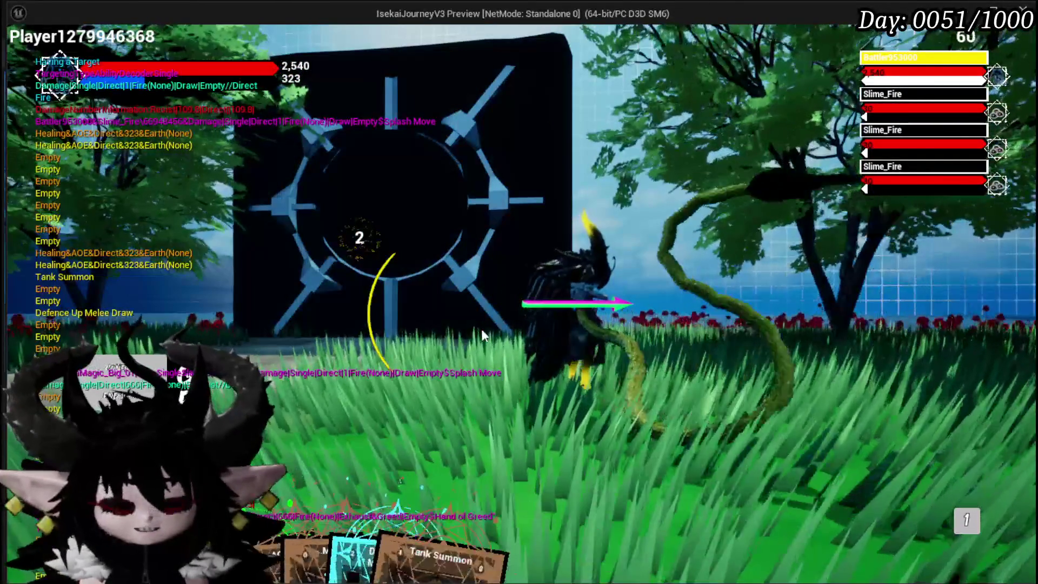
key(Escape)
Save all modified assets and relaunch a new play session.
click(21, 54)
key(alt+p)
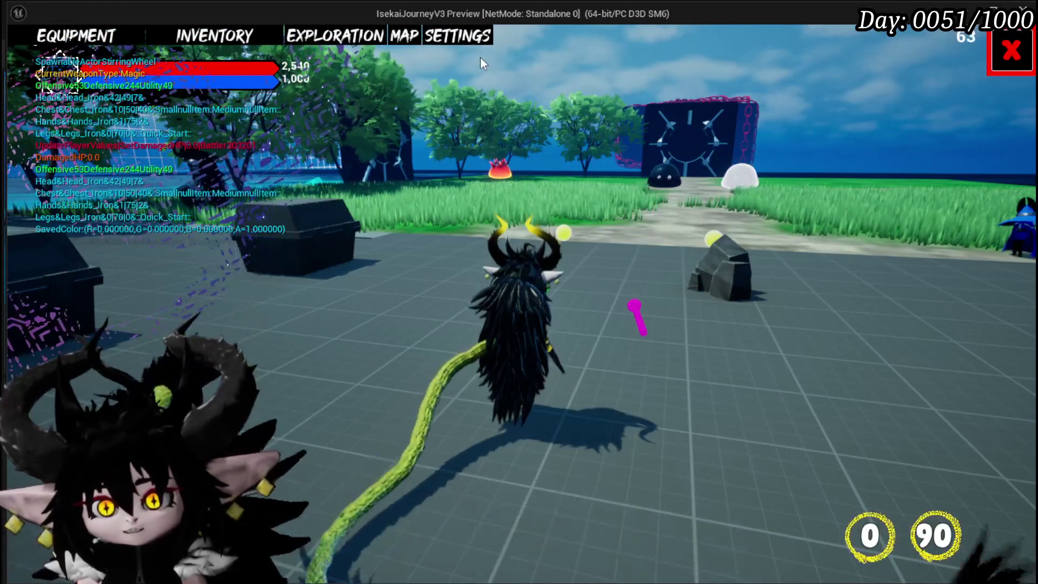
click(1011, 50)
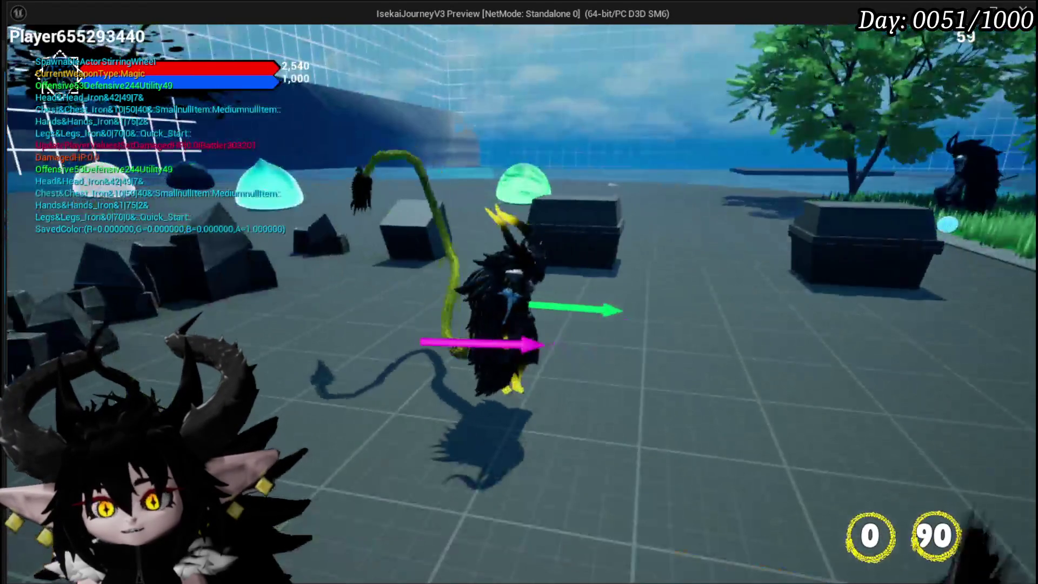
Raise the in-game animation speed to 4 in the settings menu.
key(Escape)
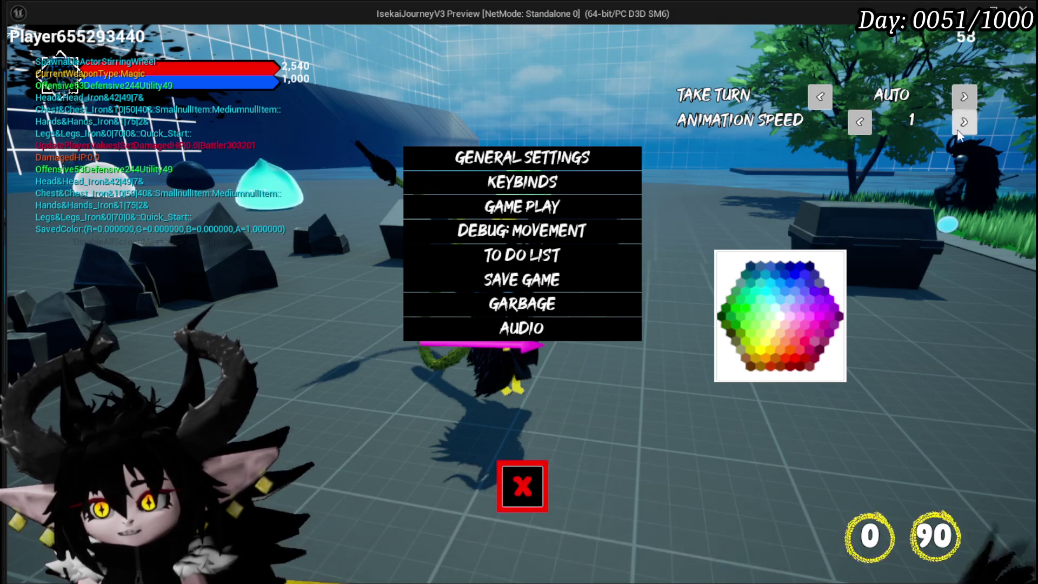
click(962, 129)
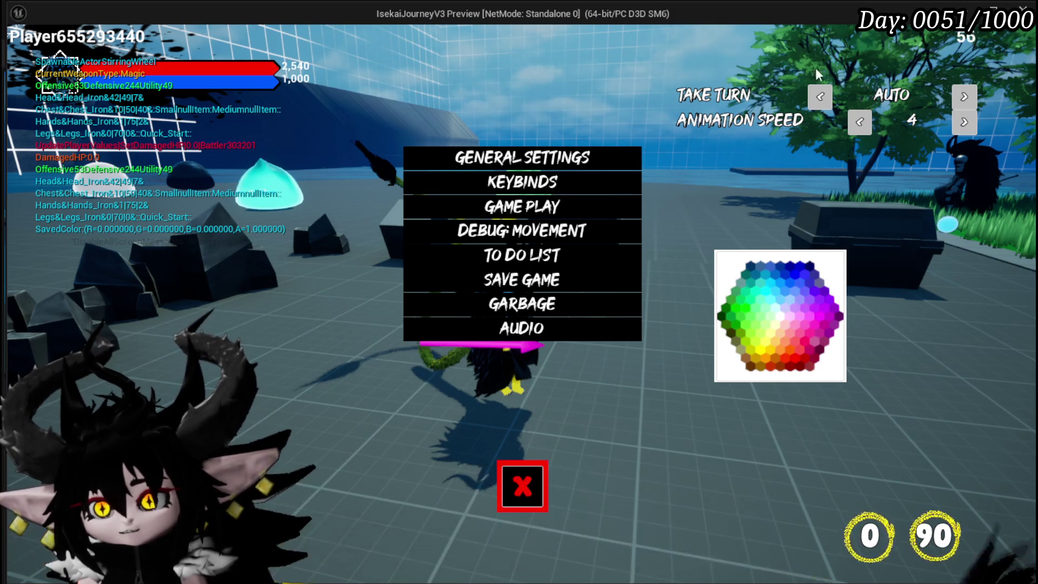
click(529, 466)
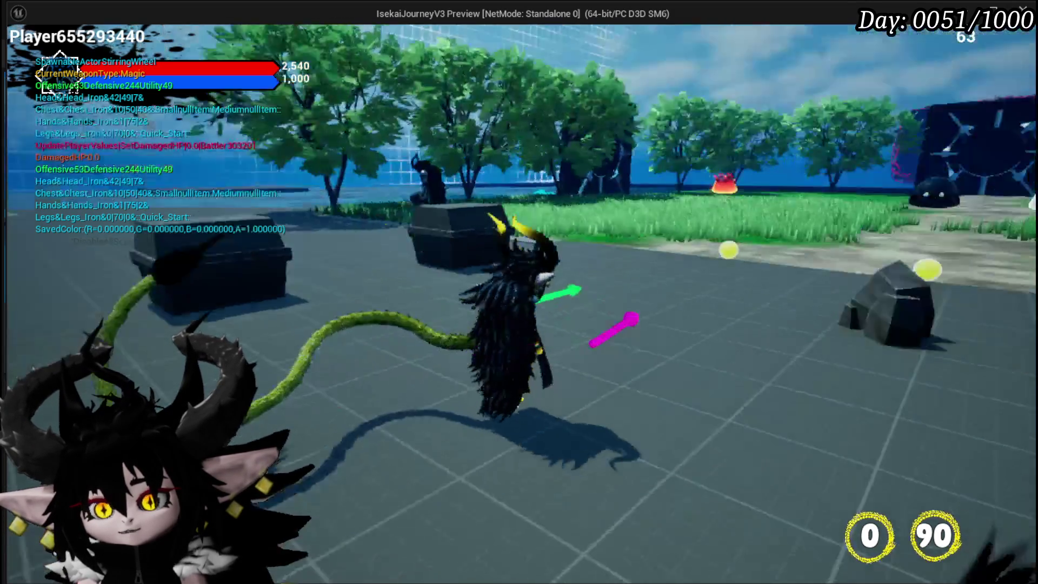
Fight the Fire Slime with the Hand of Greed card, then stop the preview.
key(w)
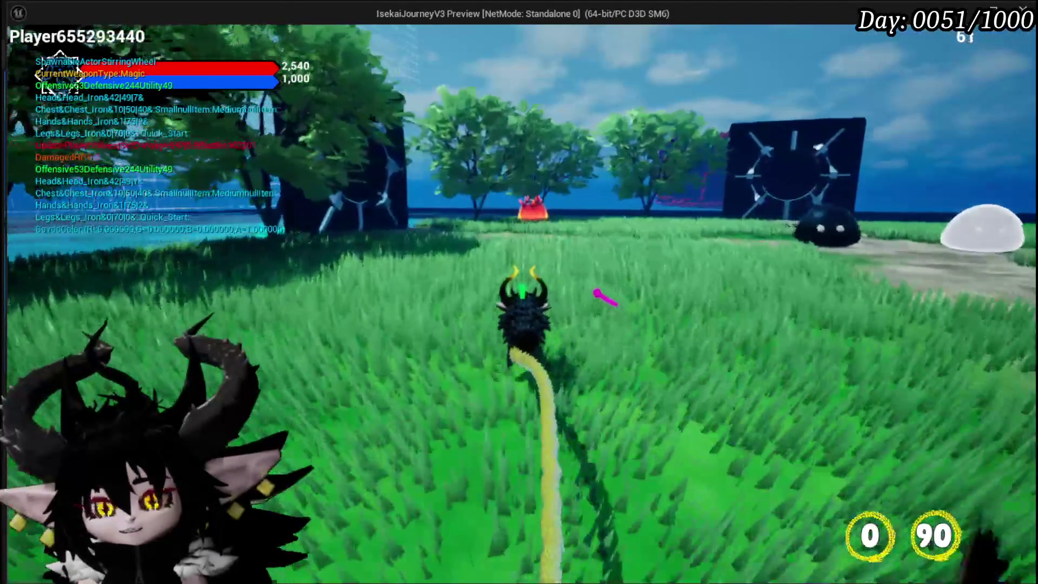
key(d)
key(w)
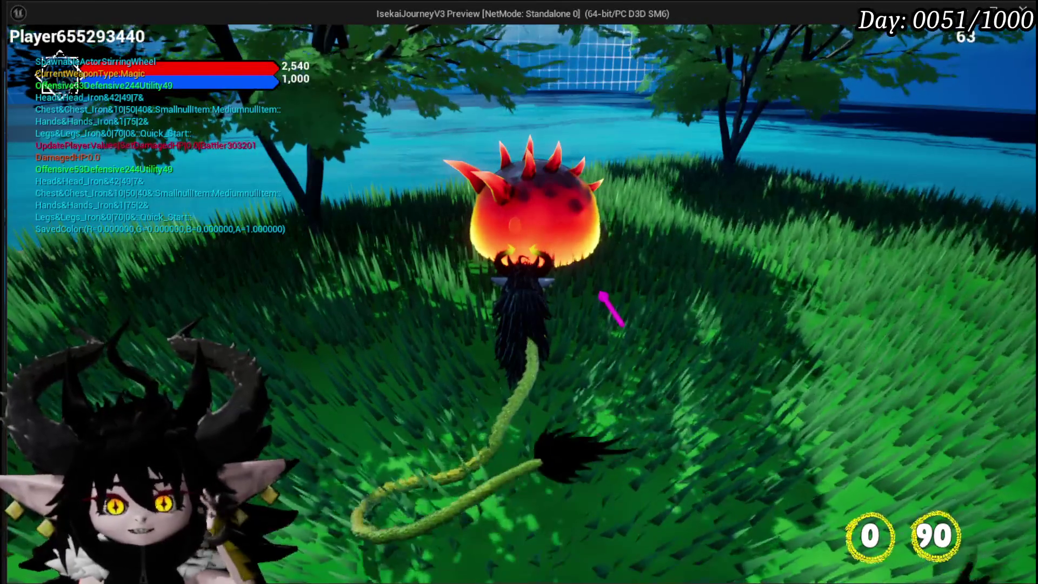
key(e)
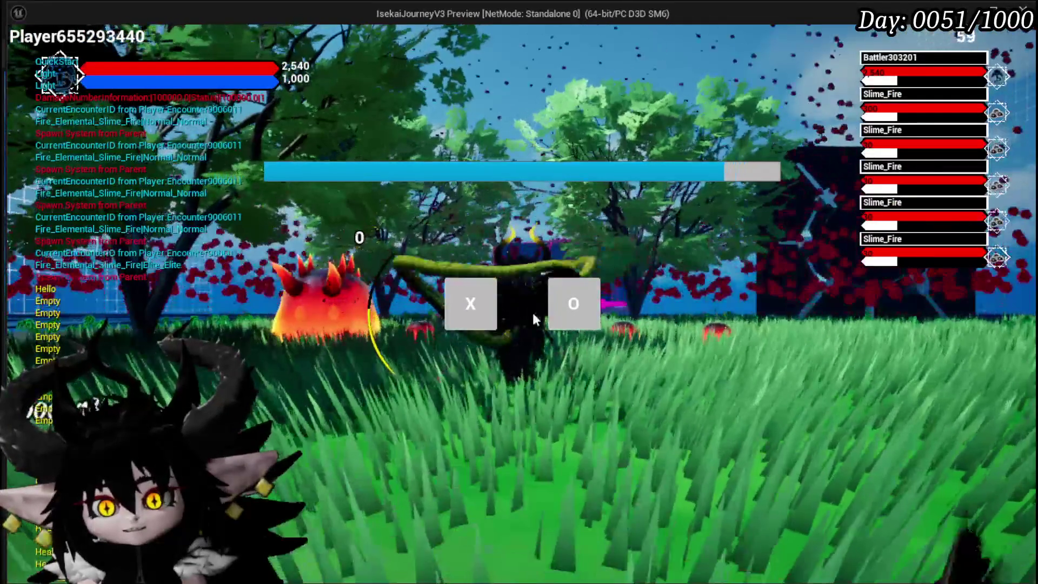
click(573, 304)
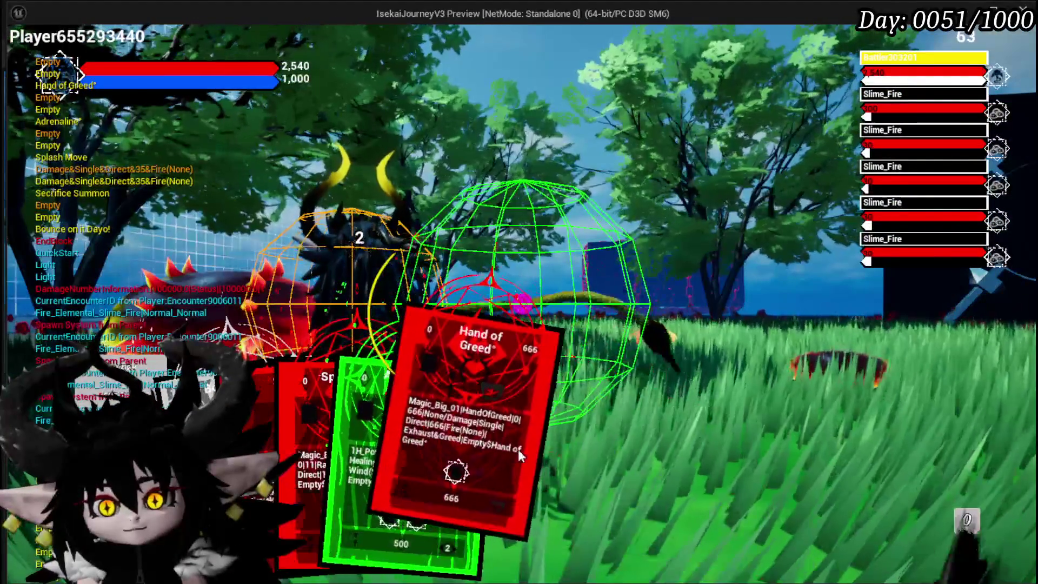
click(521, 448)
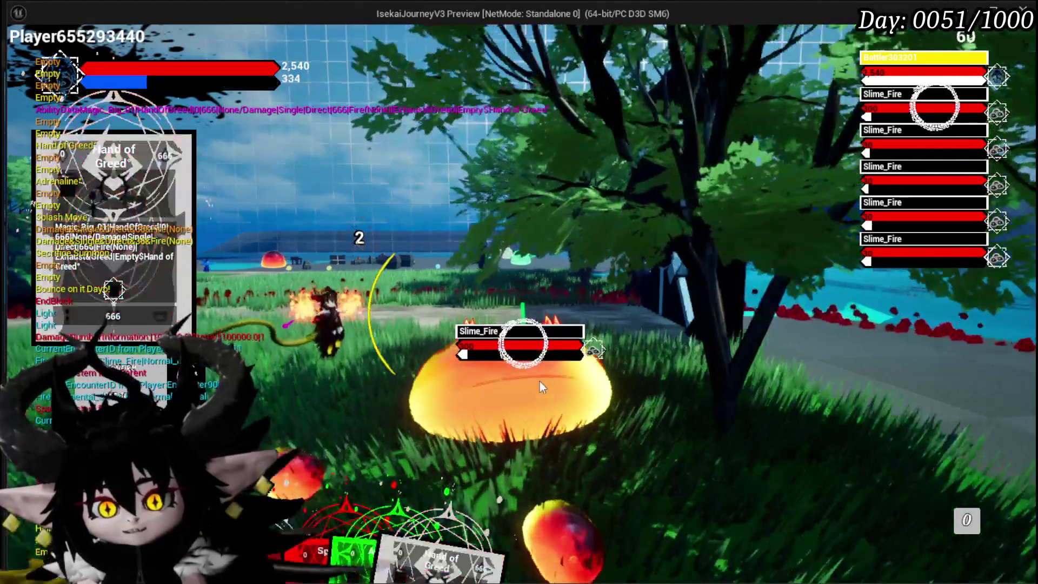
click(540, 381)
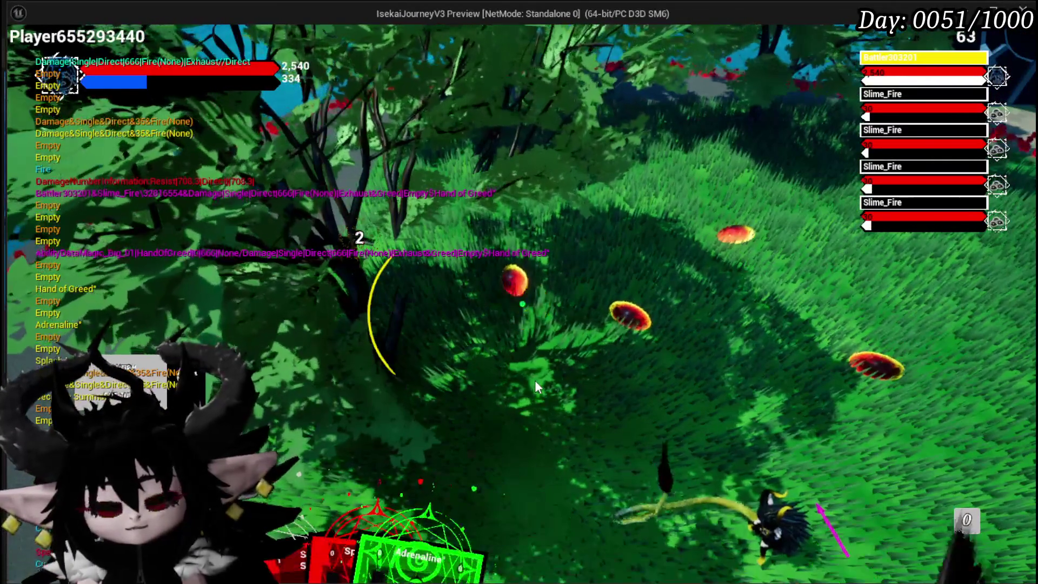
key(Escape)
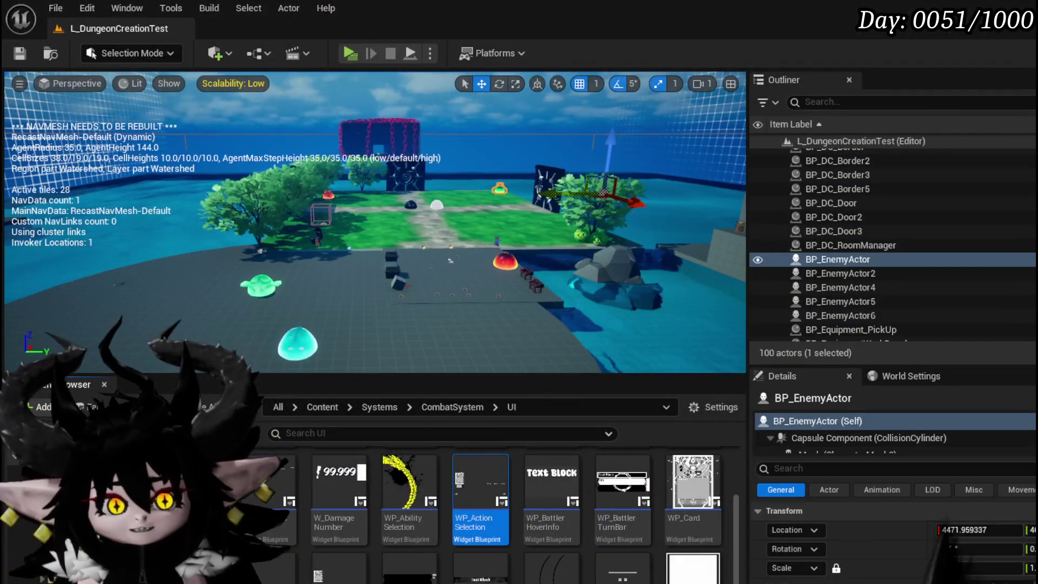
Save all packages and the map, then show the AbilitySystem folder in the Content Browser.
click(17, 58)
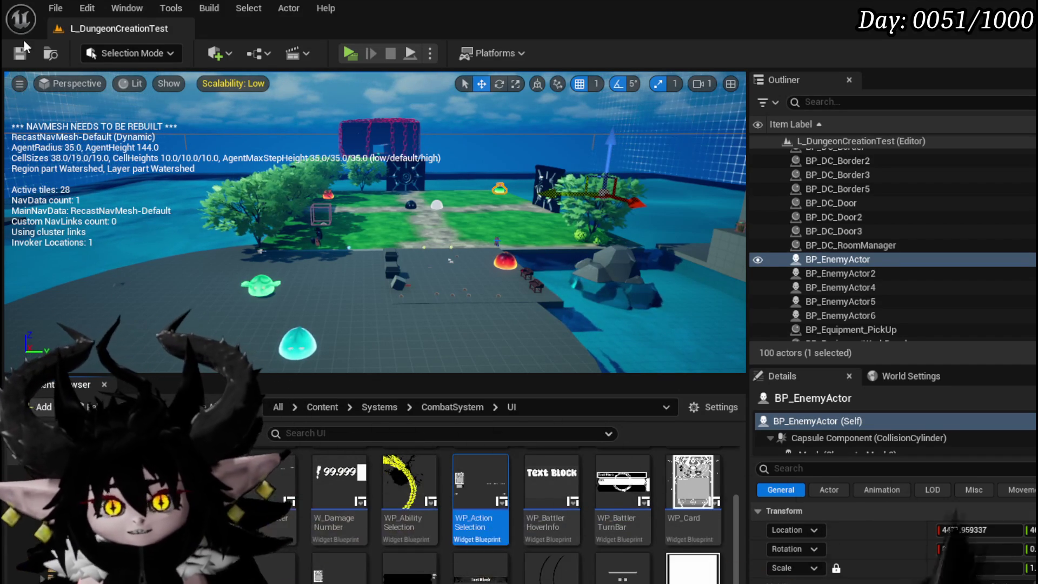
key(ctrl+s)
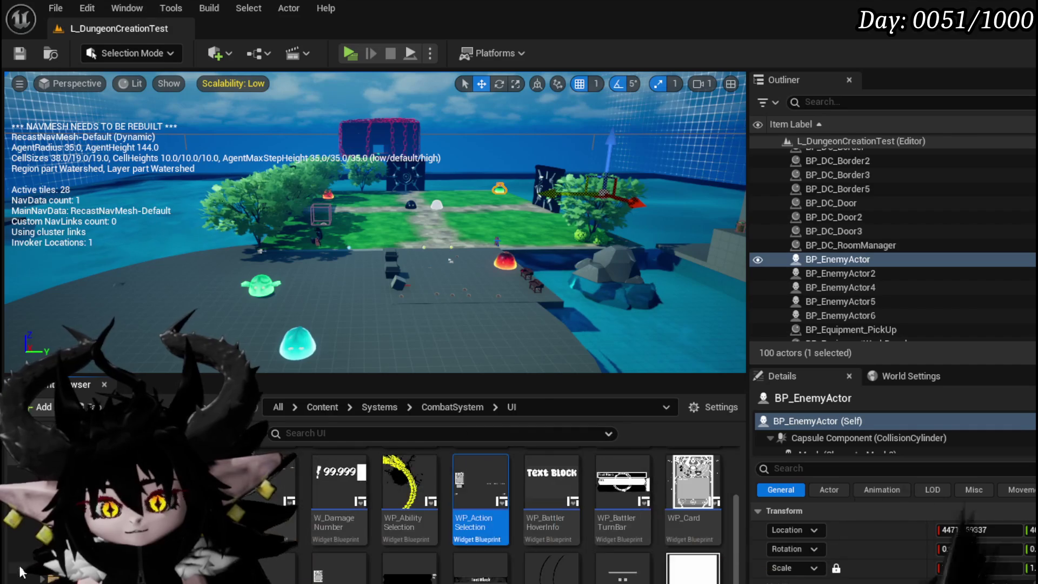
scroll(732, 495, up, 3)
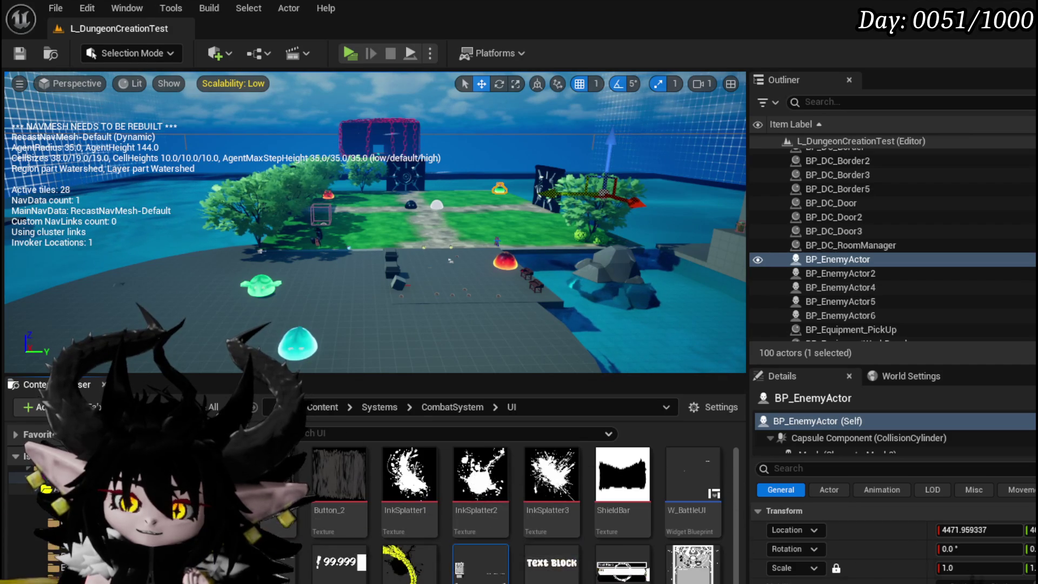
click(38, 488)
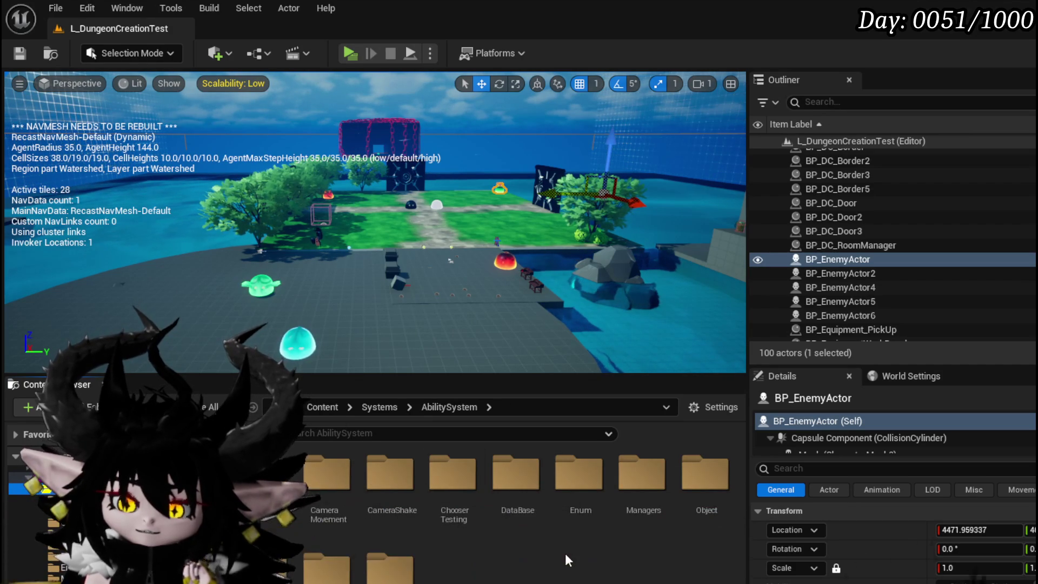
Open the AbilityDecoder blueprint from the Managers folder and survey its EventGraph.
double_click(641, 474)
double_click(327, 473)
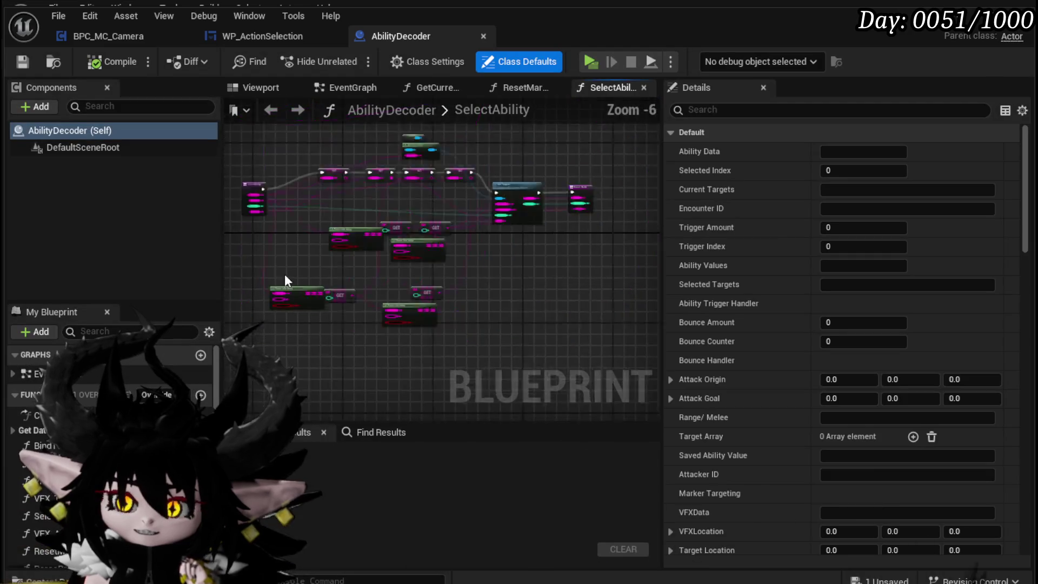
click(323, 89)
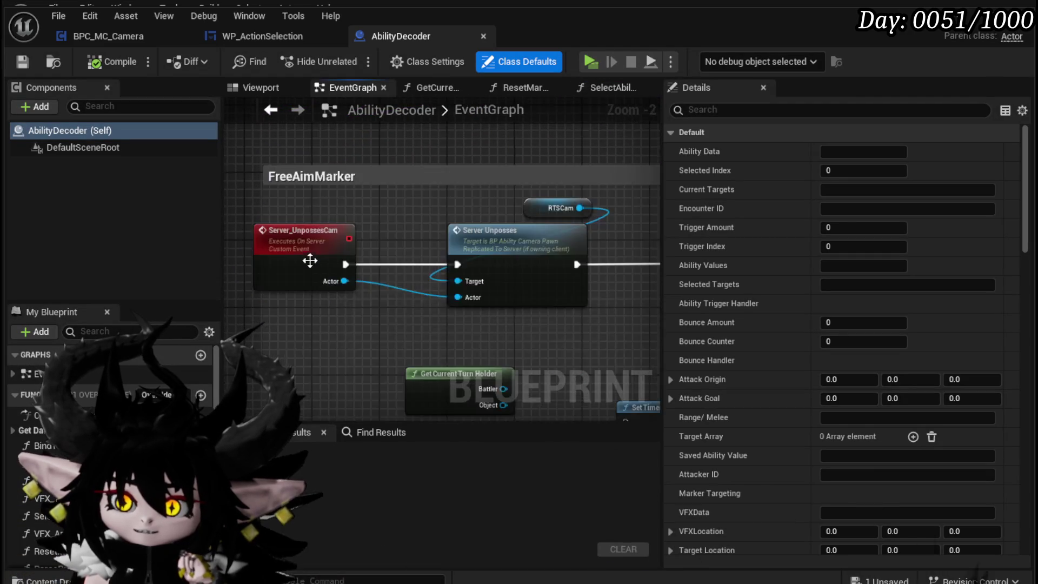
scroll(310, 261, down, 10)
drag(366, 301, 570, 367)
scroll(482, 219, up, 9)
scroll(413, 219, down, 6)
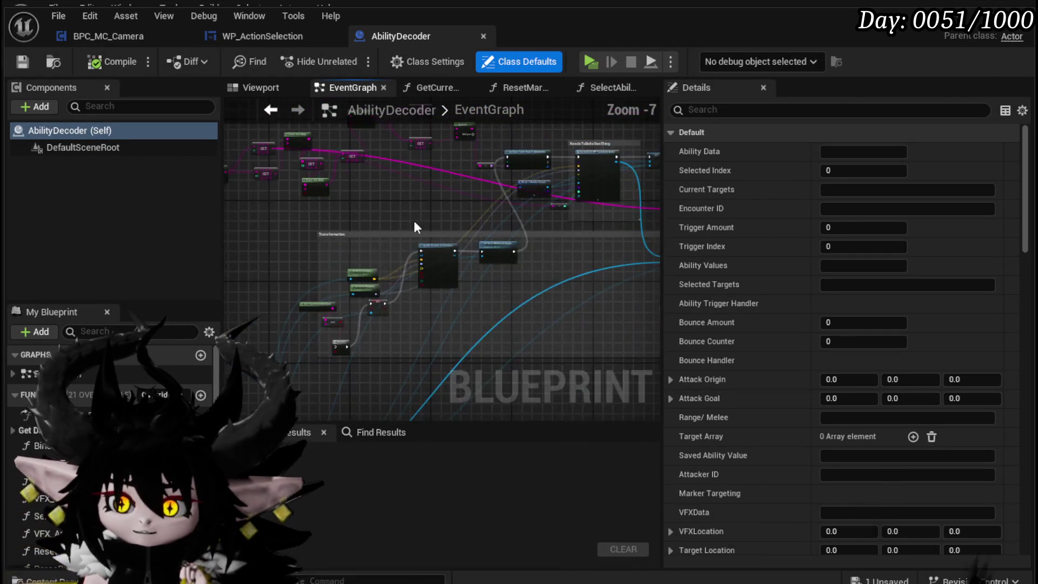
scroll(449, 295, up, 5)
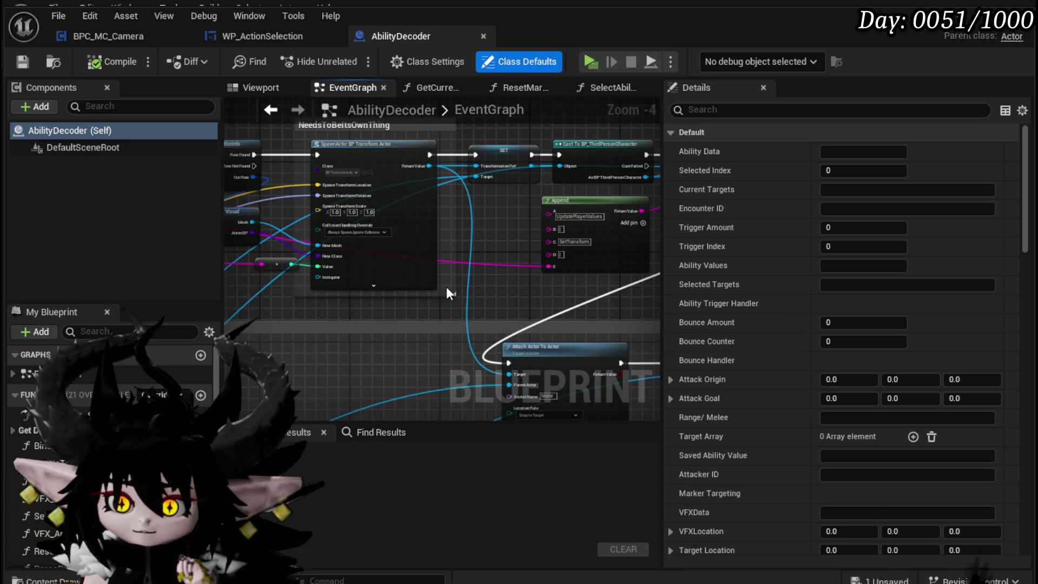
scroll(446, 286, down, 2)
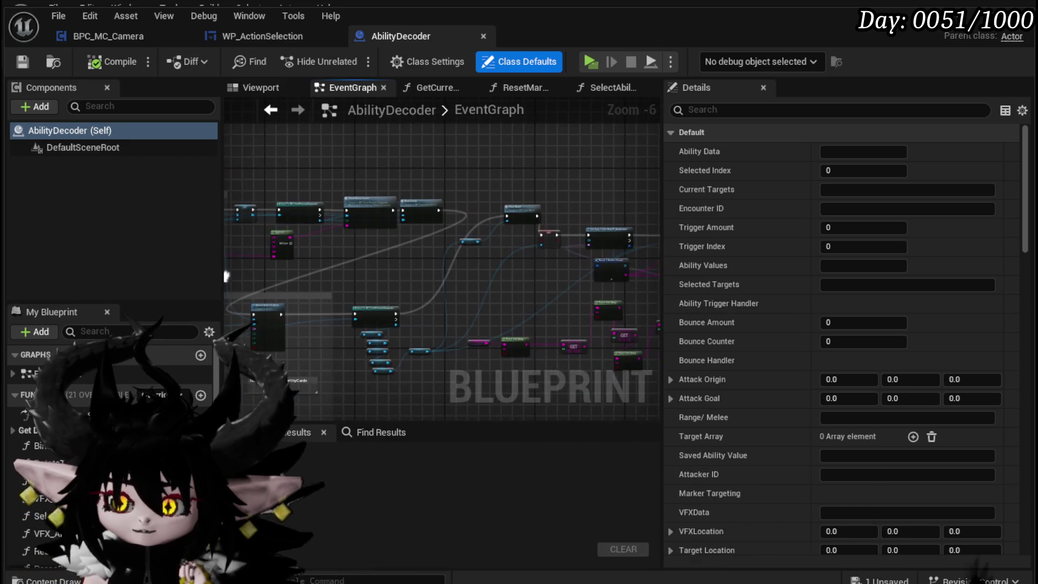
scroll(505, 251, down, 6)
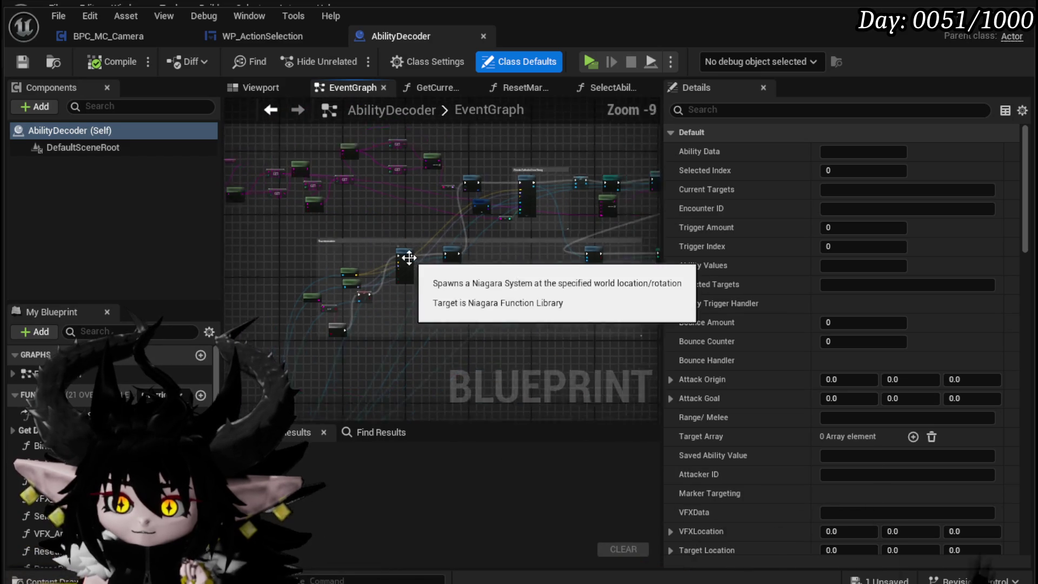
Select the ==, Branch and Execute Timed VFX nodes in the EventGraph.
mouse_move(384, 224)
mouse_down()
mouse_move(440, 248)
mouse_move(456, 169)
mouse_move(379, 324)
mouse_move(326, 387)
mouse_move(397, 274)
mouse_move(582, 326)
mouse_up()
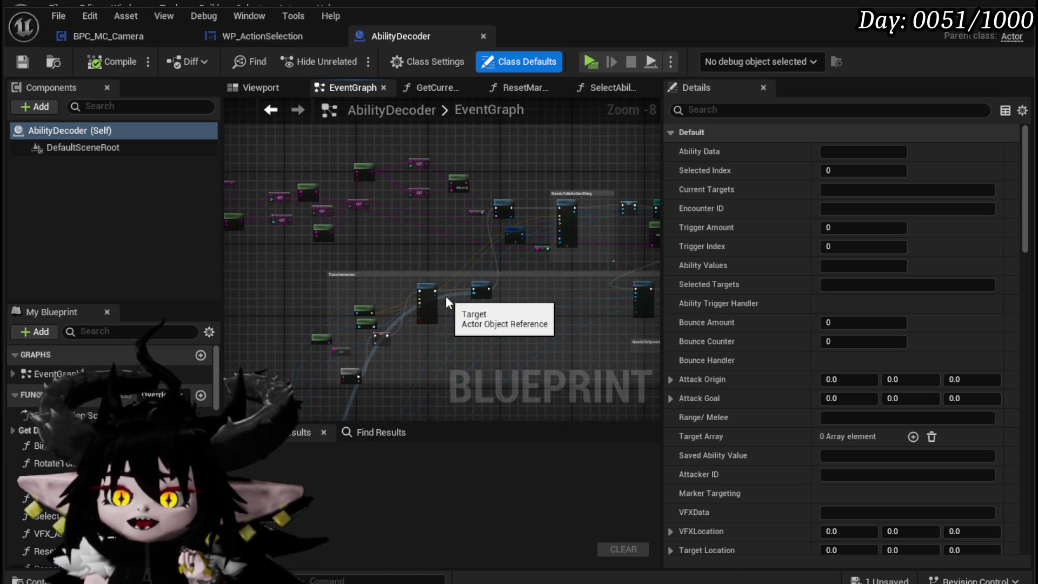
scroll(446, 296, up, 4)
scroll(402, 279, up, 5)
mouse_move(402, 279)
mouse_down()
mouse_move(472, 329)
mouse_move(437, 312)
mouse_move(500, 322)
mouse_move(454, 262)
mouse_move(446, 335)
mouse_move(455, 343)
mouse_move(228, 343)
mouse_up()
drag(430, 287, 398, 149)
scroll(420, 291, up, 2)
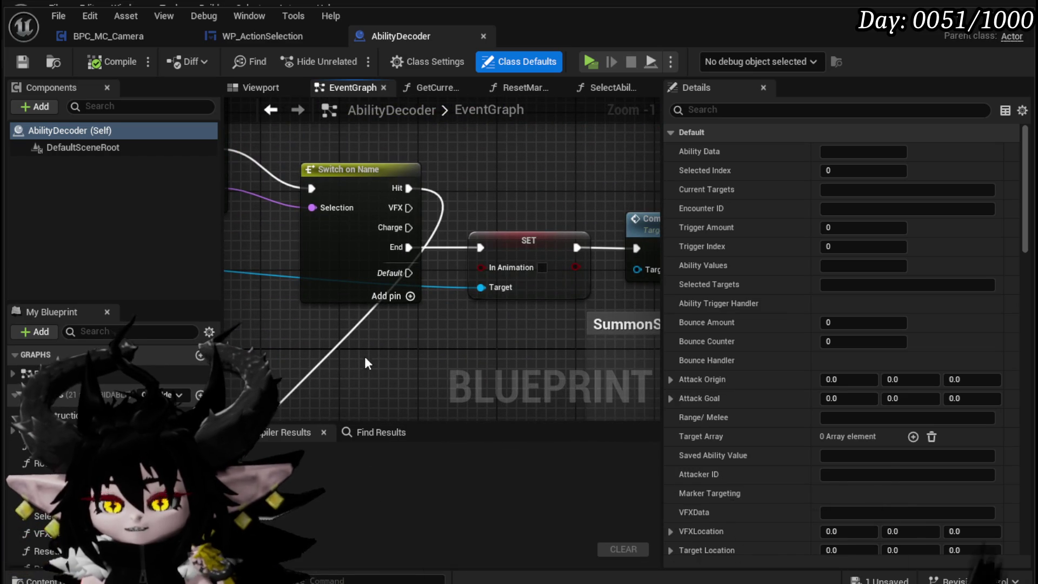
scroll(365, 359, down, 3)
drag(516, 124, 417, 297)
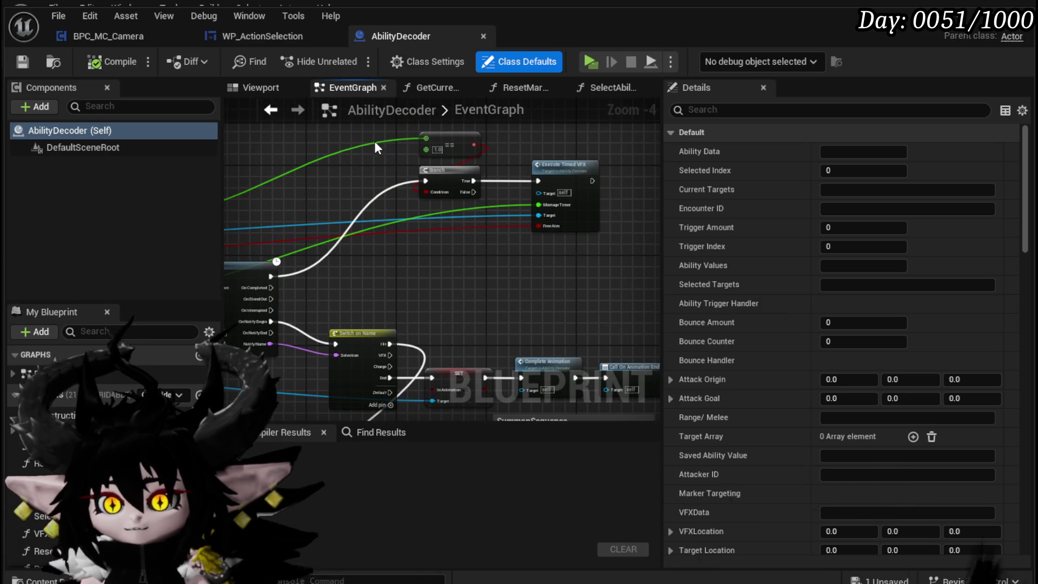
drag(475, 174, 602, 242)
click(538, 278)
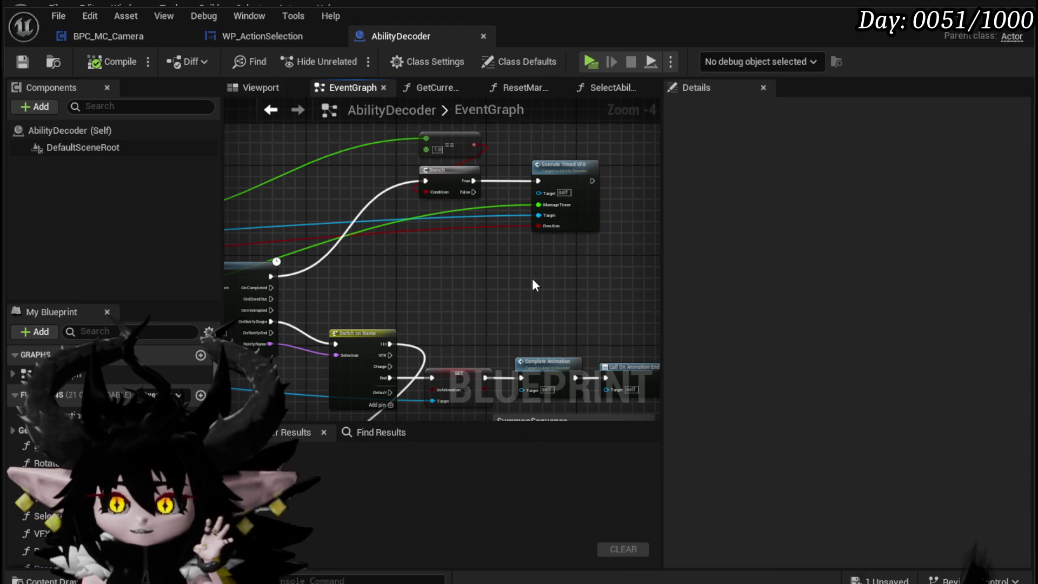
mouse_move(422, 281)
mouse_down()
mouse_move(581, 146)
mouse_move(605, 144)
mouse_up()
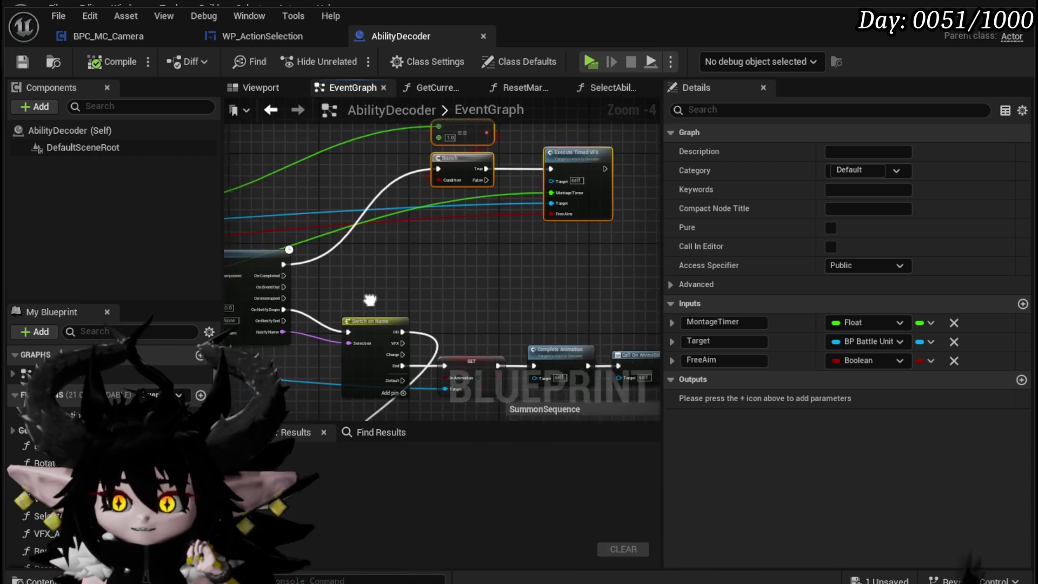
Move the Animation Play Rate getter above the Play Montage node.
drag(359, 308, 458, 317)
scroll(426, 299, up, 1)
drag(448, 277, 391, 349)
drag(316, 374, 618, 158)
mouse_move(559, 169)
mouse_down()
mouse_move(304, 246)
mouse_move(500, 217)
mouse_move(499, 190)
mouse_up()
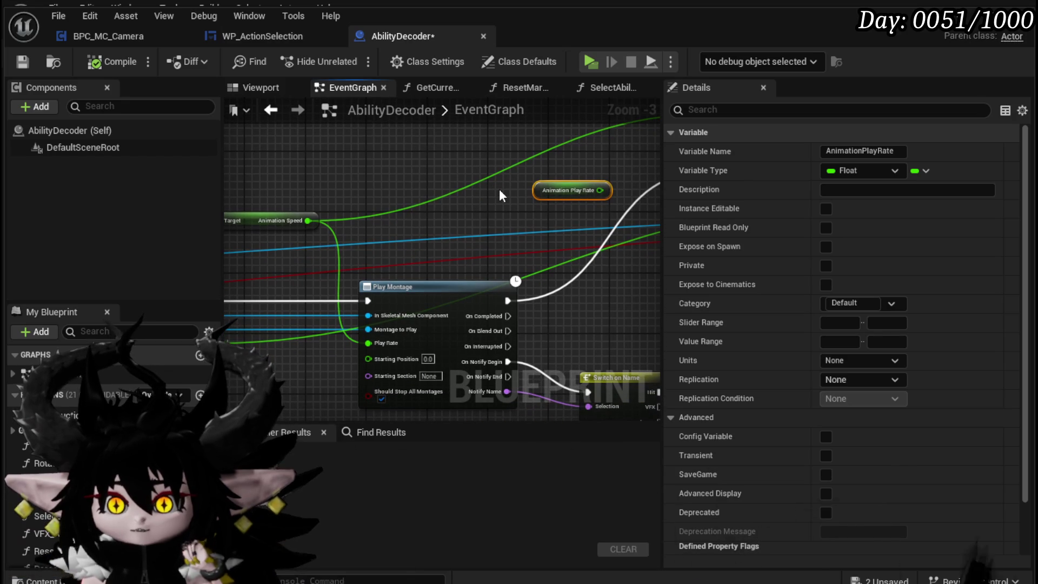
Divide the Execute Timed VFX Montage Timer by Animation Play Rate using a Divide node.
mouse_move(548, 200)
mouse_down()
mouse_move(322, 285)
mouse_move(353, 258)
mouse_move(311, 251)
mouse_up()
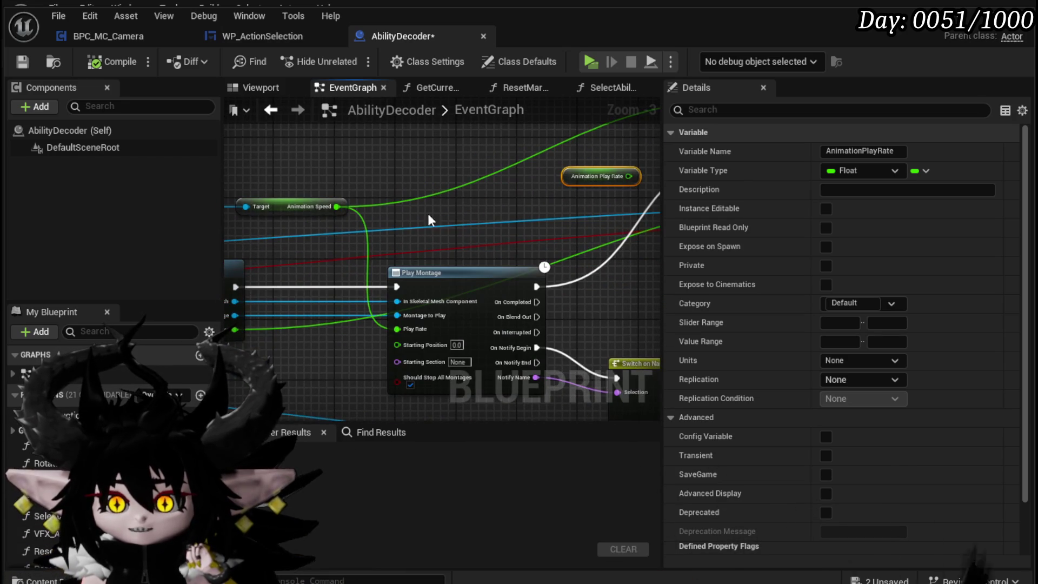
drag(412, 216, 229, 277)
drag(449, 217, 307, 229)
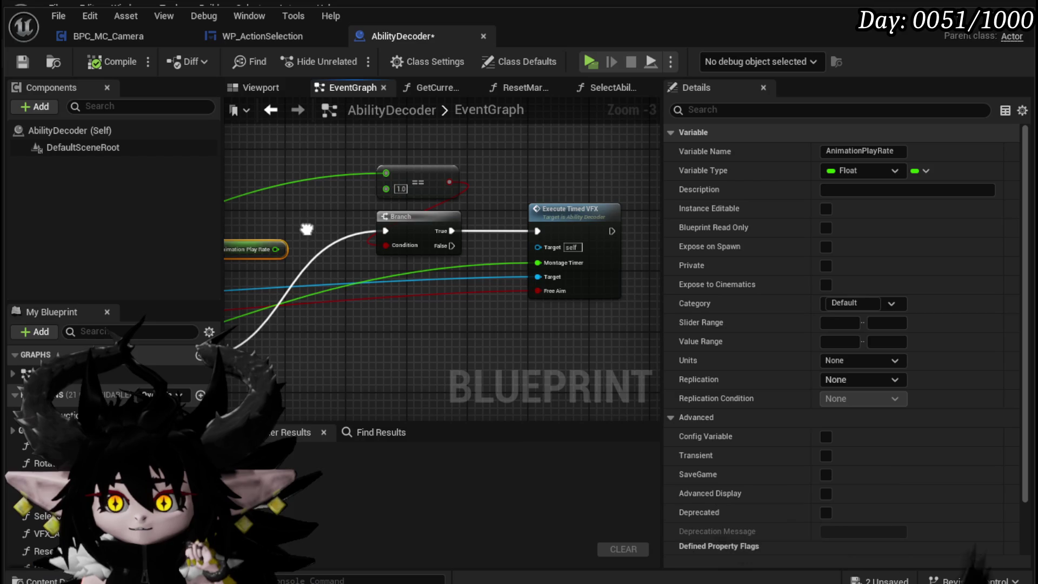
mouse_move(420, 283)
mouse_down()
mouse_move(571, 208)
mouse_move(626, 251)
mouse_move(577, 206)
mouse_up()
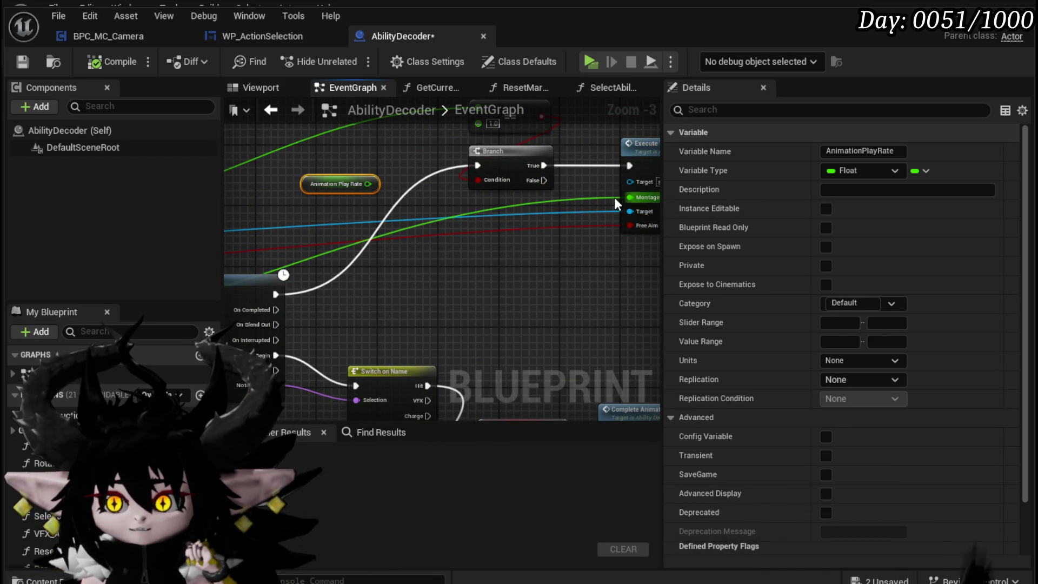
mouse_move(459, 207)
mouse_down()
mouse_move(358, 222)
mouse_move(423, 217)
mouse_up()
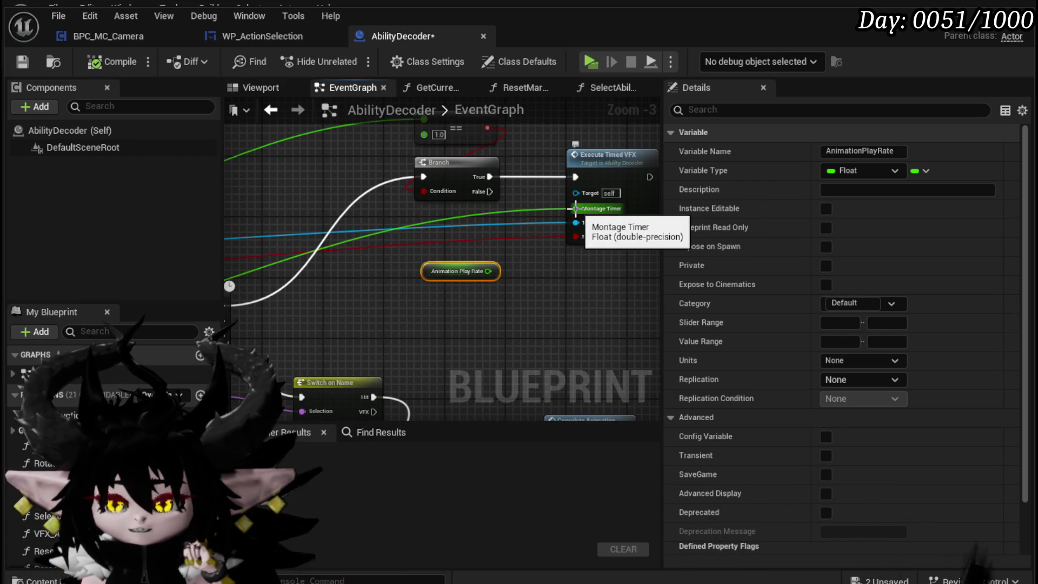
drag(590, 207, 496, 216)
text(/)
key(Return)
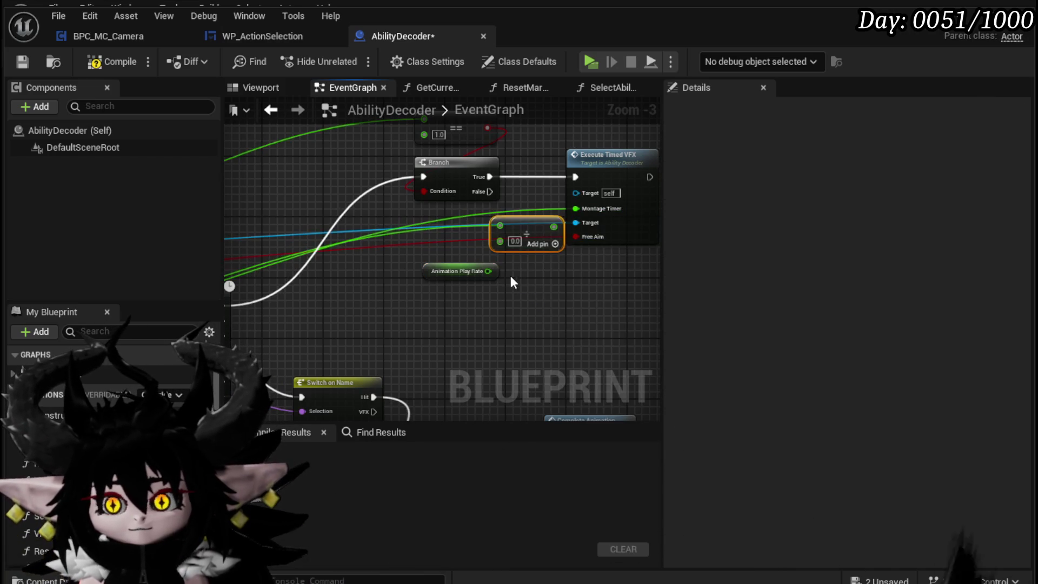
drag(529, 224, 576, 208)
Tidy the Divide node placement, compile AbilityDecoder, and launch a standalone game preview.
drag(471, 219, 455, 220)
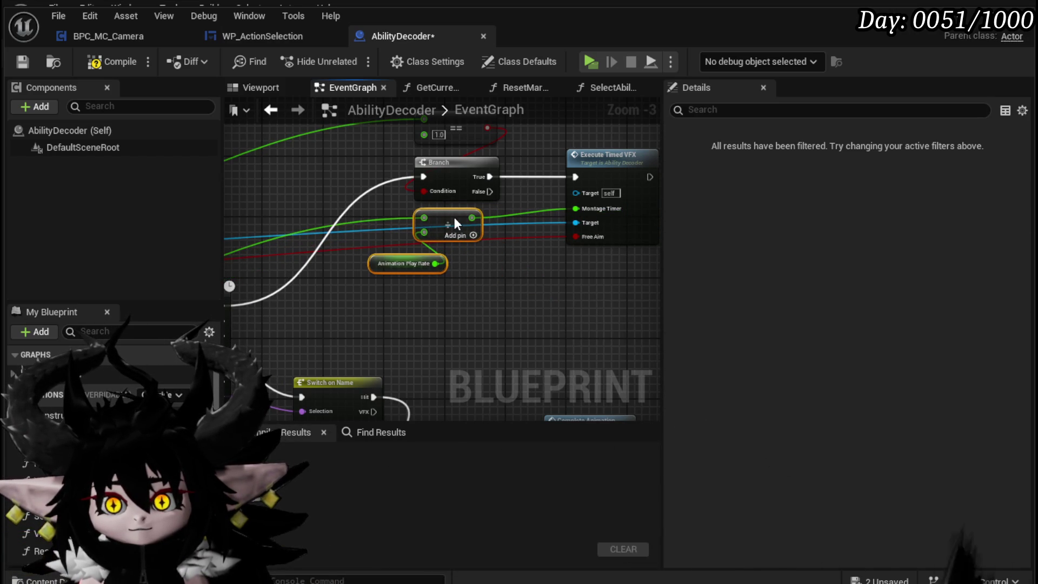
click(504, 273)
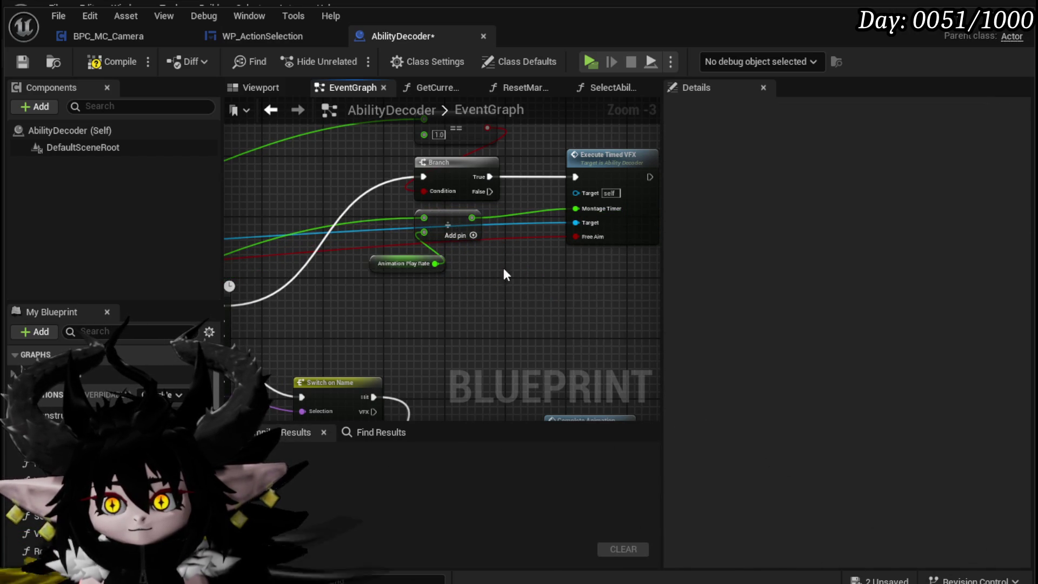
click(15, 63)
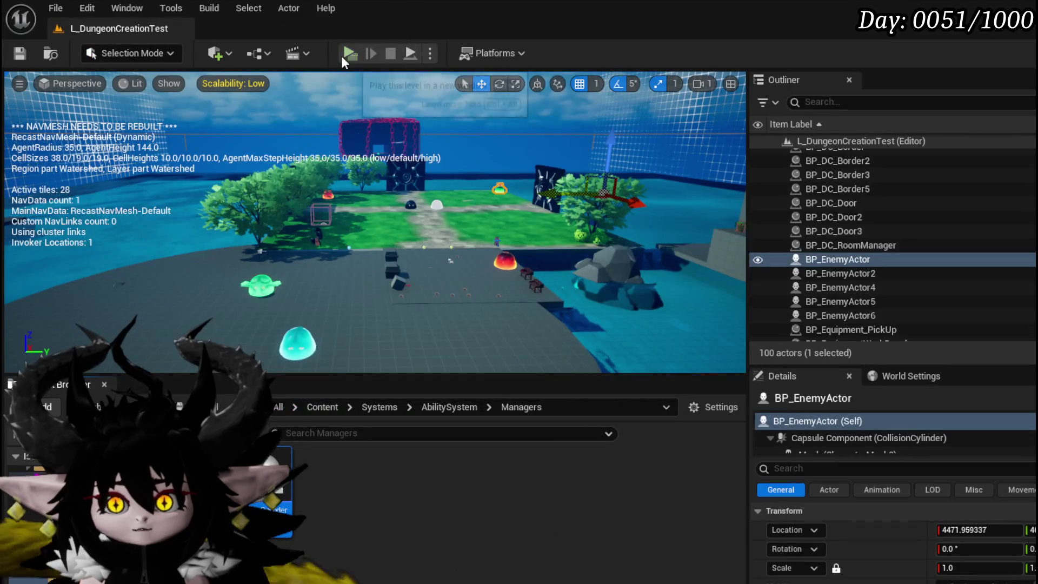
click(341, 56)
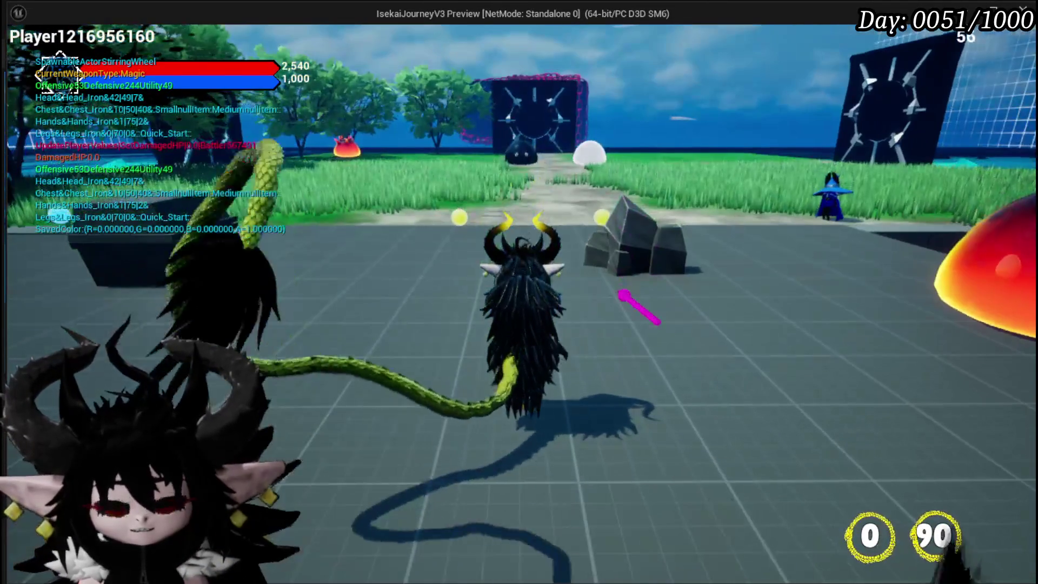
Check the in-game turn and animation speed settings, leaving animation speed at 1.
key(Escape)
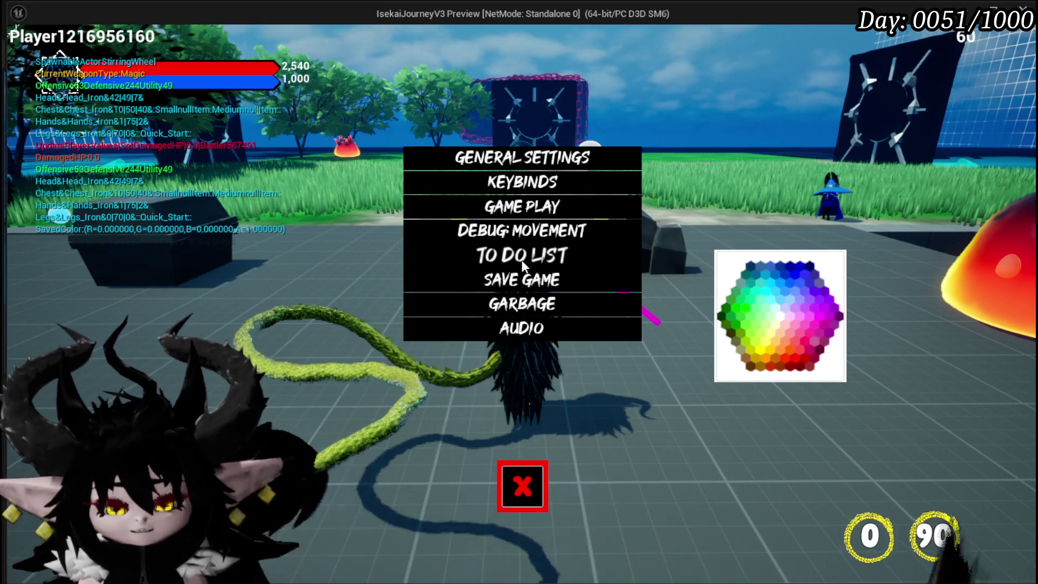
click(488, 230)
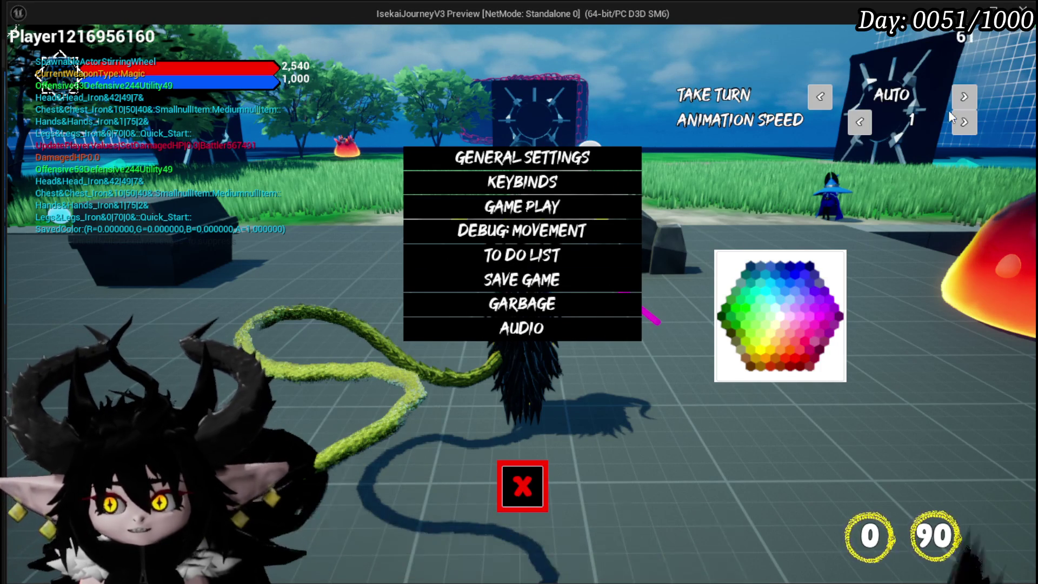
click(522, 486)
Battle the fire mushroom slime with Hand of Greed, then stop the play test.
key(w)
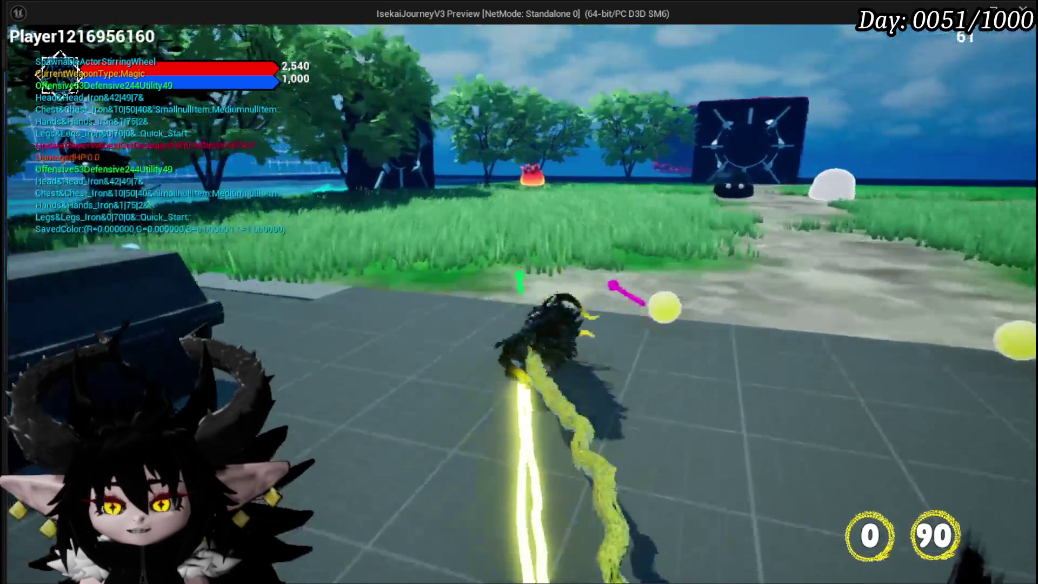
key(w)
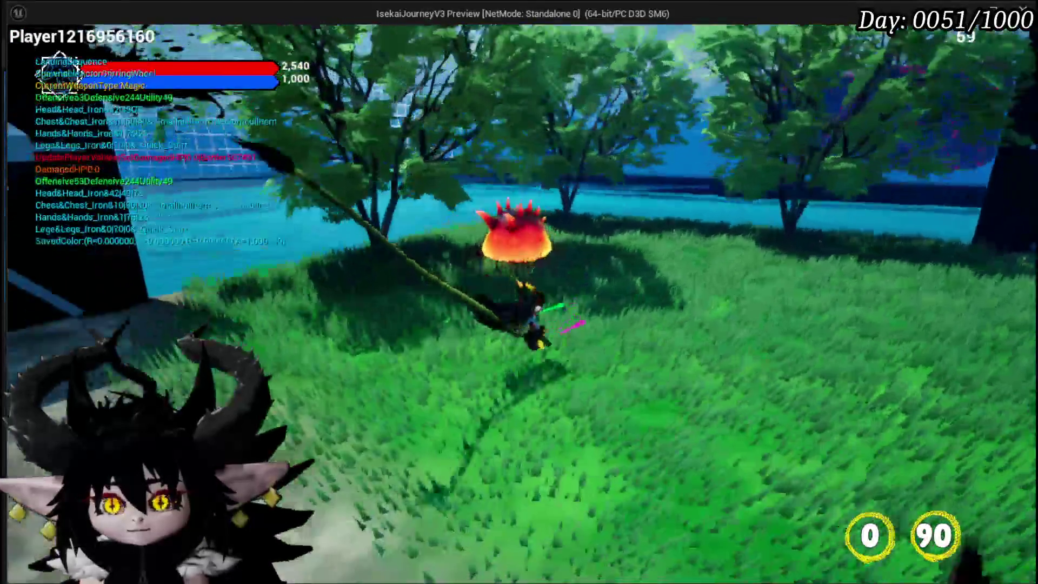
key(w)
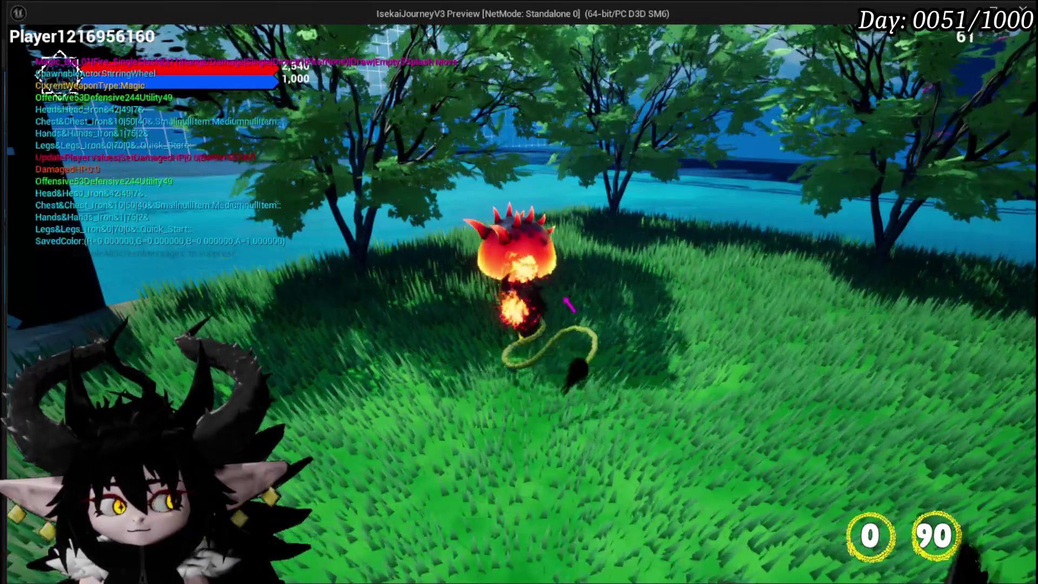
click(519, 292)
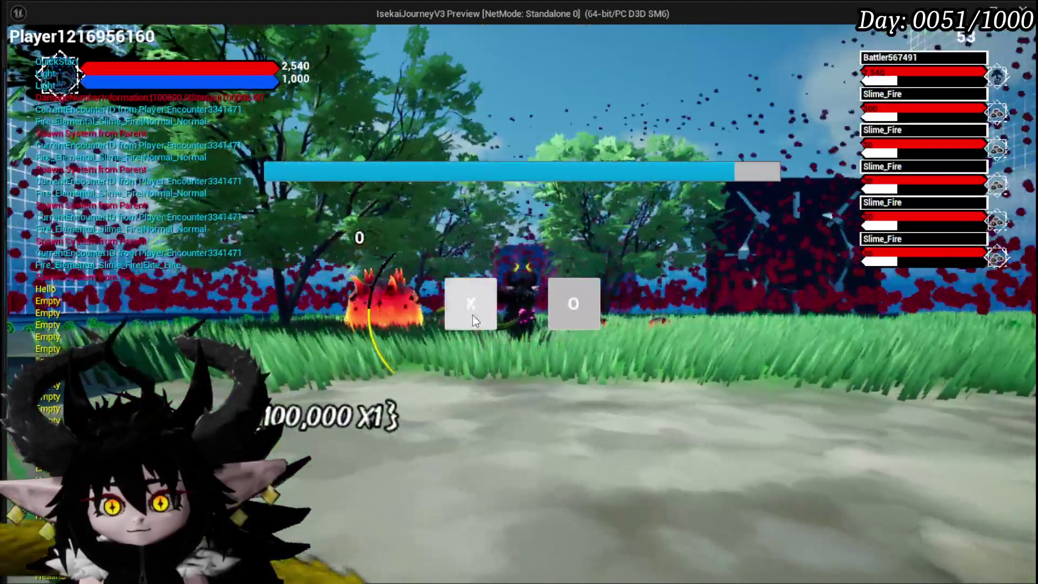
click(472, 317)
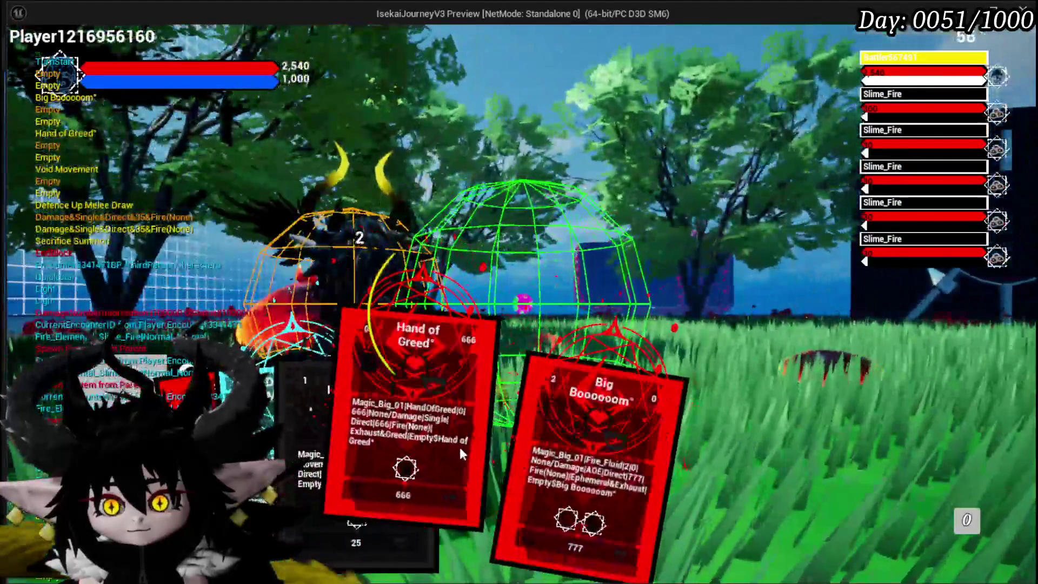
click(459, 447)
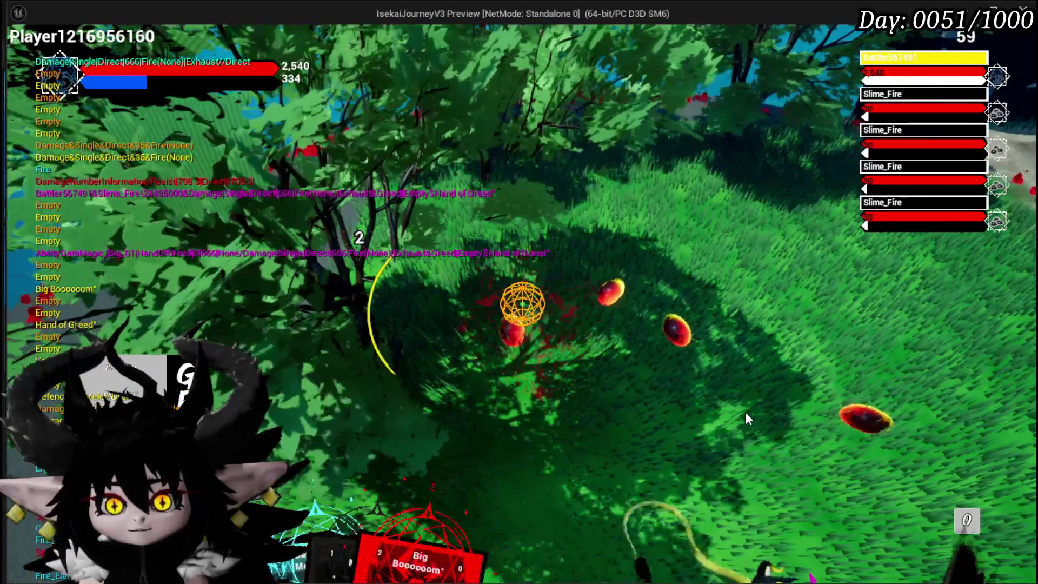
key(Escape)
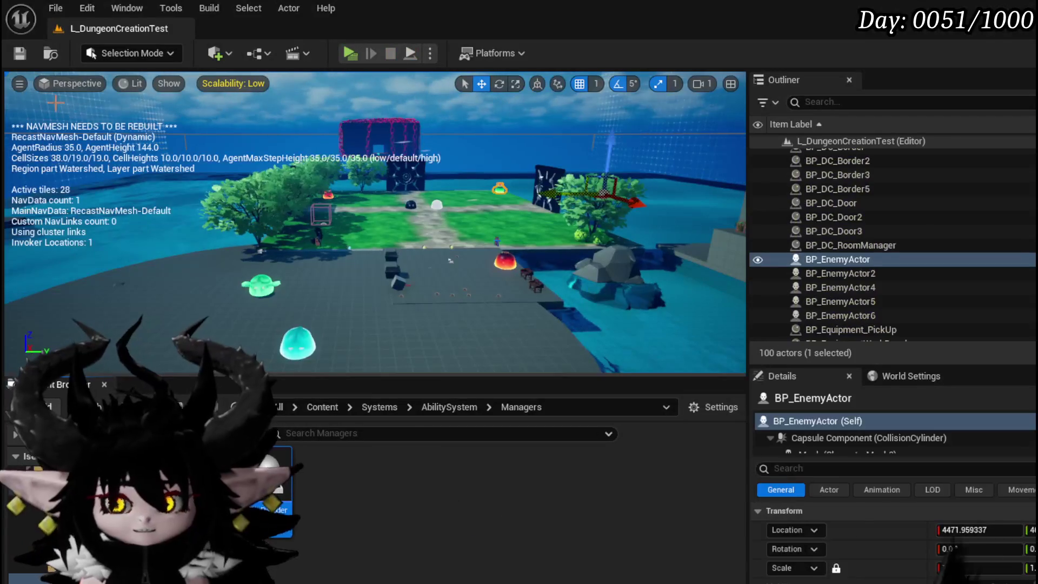
Save changes and open the Execute Timed VFX graph to view its data table lookup nodes.
key(ctrl+s)
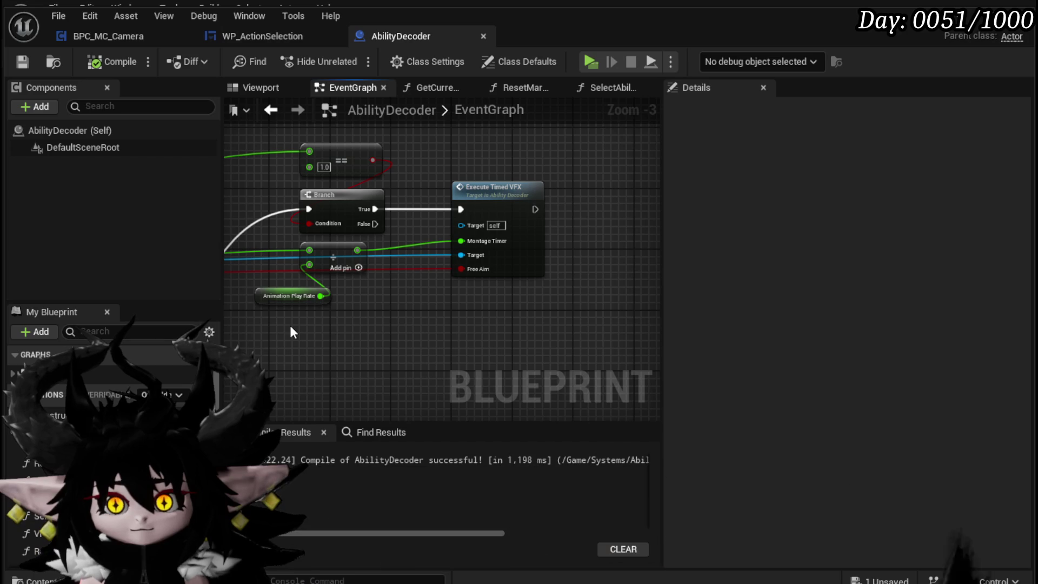
double_click(505, 190)
scroll(451, 303, up, 4)
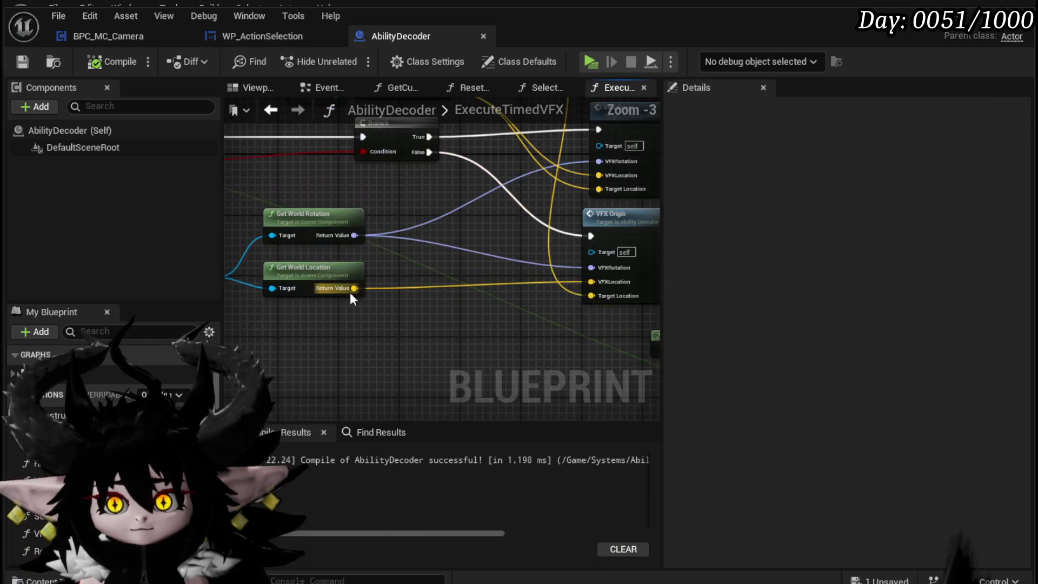
drag(380, 251, 224, 216)
drag(380, 270, 224, 164)
mouse_move(407, 210)
mouse_down()
mouse_move(376, 268)
mouse_move(430, 309)
mouse_move(598, 360)
mouse_up()
scroll(374, 270, down, 1)
scroll(631, 273, down, 1)
Inspect the Set Timer by Event math, nudge the Subtract node right, and save AbilityDecoder.
drag(631, 274, 273, 244)
scroll(356, 232, up, 3)
drag(372, 239, 417, 204)
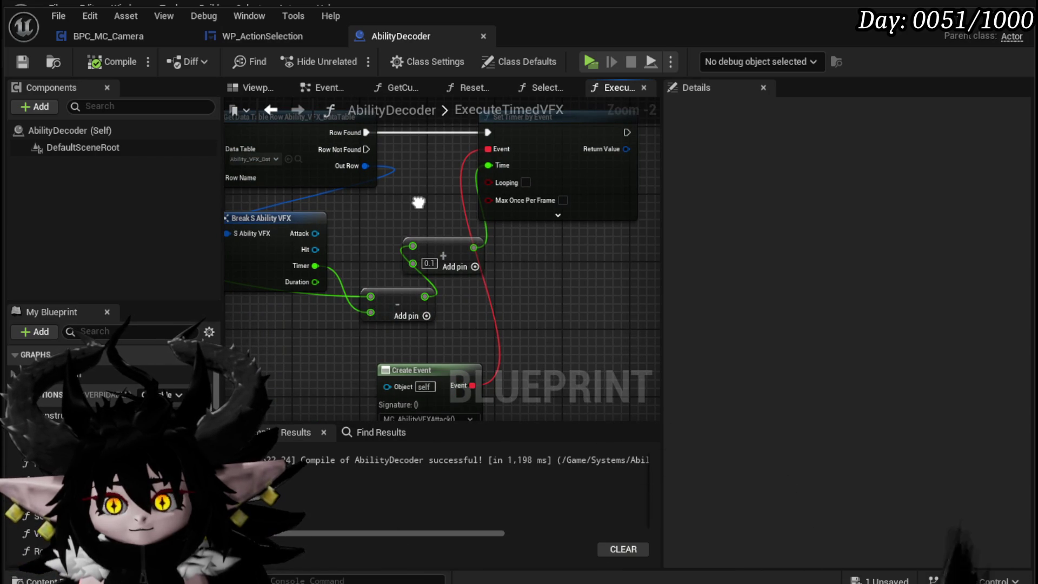
drag(419, 202, 535, 203)
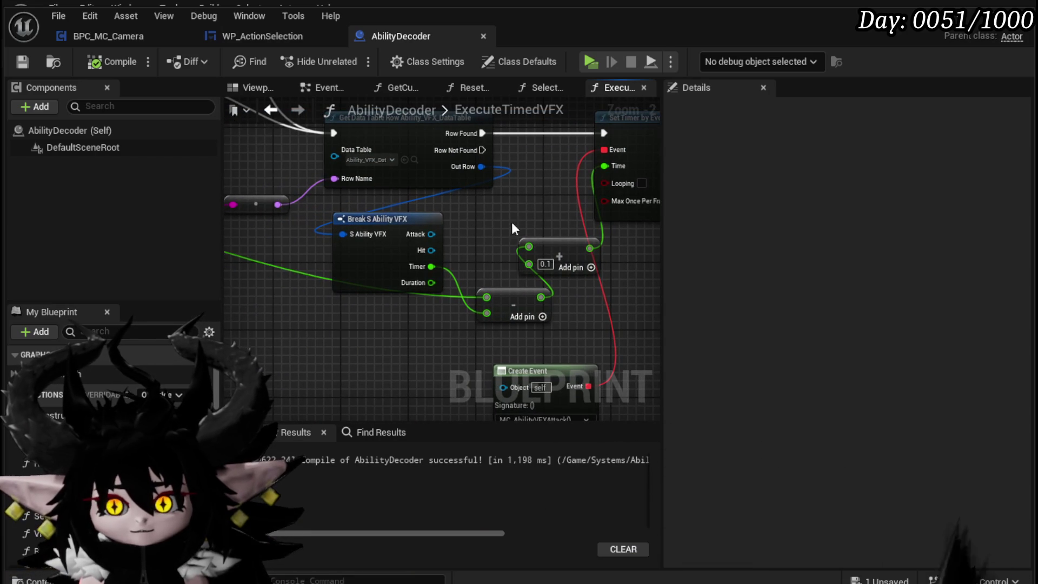
drag(477, 328, 502, 327)
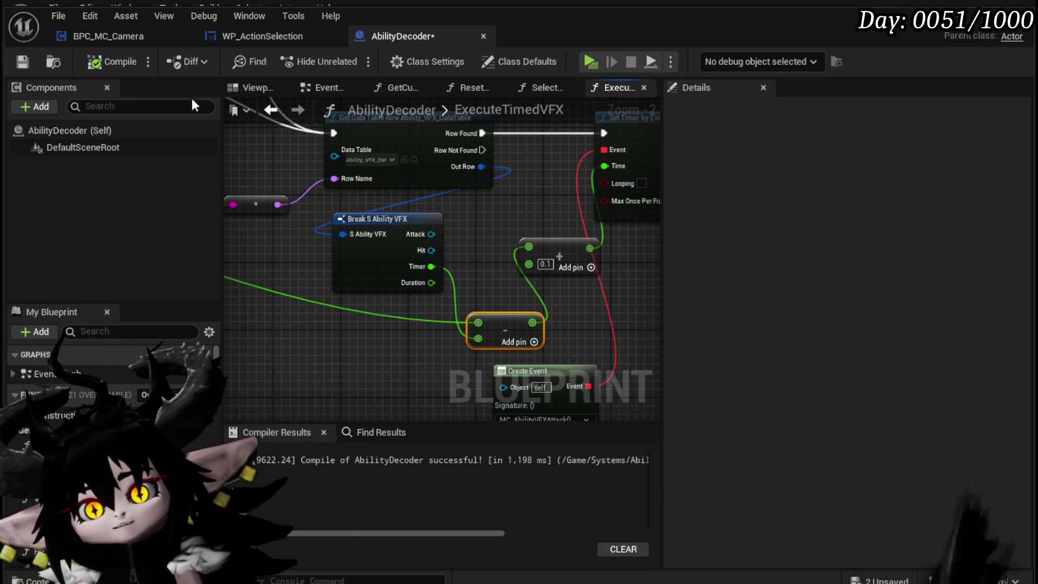
click(22, 62)
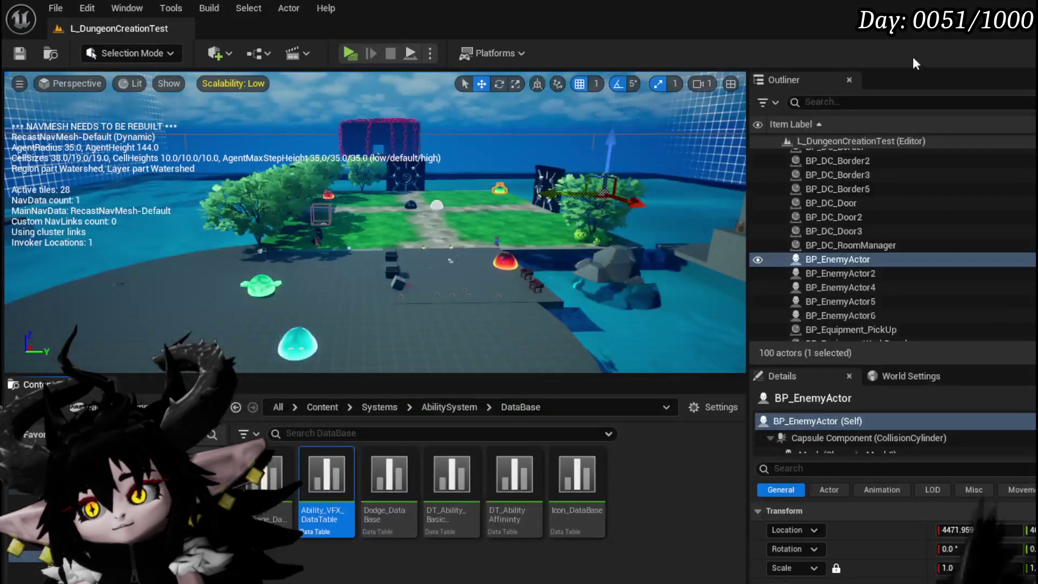
Open Ability_VFX_DataTable, select the HandOfGreed row with its 1.6 timer, and return to AbilityDecoder.
double_click(327, 480)
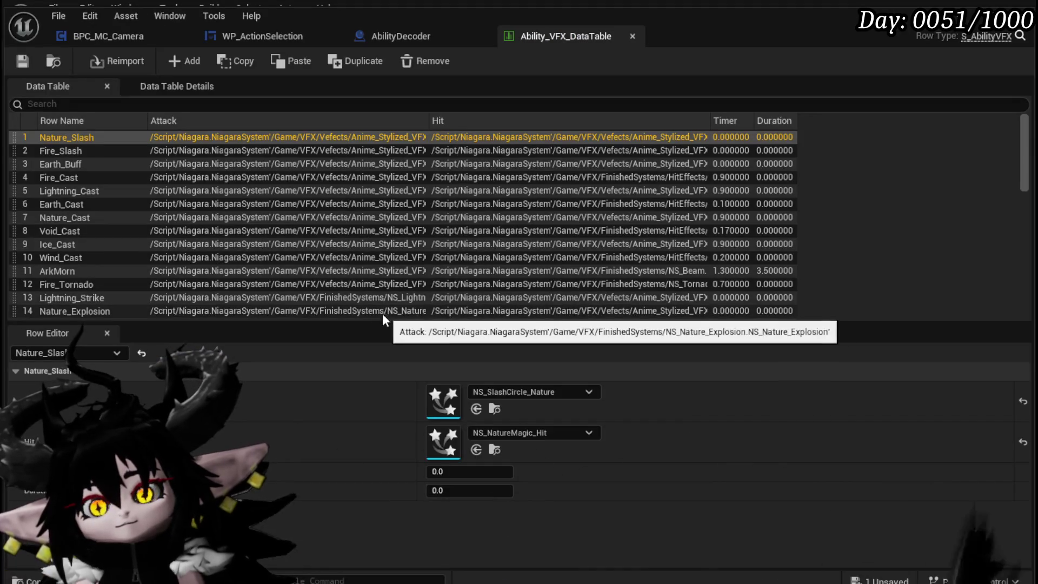
scroll(97, 195, down, 3)
scroll(115, 207, down, 9)
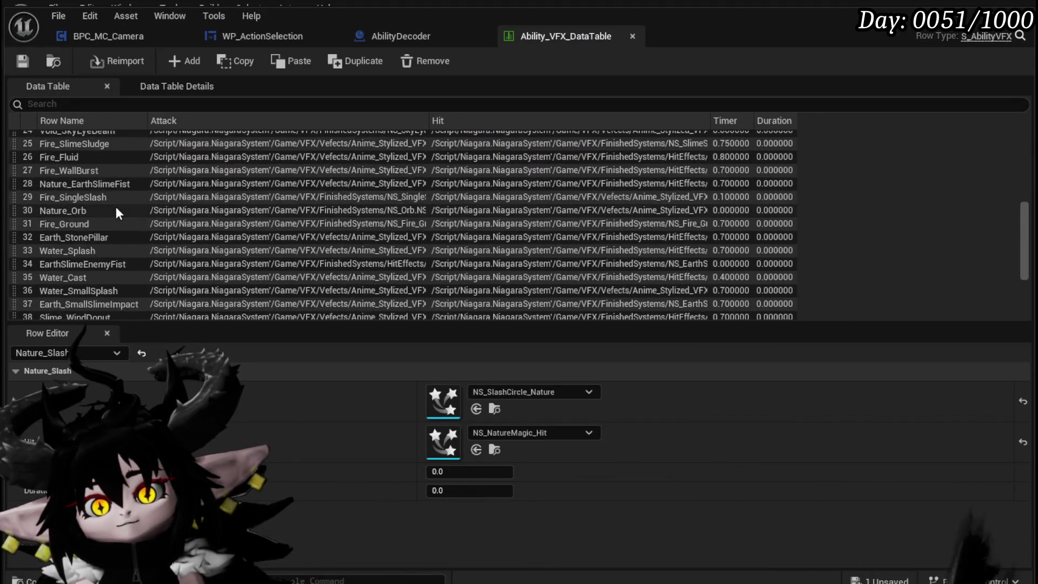
click(59, 314)
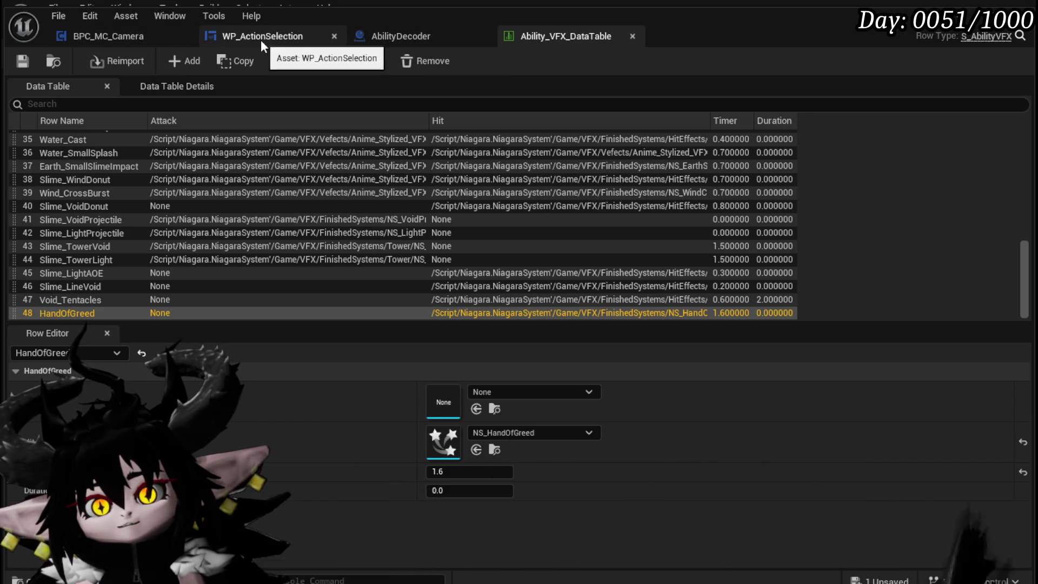
click(403, 38)
drag(480, 248, 458, 215)
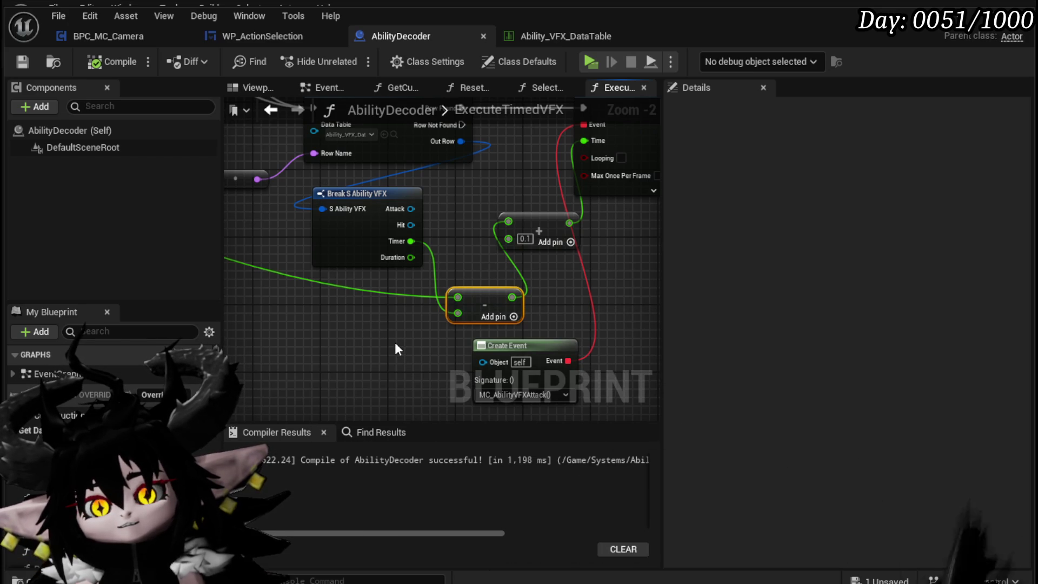
Make room left of the Subtract node and place an AnimationPlayRate getter in the graph.
drag(483, 299, 509, 299)
mouse_move(405, 238)
mouse_down()
mouse_move(550, 244)
mouse_move(506, 264)
mouse_up()
scroll(385, 310, down, 1)
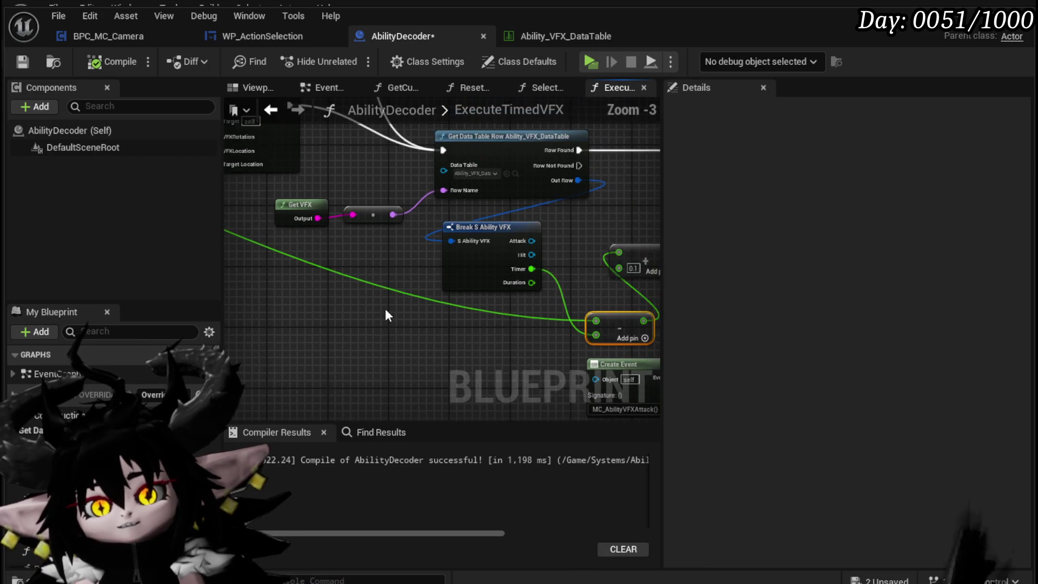
drag(385, 309, 319, 265)
scroll(108, 405, down, 3)
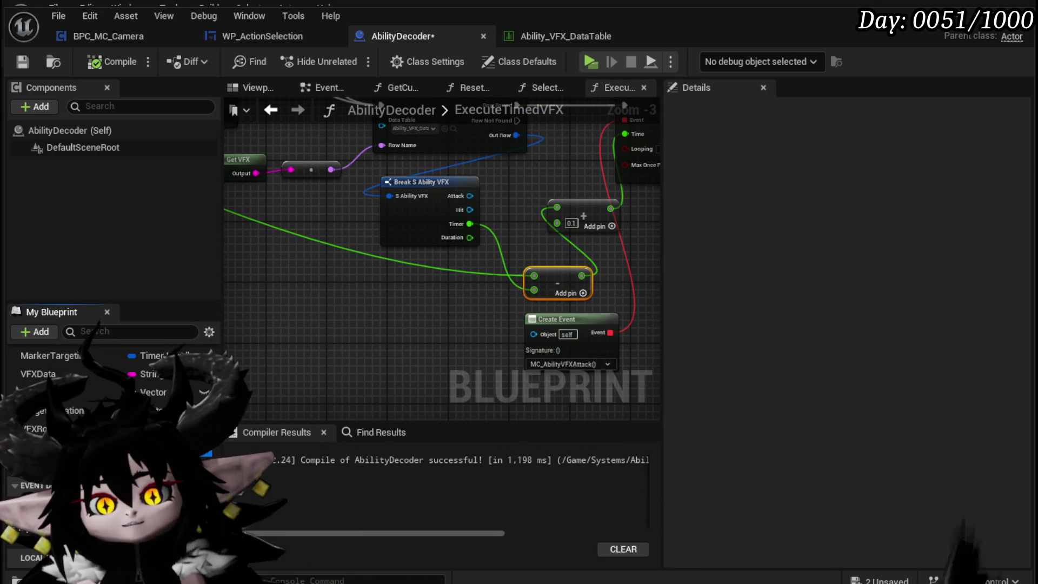
drag(65, 449, 316, 299)
click(379, 305)
Divide the Timer by Animation Play Rate beside the Subtract node, then compile and save AbilityDecoder.
mouse_move(415, 229)
mouse_down()
mouse_move(381, 223)
mouse_move(469, 230)
mouse_up()
text(/)
click(524, 317)
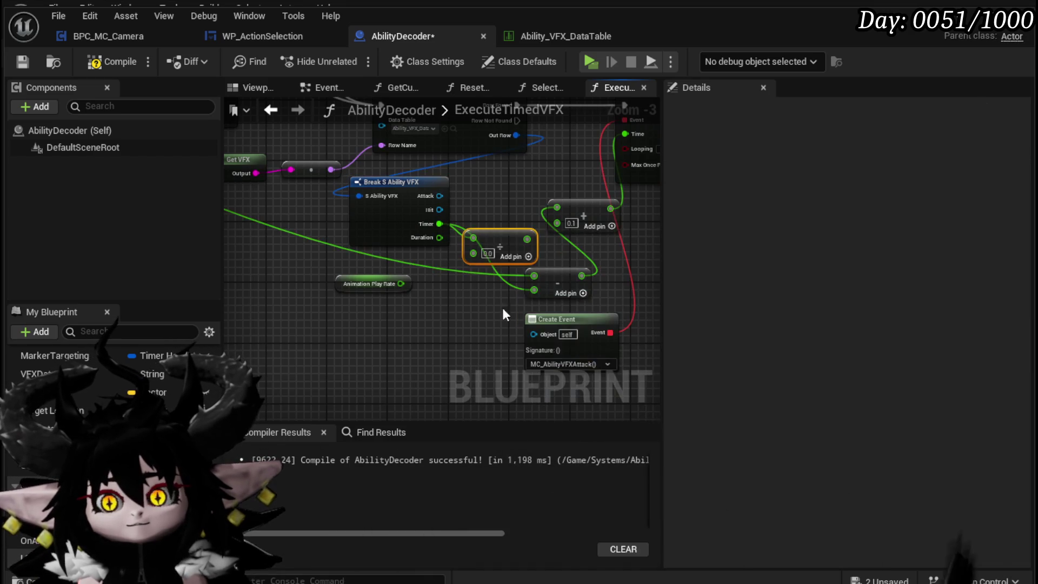
mouse_move(401, 283)
mouse_down()
mouse_move(521, 236)
mouse_move(536, 274)
mouse_move(524, 293)
mouse_move(534, 290)
mouse_up()
drag(511, 237, 496, 292)
drag(367, 286, 358, 309)
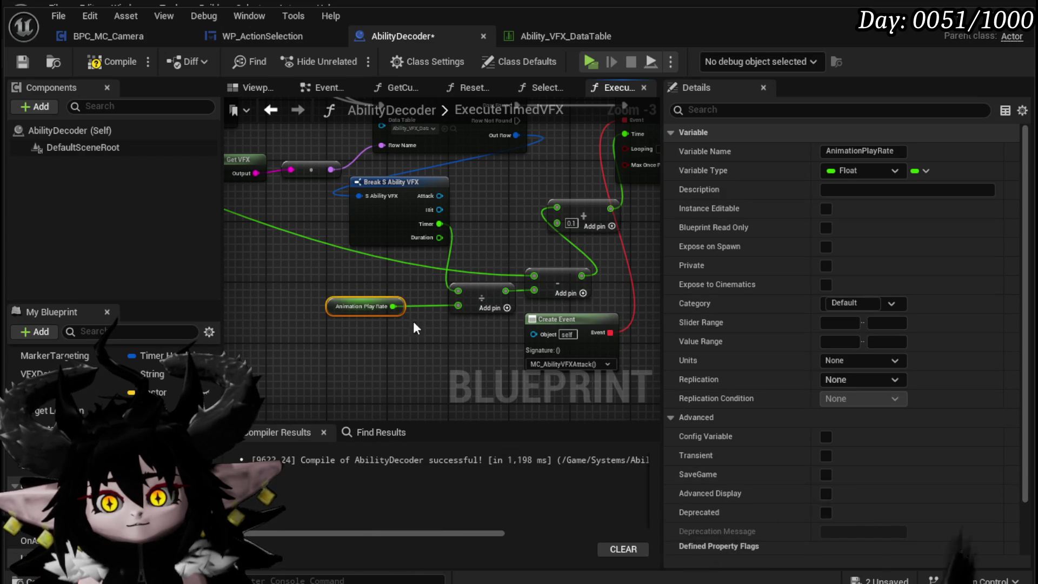
drag(458, 338, 361, 361)
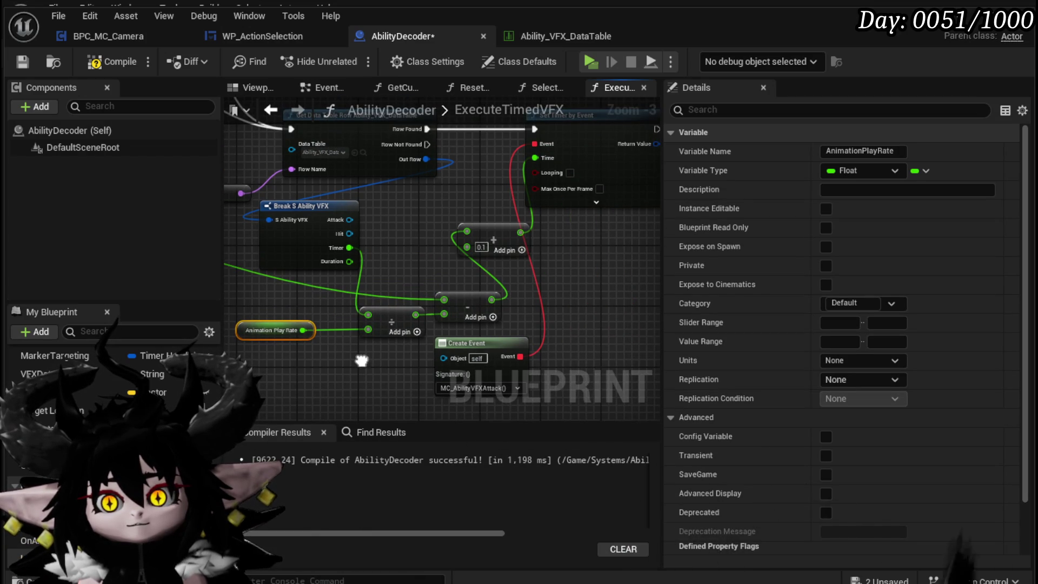
scroll(362, 355, down, 2)
mouse_move(371, 325)
mouse_down()
mouse_move(498, 313)
mouse_move(596, 326)
mouse_up()
drag(227, 162, 357, 172)
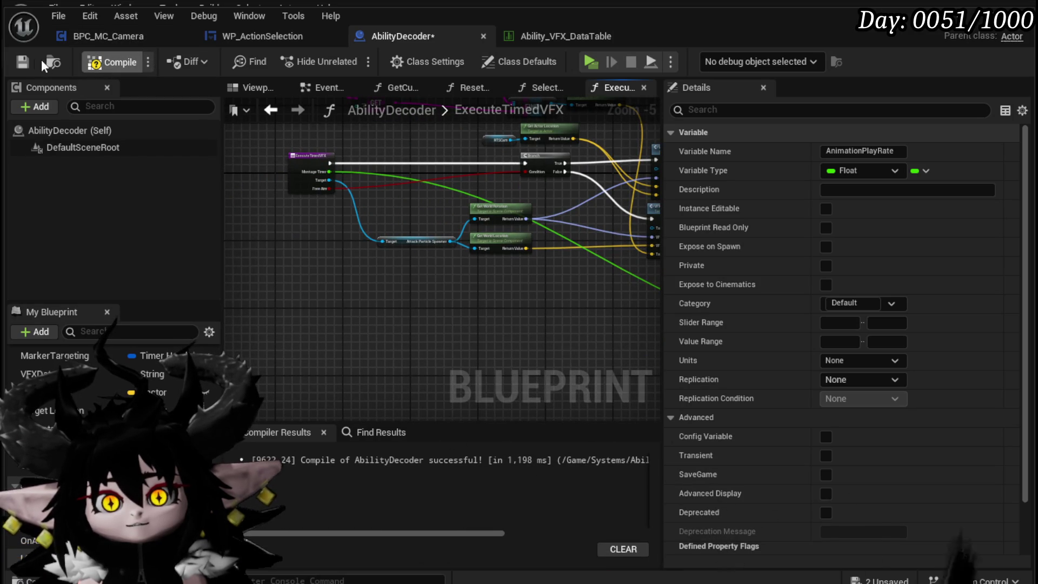
click(24, 61)
click(272, 110)
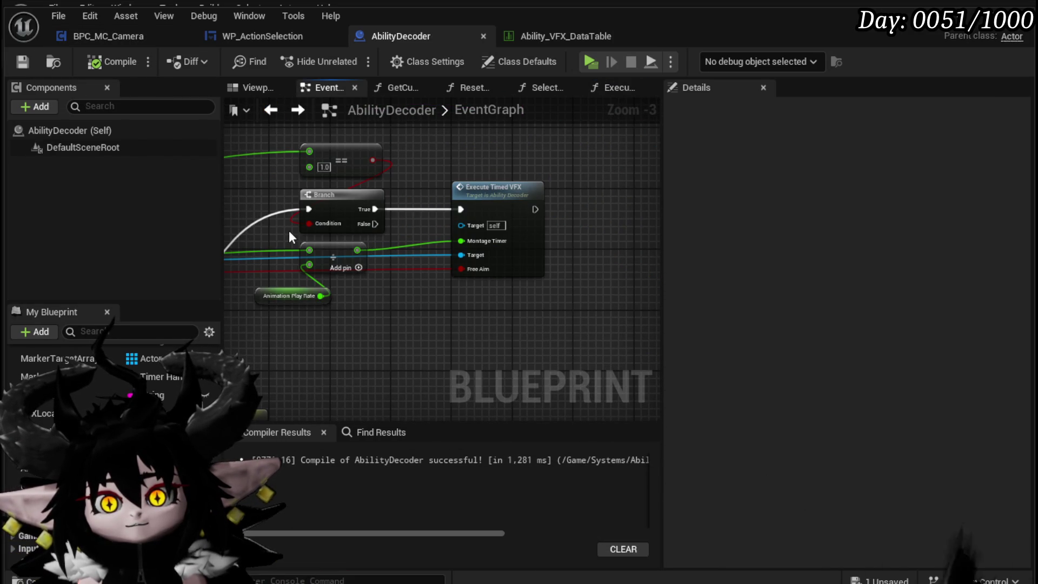
Find the Check for Transformation call near the Branch and Switch on Name nodes and open its function graph.
scroll(289, 230, down, 5)
scroll(598, 219, up, 3)
mouse_move(599, 218)
mouse_down()
mouse_move(513, 227)
mouse_move(449, 216)
mouse_move(447, 225)
mouse_move(530, 214)
mouse_up()
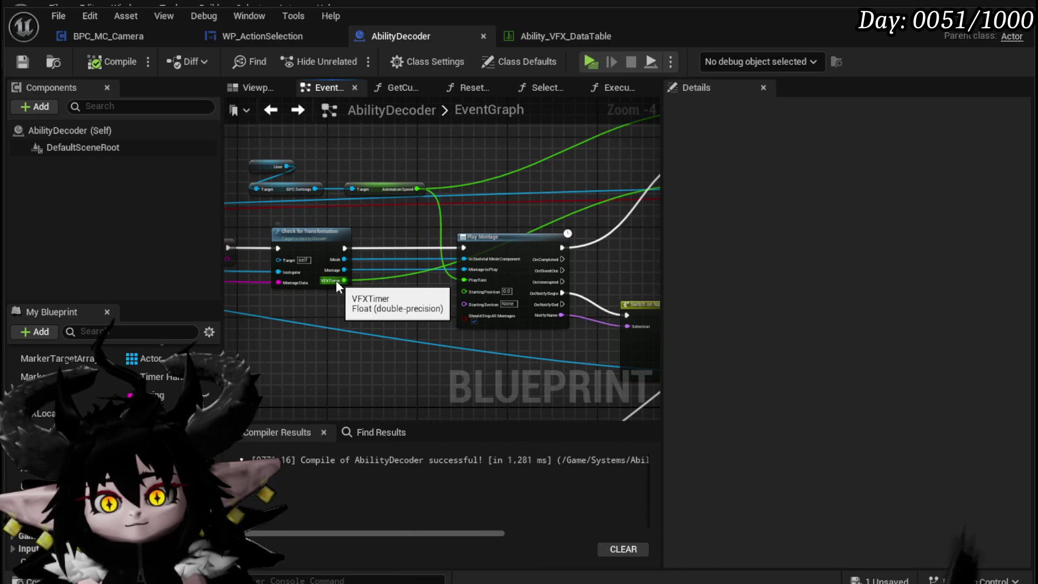
drag(335, 280, 319, 294)
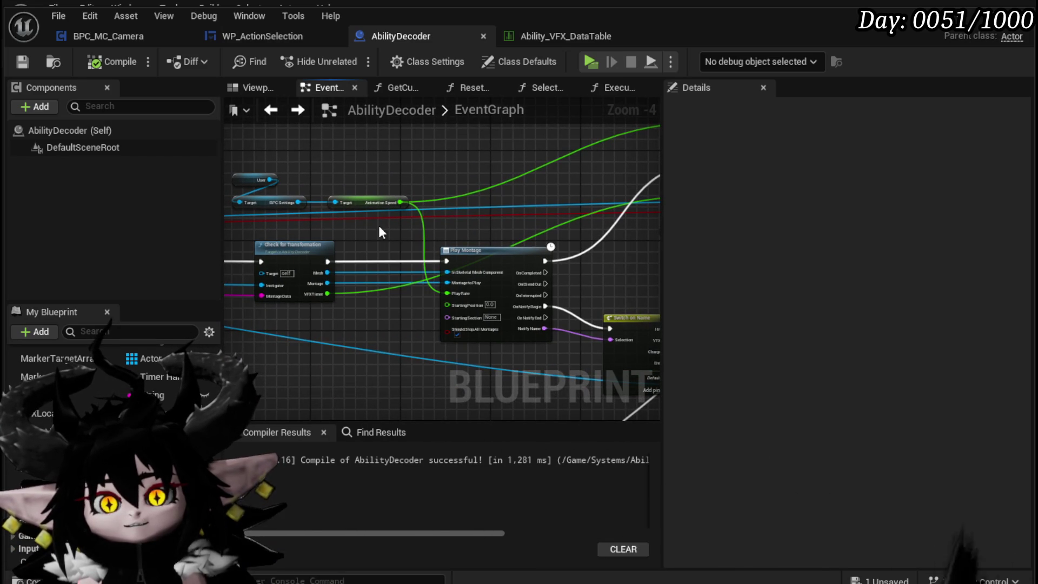
drag(377, 225, 232, 230)
drag(476, 253, 325, 238)
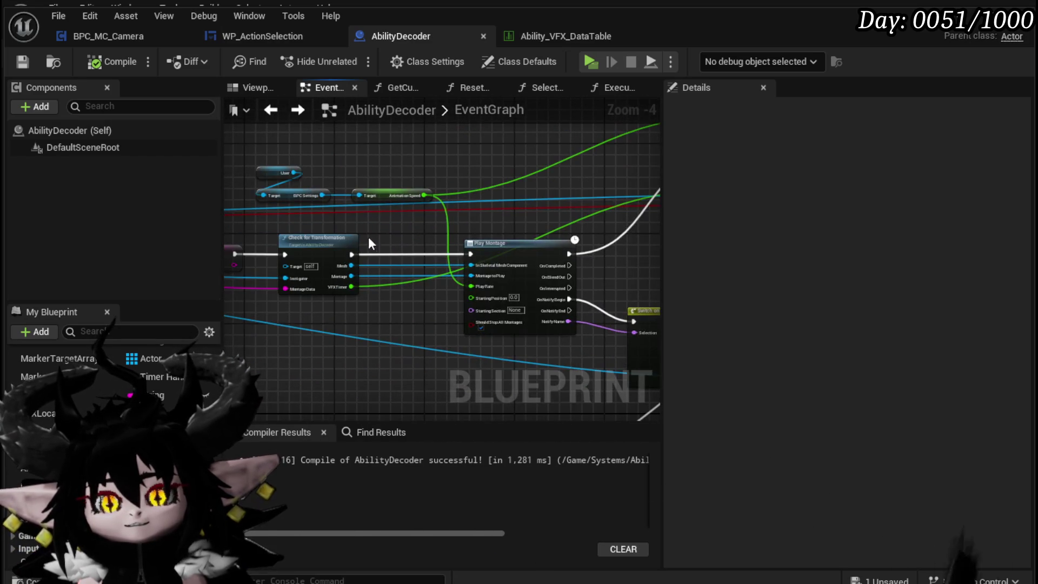
double_click(325, 238)
scroll(402, 300, up, 5)
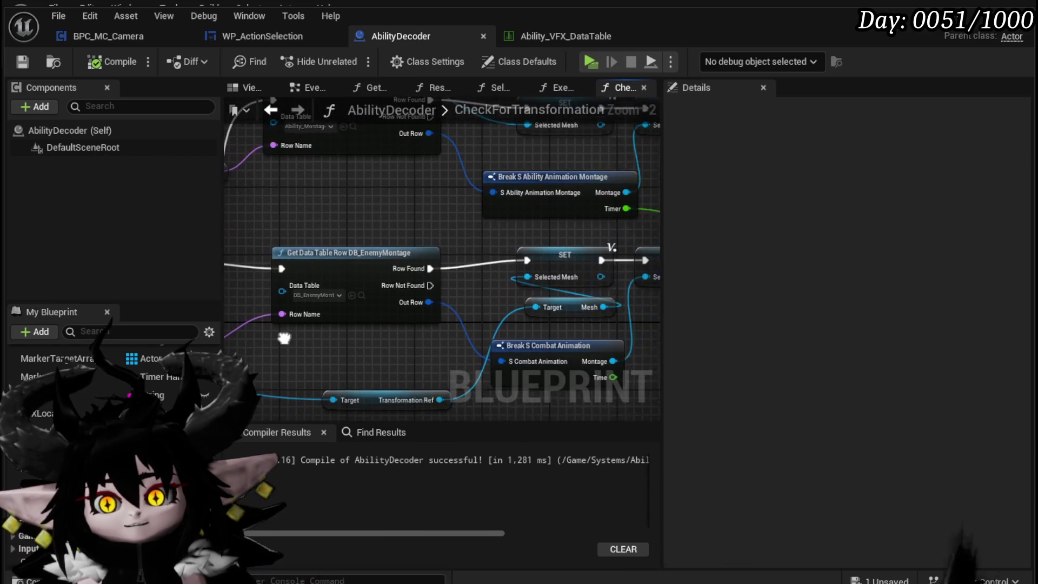
scroll(373, 279, up, 1)
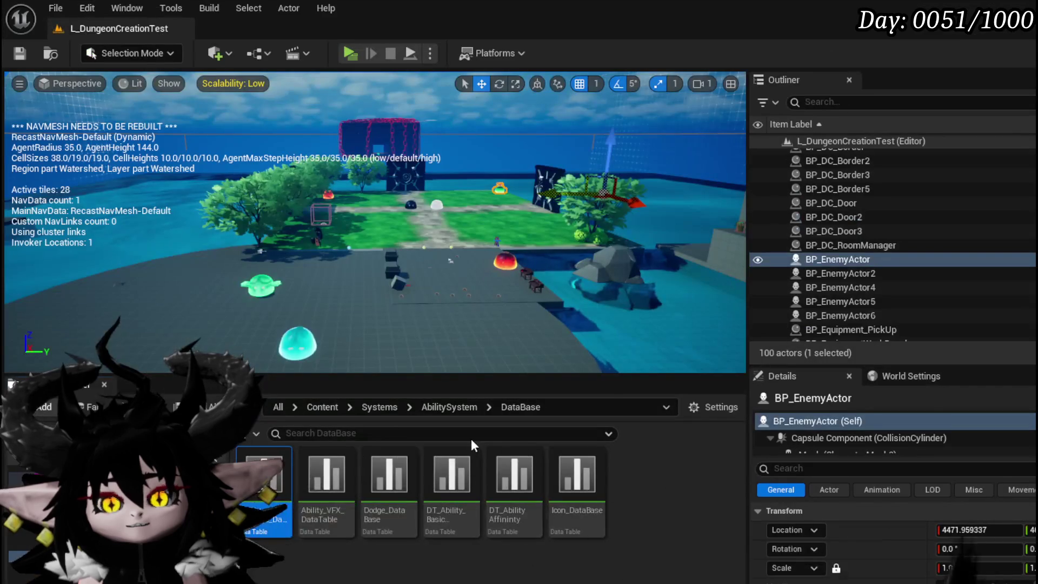
Open Ability_Montage_DataBase and compare the Magic_Big_01, 02 and 03 timers (2.0, 2.3, 2.4).
double_click(290, 488)
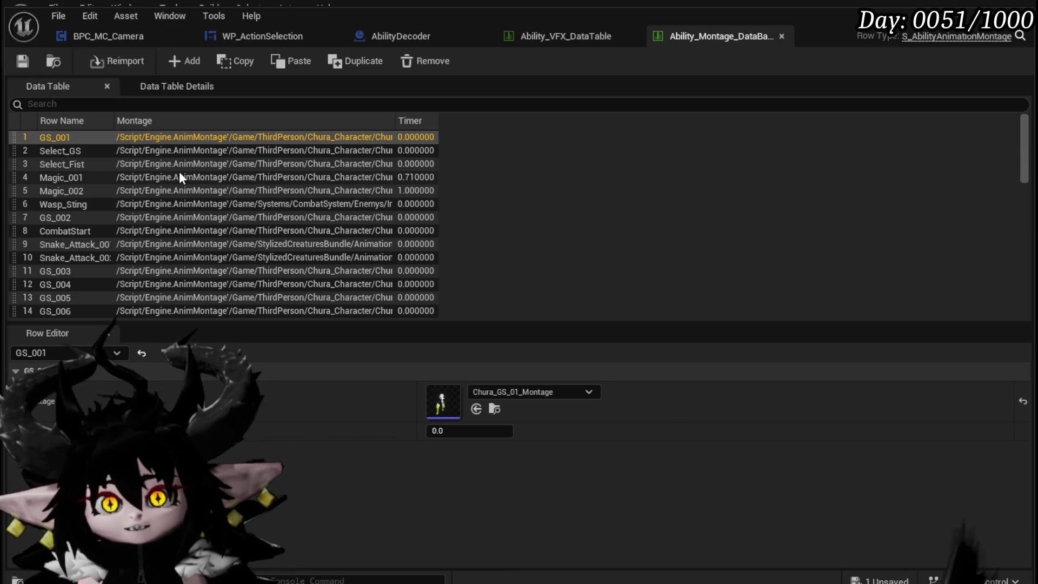
scroll(178, 171, down, 5)
scroll(178, 170, down, 6)
scroll(178, 171, down, 5)
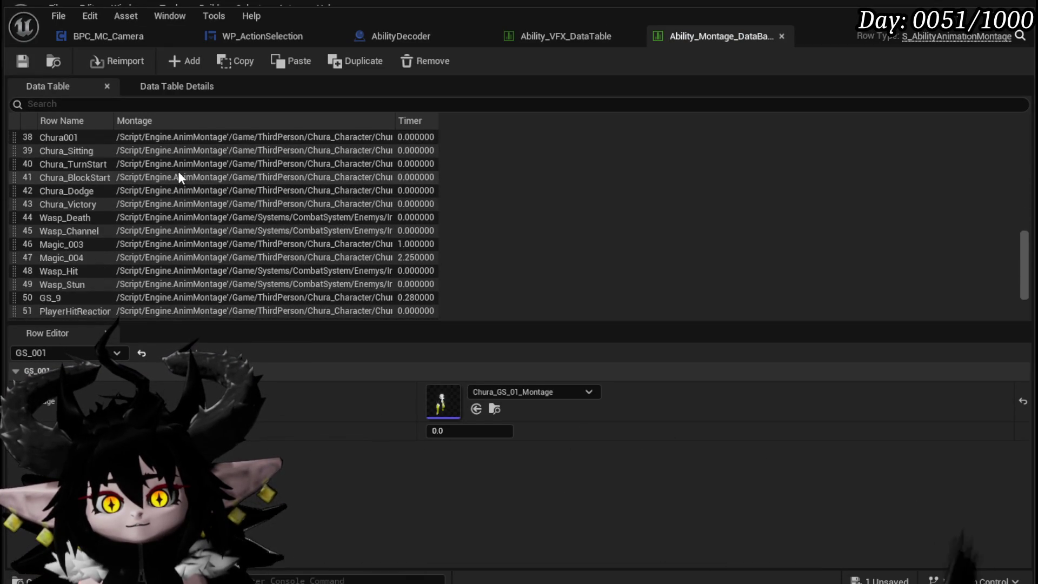
click(83, 243)
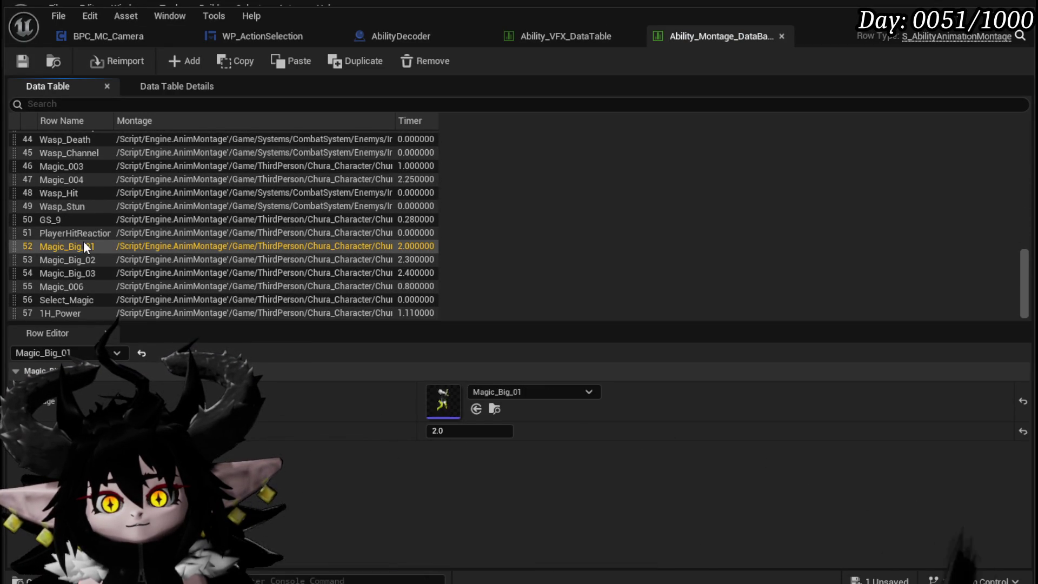
click(88, 261)
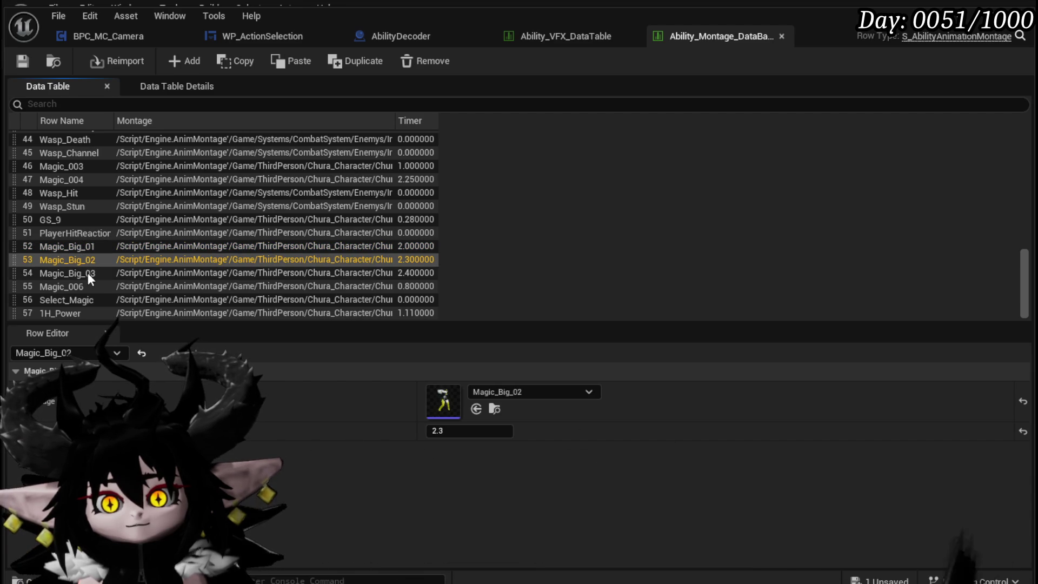
click(88, 273)
click(85, 262)
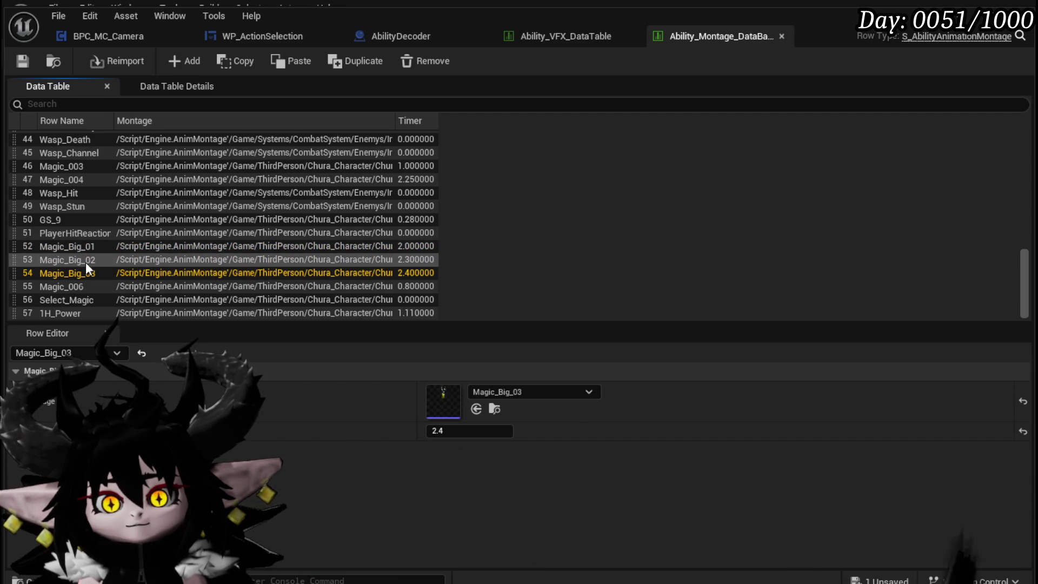
click(85, 246)
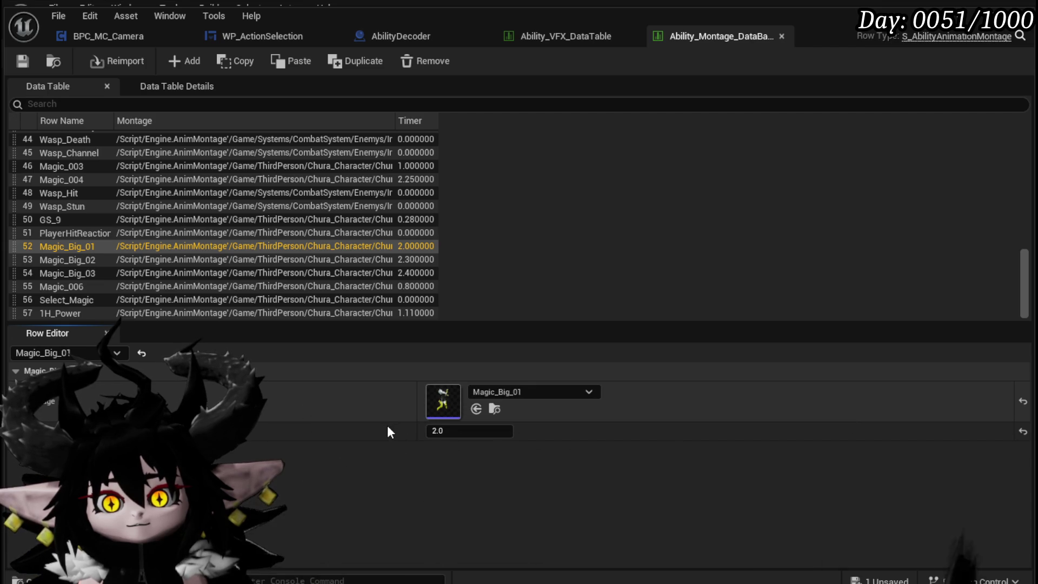
Open the Magic_Big_01 montage, pause it at frame 57 near the hit, and return to the table.
double_click(443, 417)
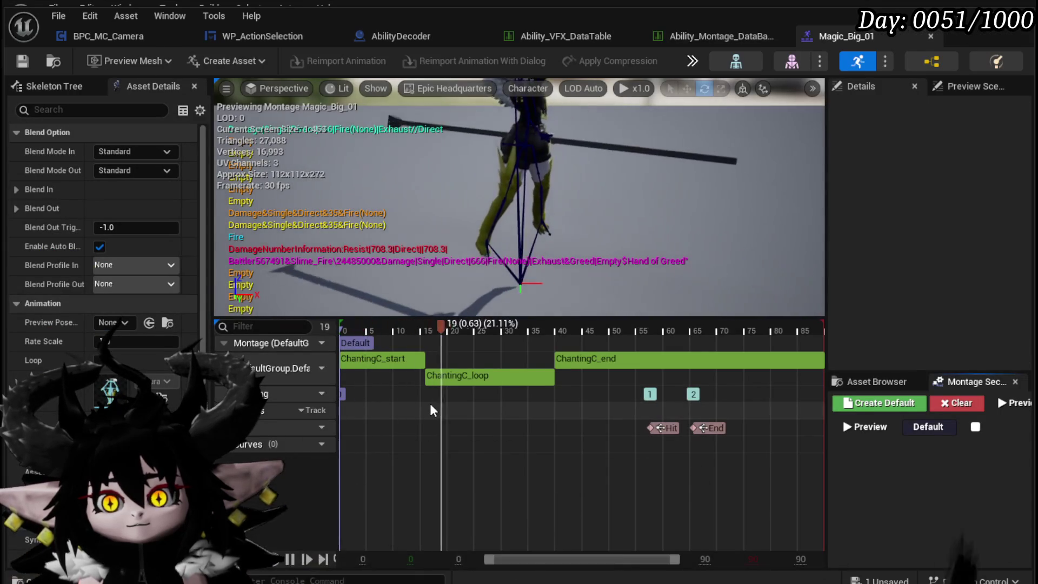
click(770, 328)
drag(770, 327, 649, 327)
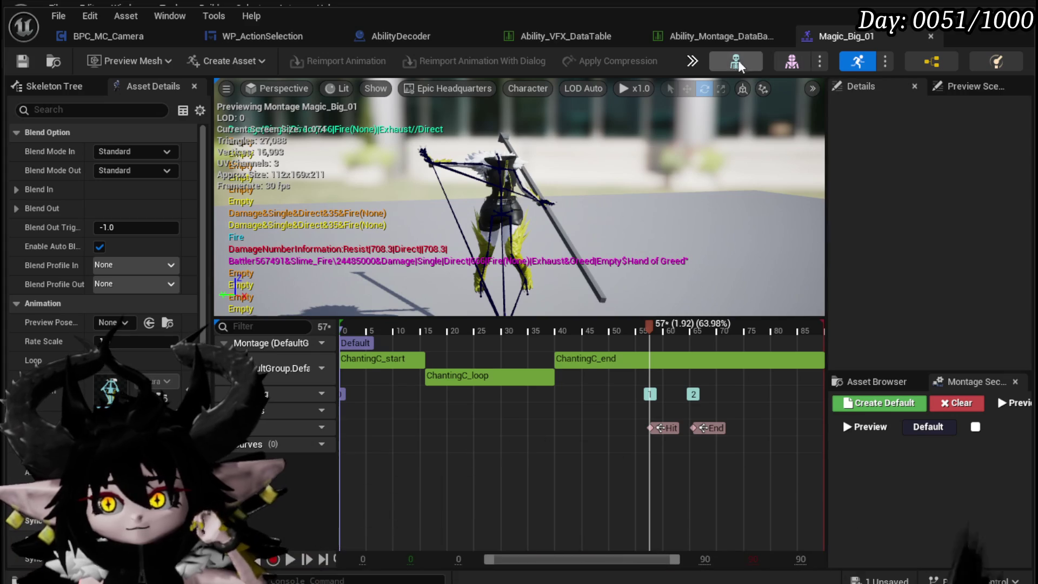
click(720, 38)
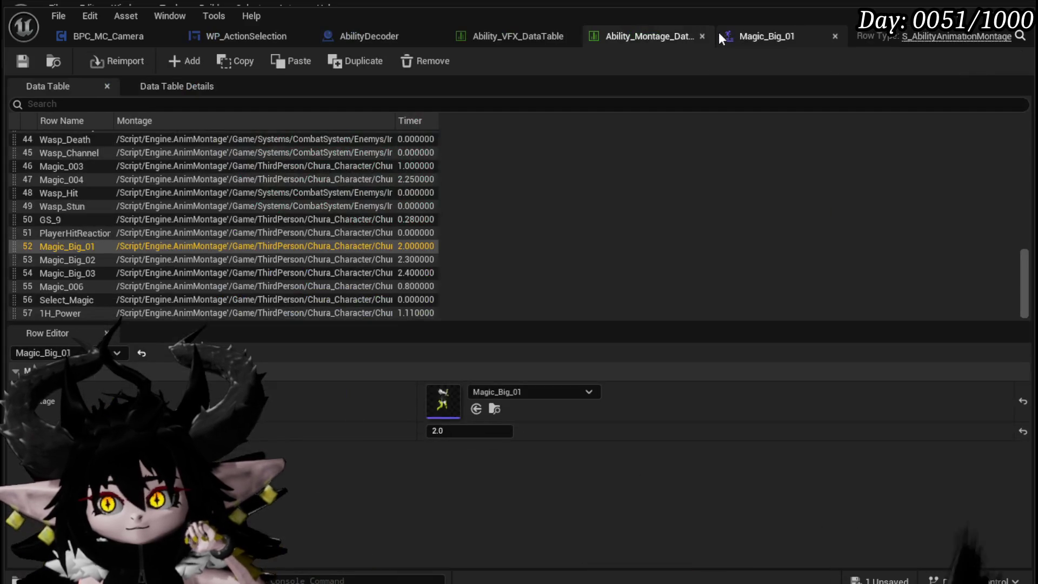
Back in AbilityDecoder's EventGraph, move the Animation Play Rate node right and down.
click(427, 38)
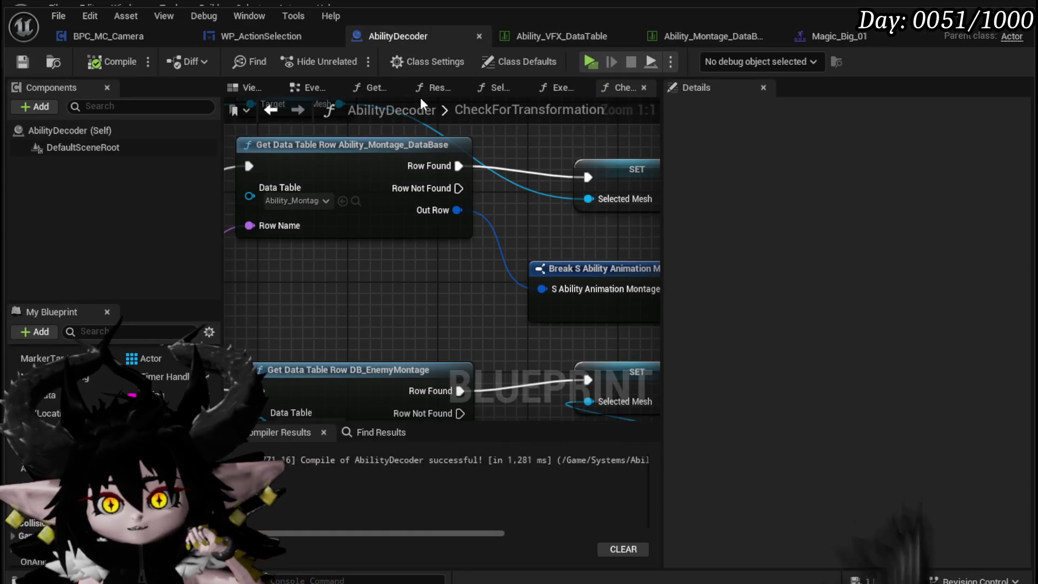
scroll(491, 261, down, 2)
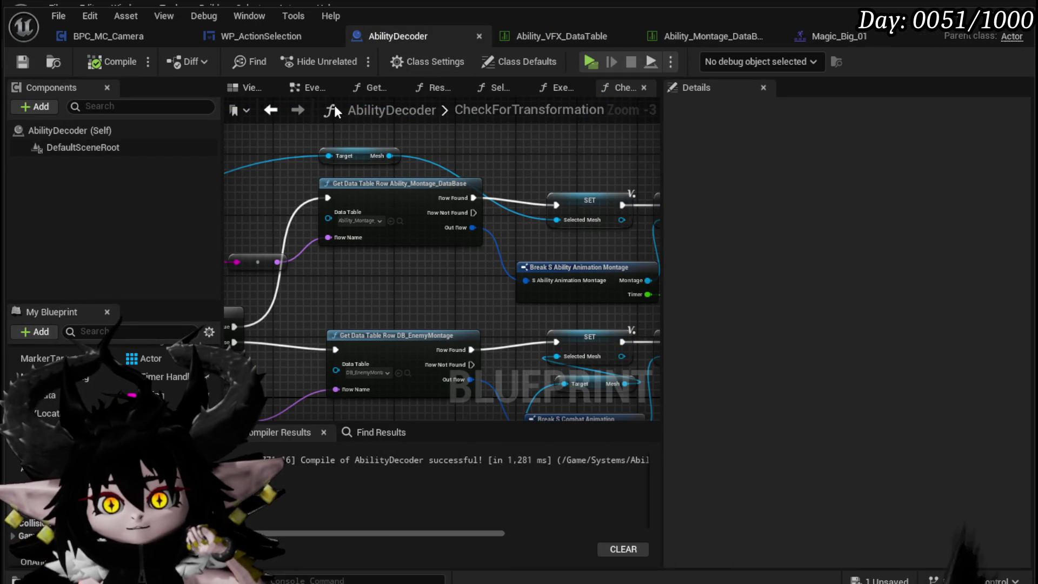
click(270, 110)
mouse_move(398, 293)
mouse_down()
mouse_move(294, 255)
mouse_move(446, 256)
mouse_up()
scroll(312, 267, up, 3)
mouse_move(327, 286)
mouse_down()
mouse_move(374, 298)
mouse_move(470, 244)
mouse_up()
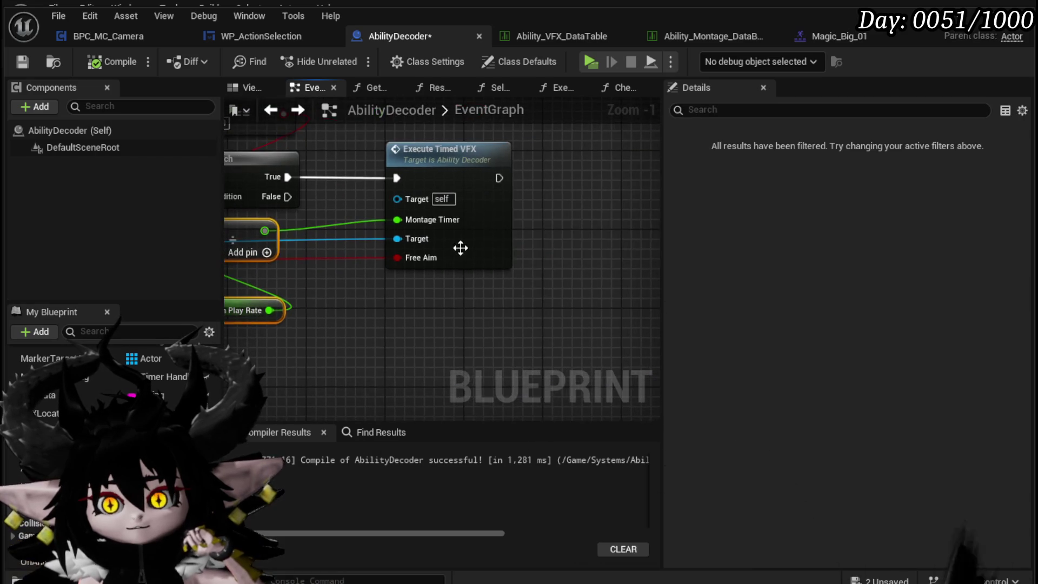
Open ExecuteTimedVFX and place the Create Event node above Set Timer by Event.
double_click(452, 248)
scroll(503, 260, up, 3)
mouse_move(476, 227)
mouse_down()
mouse_move(390, 197)
mouse_move(371, 301)
mouse_move(377, 201)
mouse_move(300, 226)
mouse_up()
mouse_move(430, 332)
mouse_down()
mouse_move(546, 280)
mouse_move(425, 179)
mouse_move(404, 228)
mouse_up()
drag(530, 287, 530, 212)
mouse_move(429, 275)
mouse_down()
mouse_move(447, 232)
mouse_move(546, 145)
mouse_up()
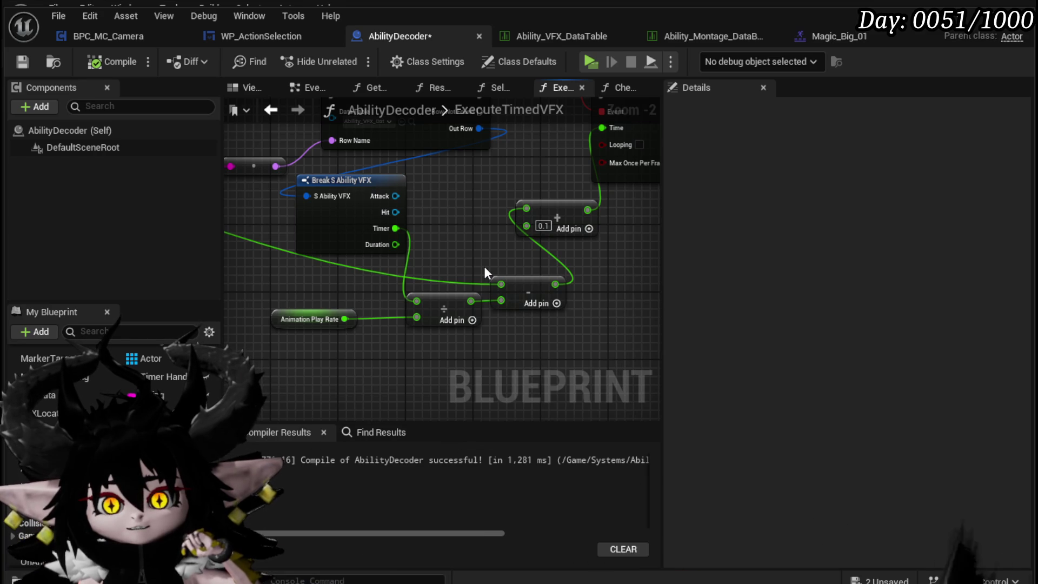
Inspect the AnimationPlayRate variable, view the Magic_Big_01 montage, then the Ability_VFX_DataTable's HandOfGreed 1.6 timer.
click(335, 320)
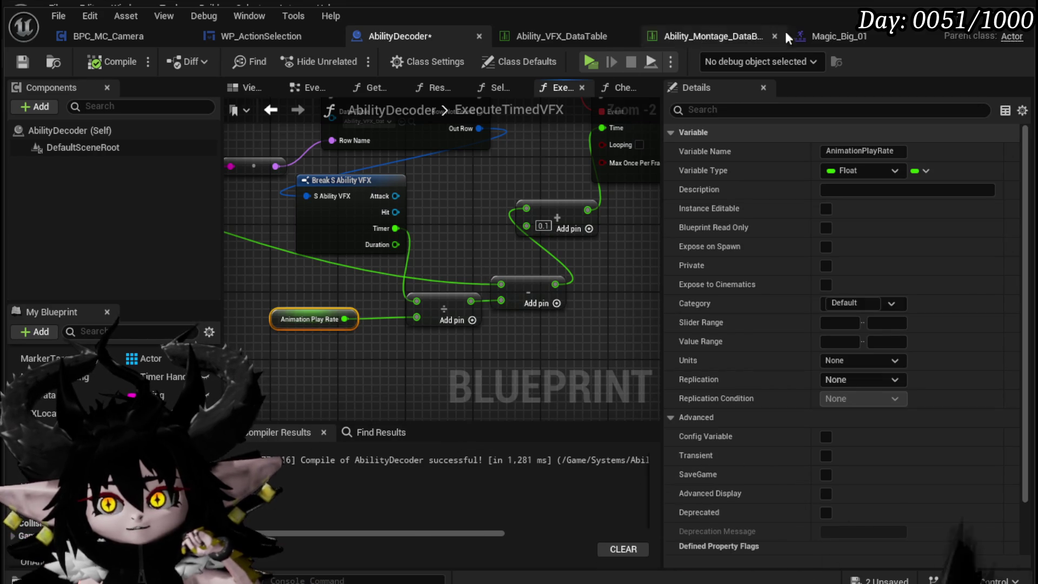
click(820, 37)
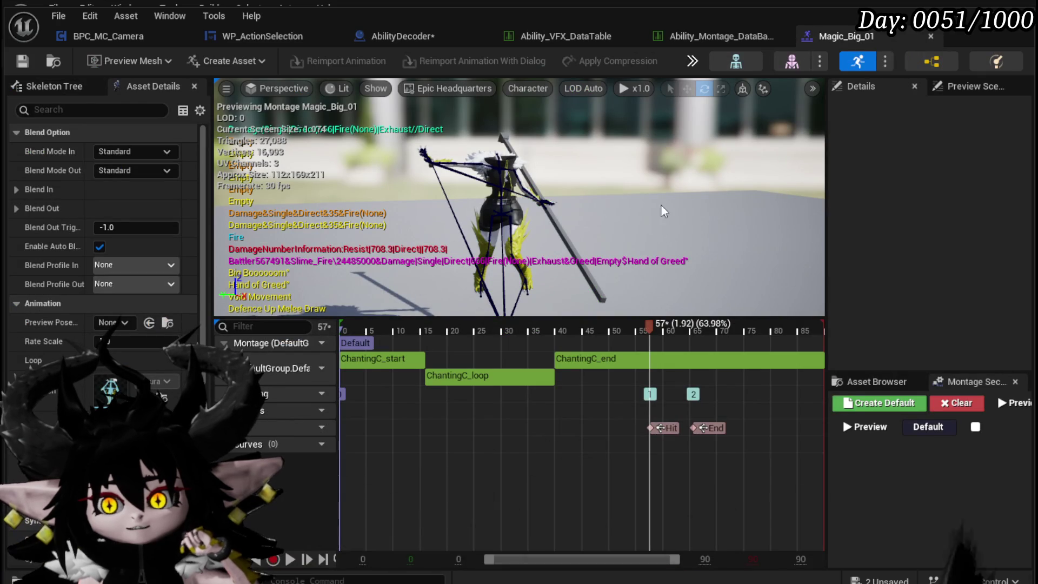
click(597, 37)
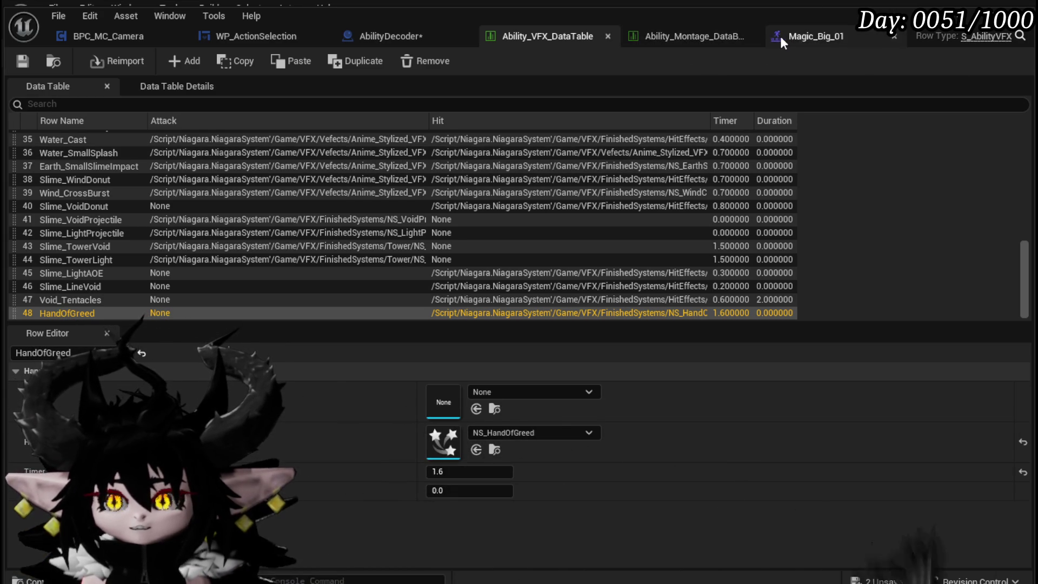
Nudge the subtract node, arrange the Create Event and Set Timer nodes, then save AbilityDecoder.
click(411, 38)
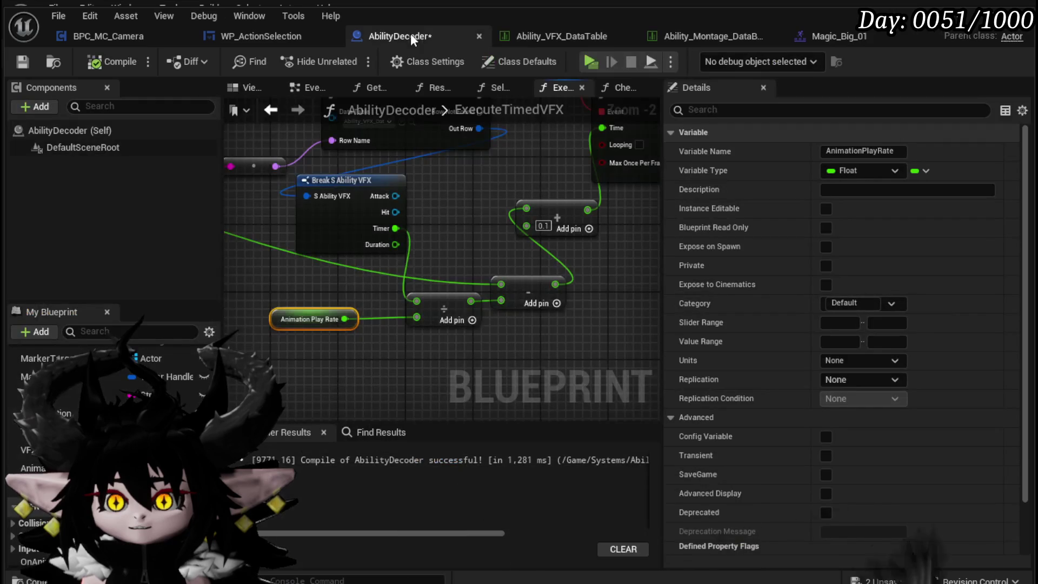
drag(468, 217, 381, 251)
drag(436, 328, 443, 310)
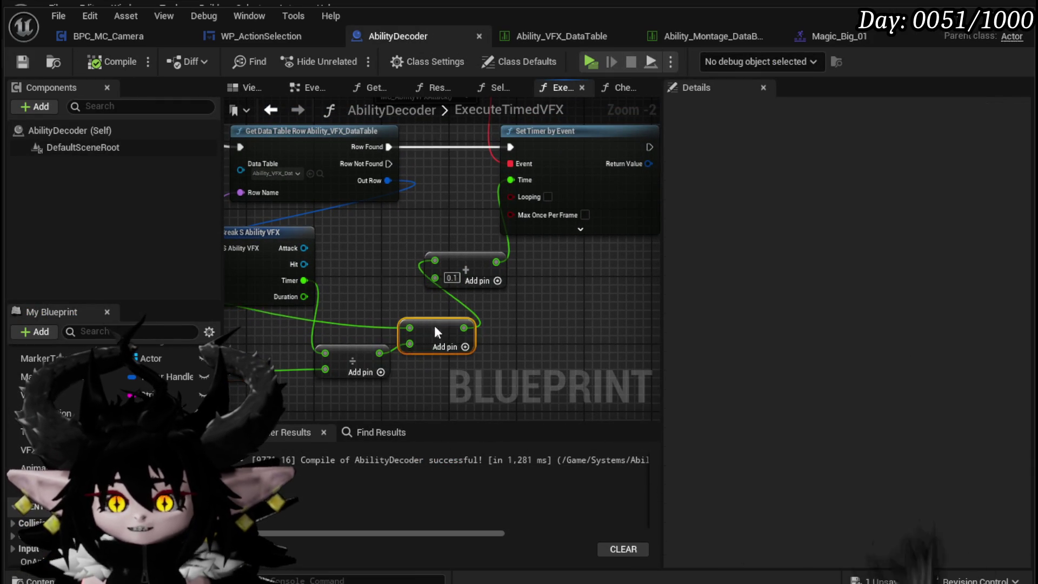
drag(404, 205, 339, 280)
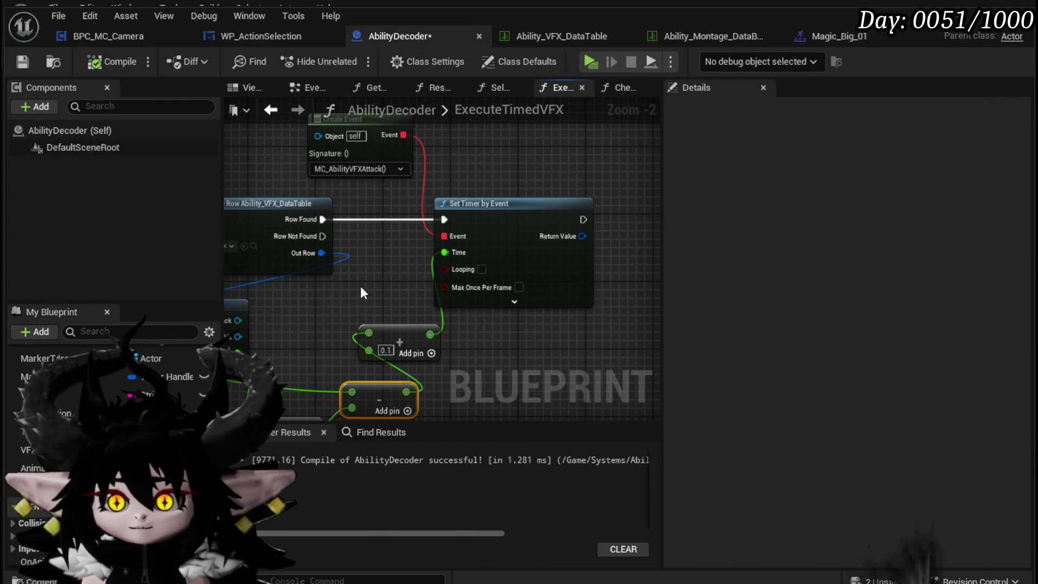
mouse_move(505, 167)
mouse_down()
mouse_move(533, 157)
mouse_move(492, 204)
mouse_up()
click(513, 165)
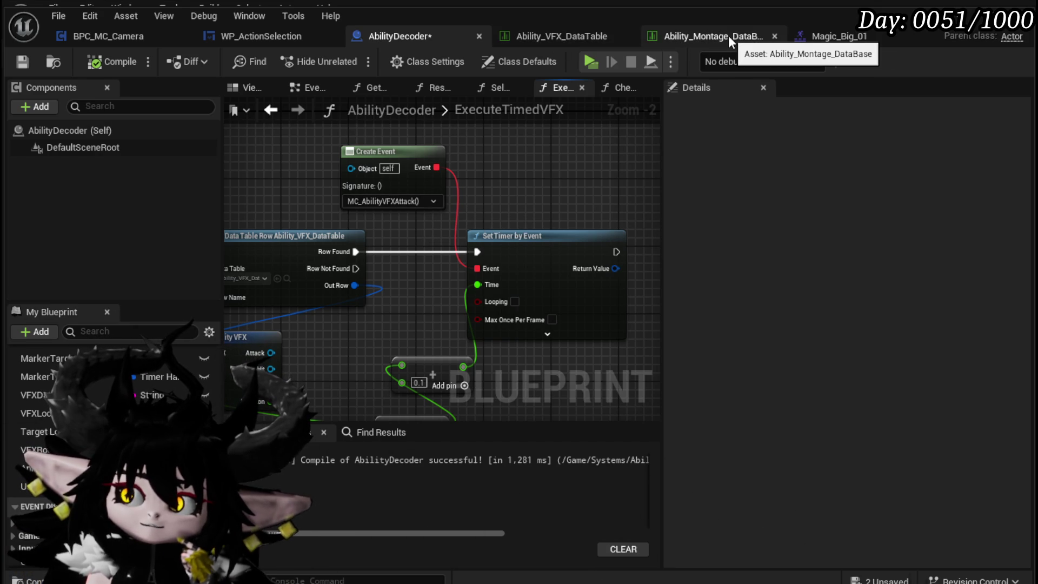
mouse_move(351, 326)
mouse_down()
mouse_move(400, 227)
mouse_move(454, 221)
mouse_up()
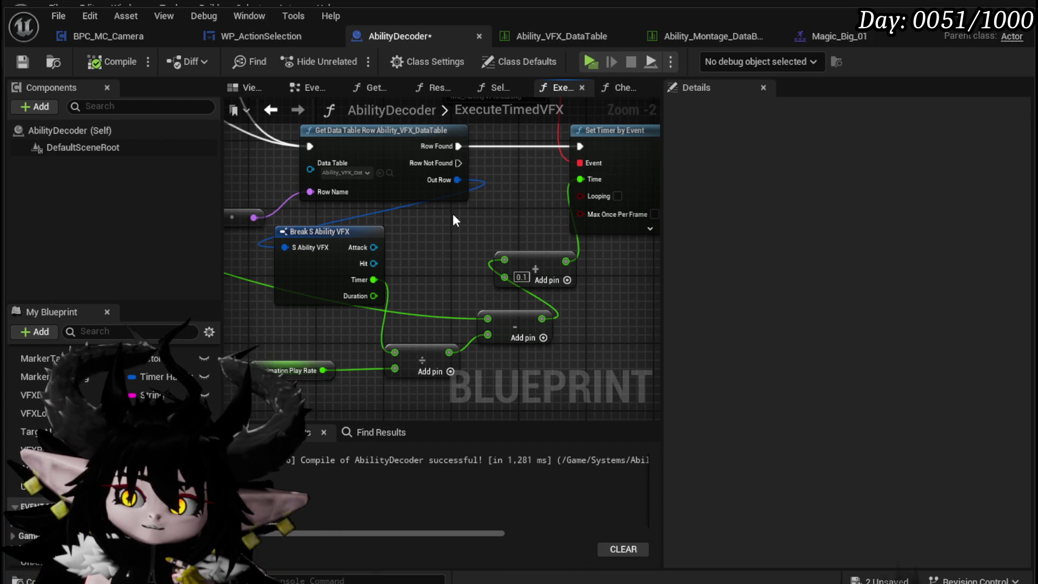
scroll(452, 213, down, 1)
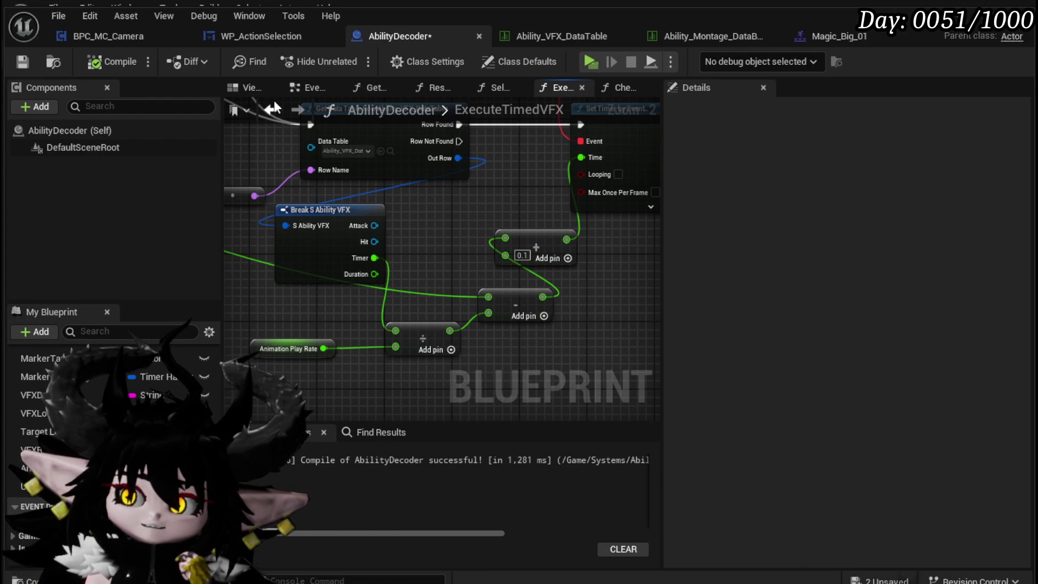
click(22, 61)
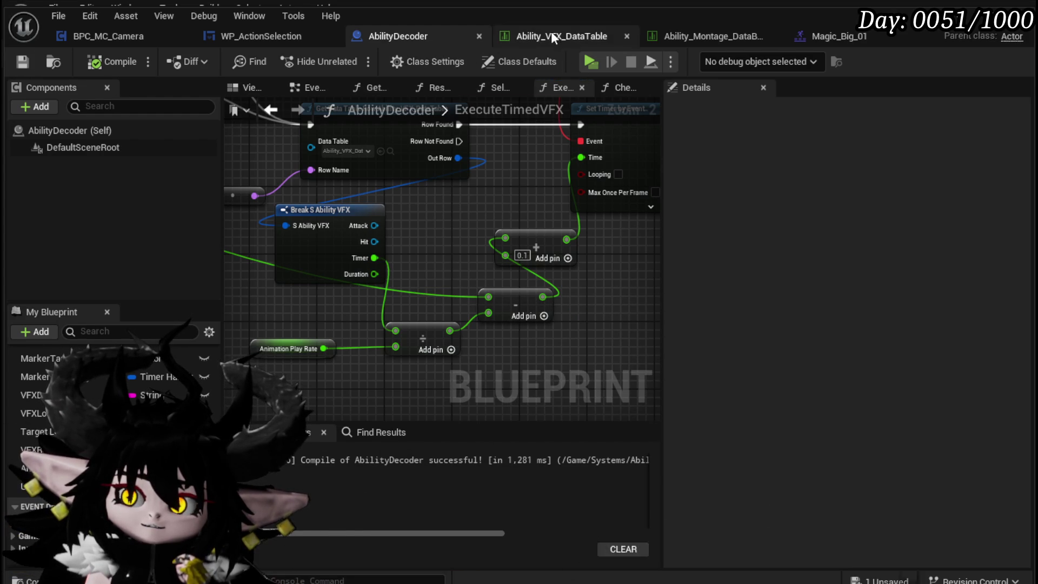
click(553, 38)
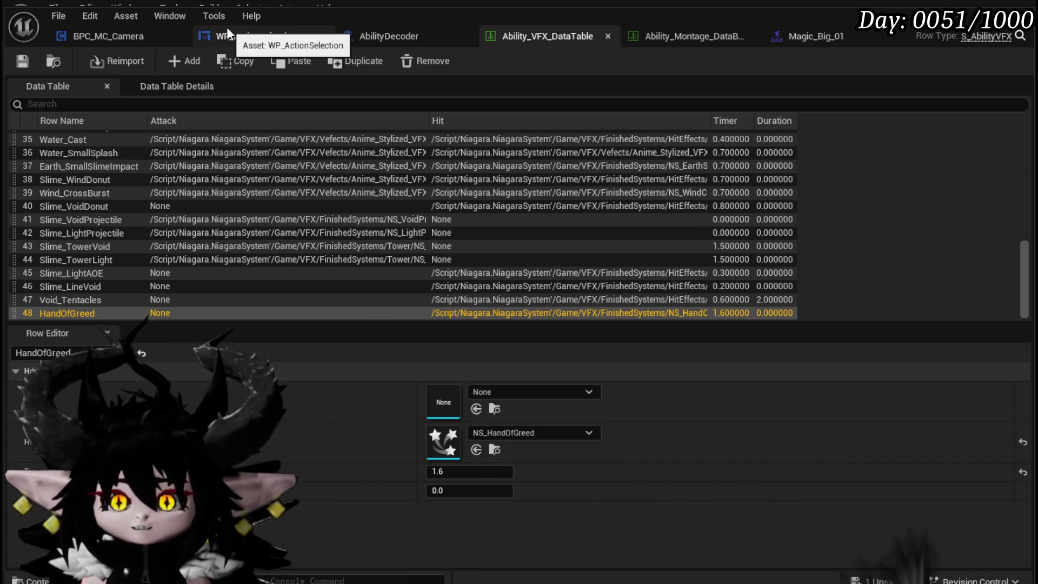
click(79, 37)
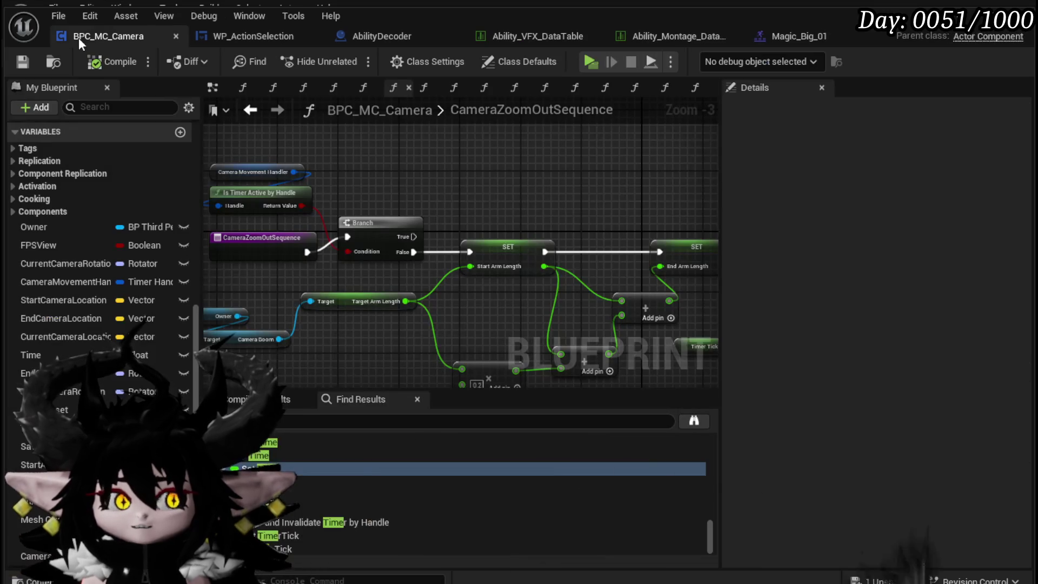
mouse_move(590, 337)
mouse_down()
mouse_move(325, 250)
mouse_move(452, 268)
mouse_up()
click(394, 37)
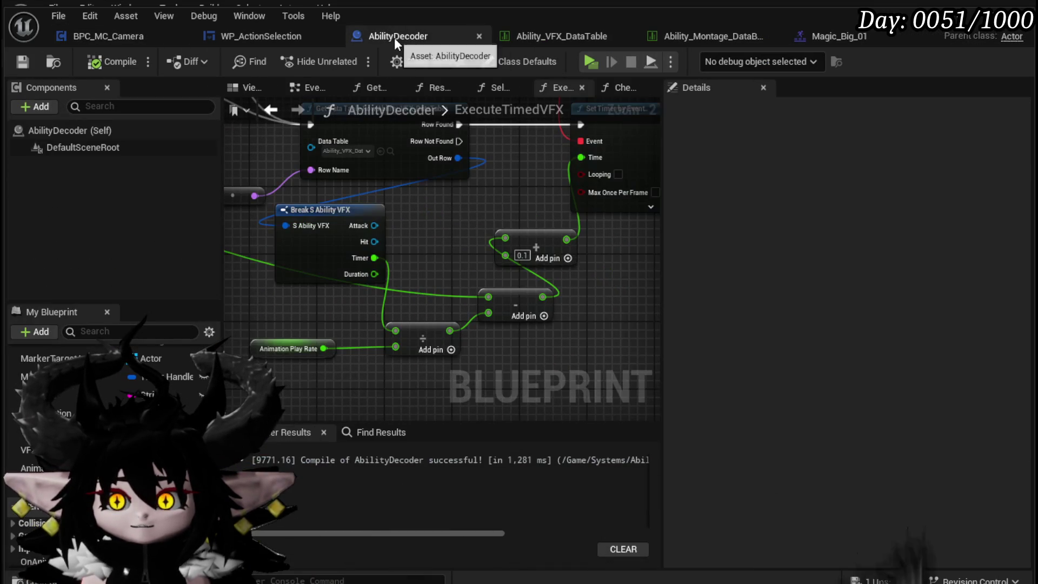
Pan over the Break S Ability VFX and divide nodes to review the play-rate math.
scroll(486, 262, up, 4)
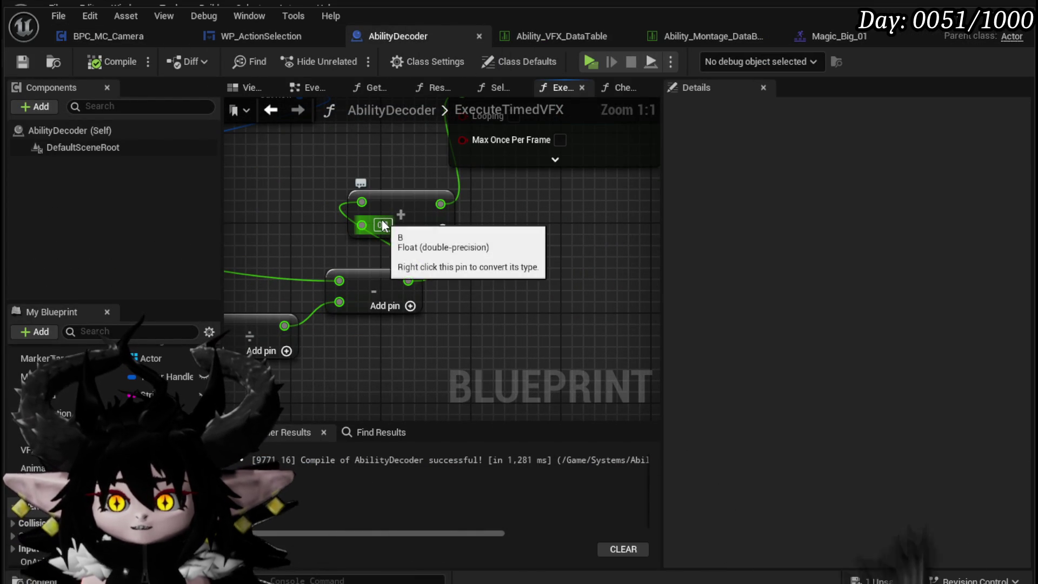
mouse_move(328, 291)
mouse_down()
mouse_move(494, 261)
mouse_move(491, 239)
mouse_up()
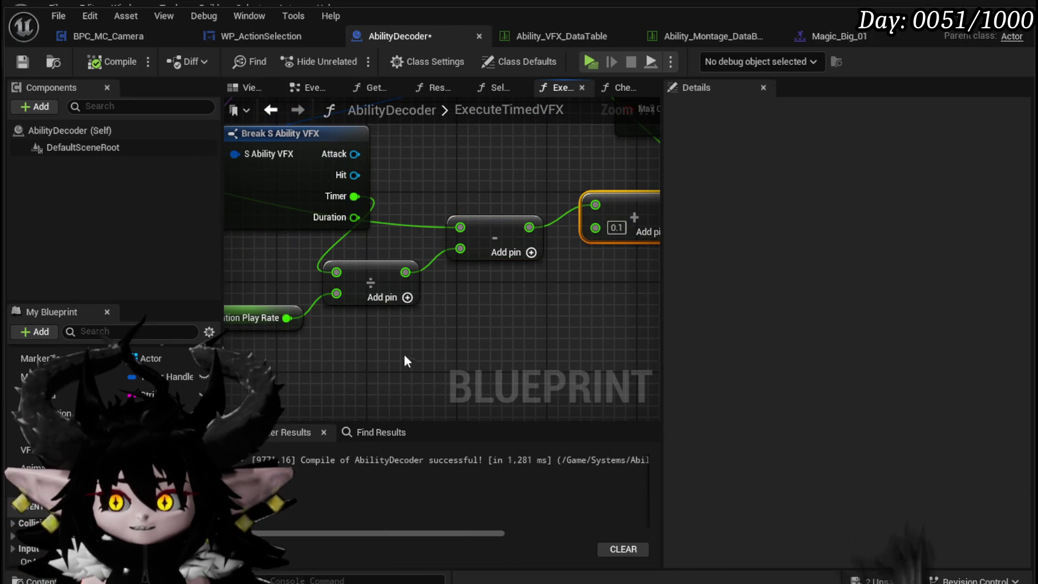
drag(399, 356, 370, 357)
drag(364, 278, 511, 267)
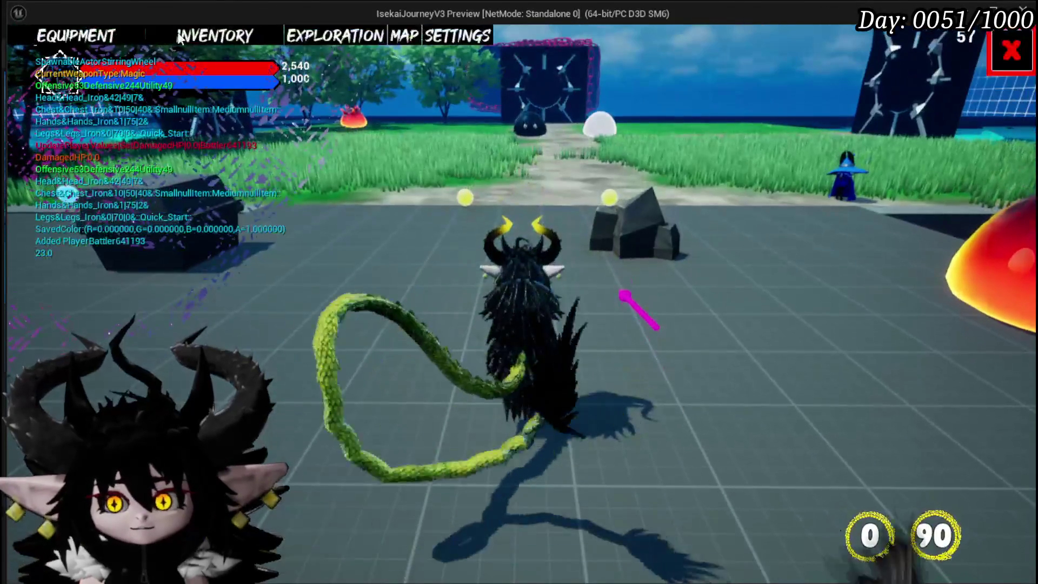
Dismiss the game's settings menu, walk into the fire slime, and start the battle.
click(1003, 52)
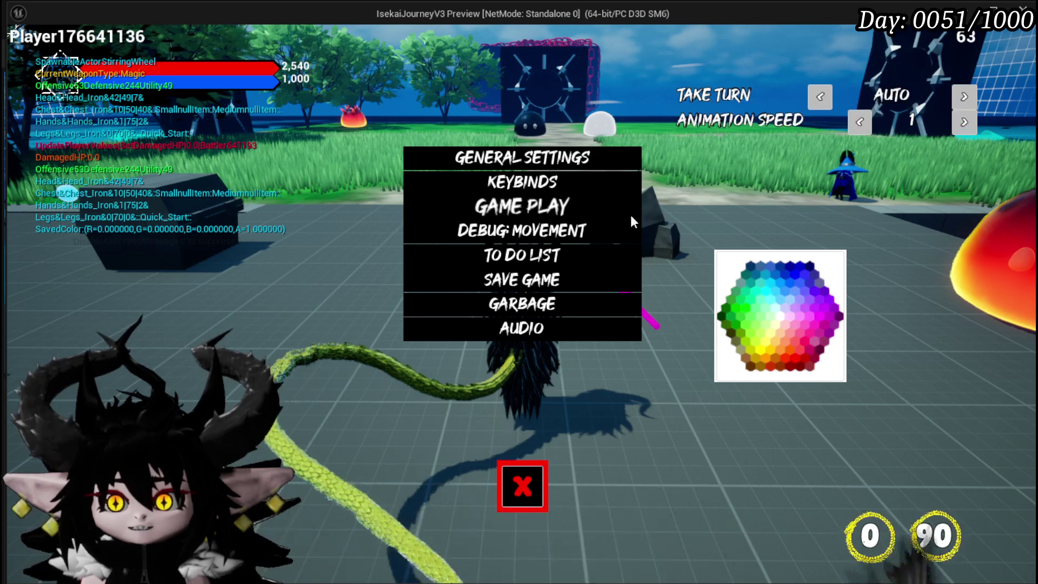
click(522, 486)
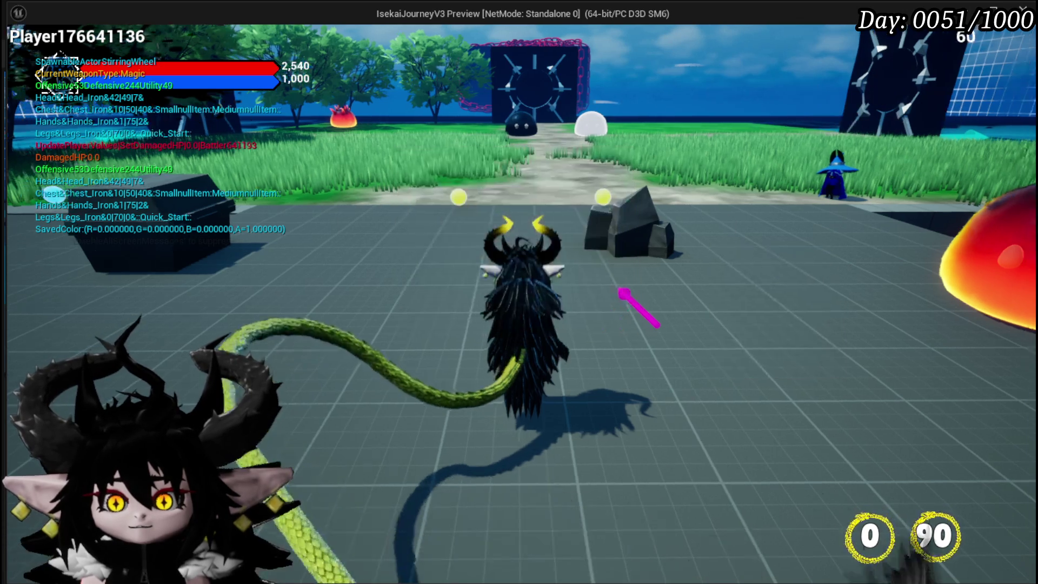
key(w)
key(w)
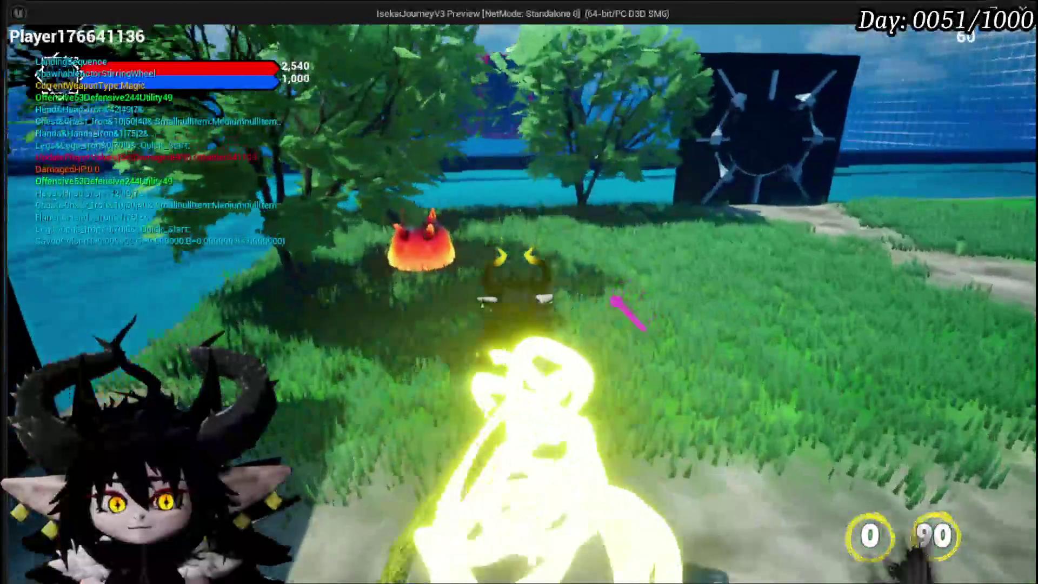
key(w)
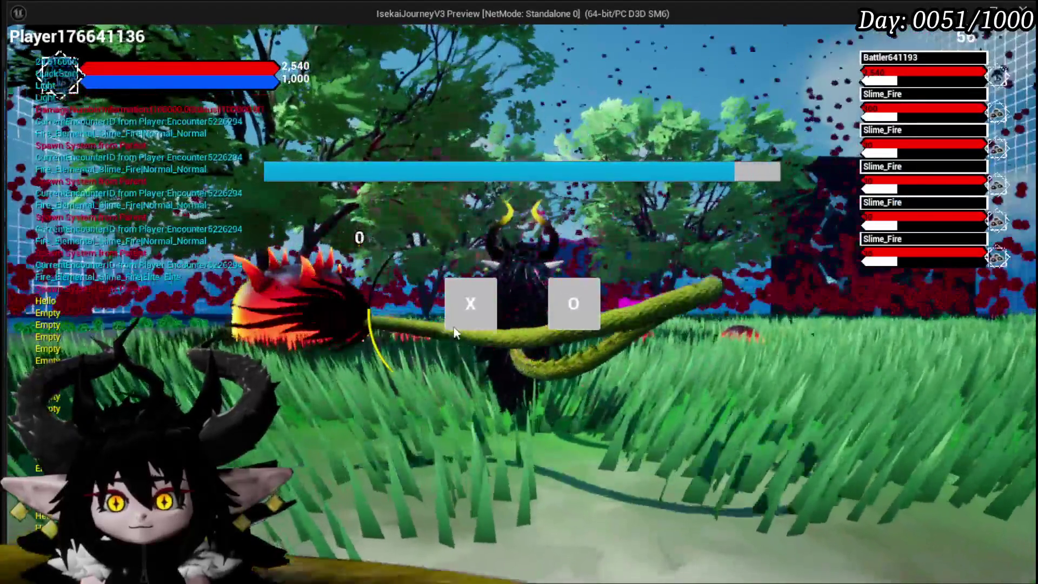
click(454, 328)
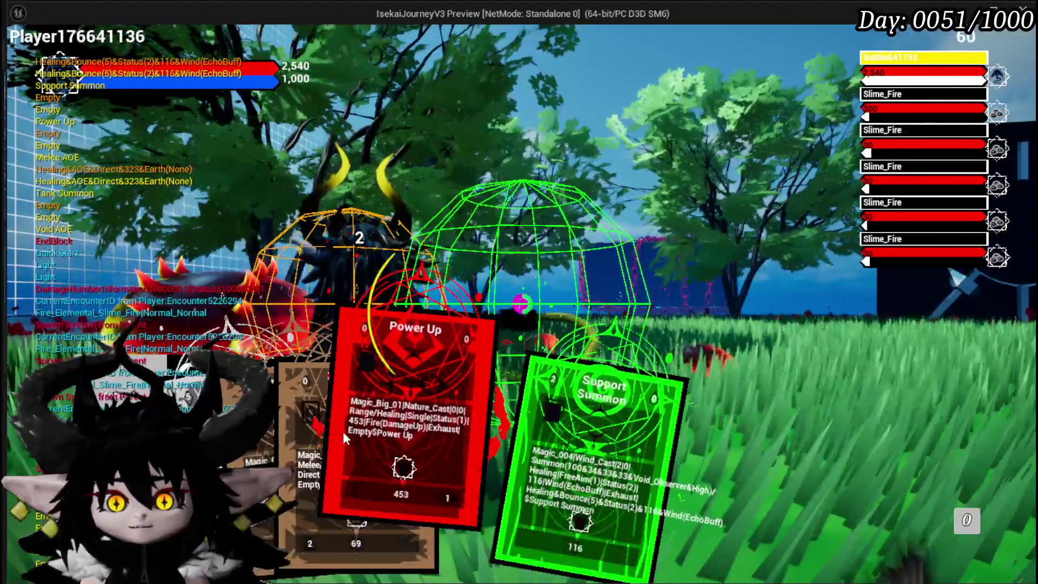
Play Power Up, then switch from Hand of Greed to the AOE fire card and cast it on the slimes.
click(338, 433)
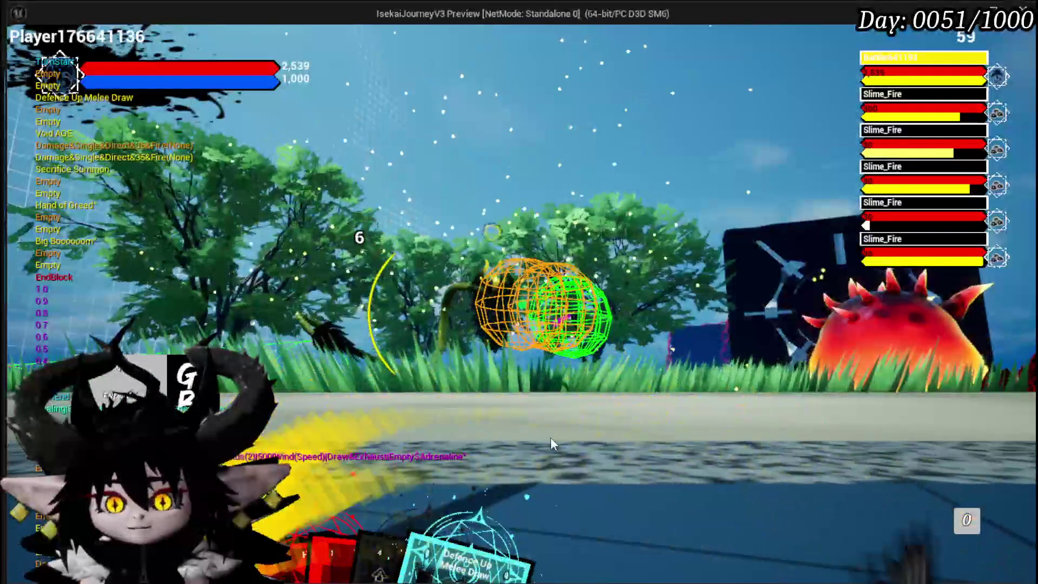
click(283, 509)
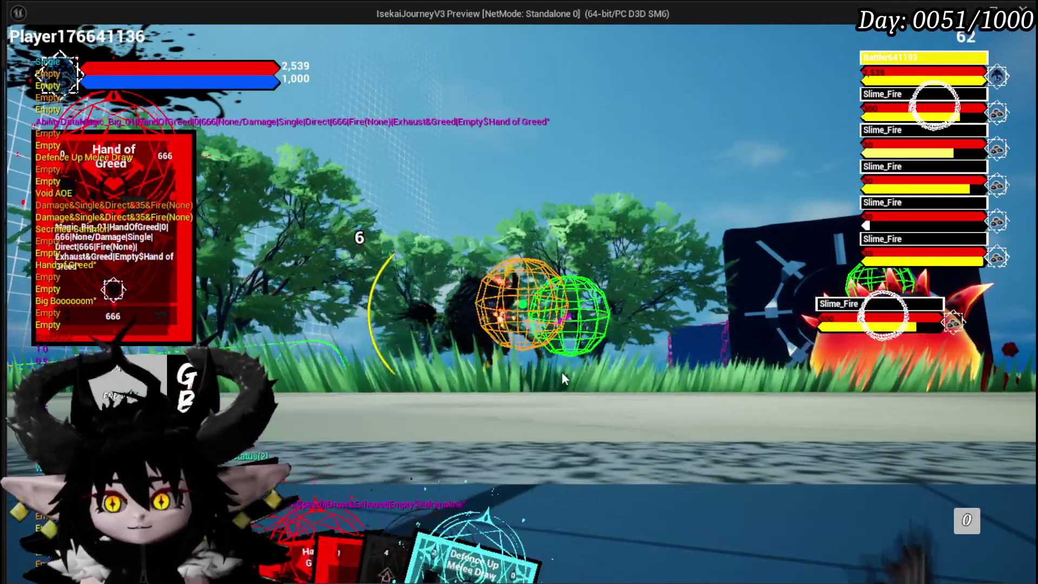
click(300, 444)
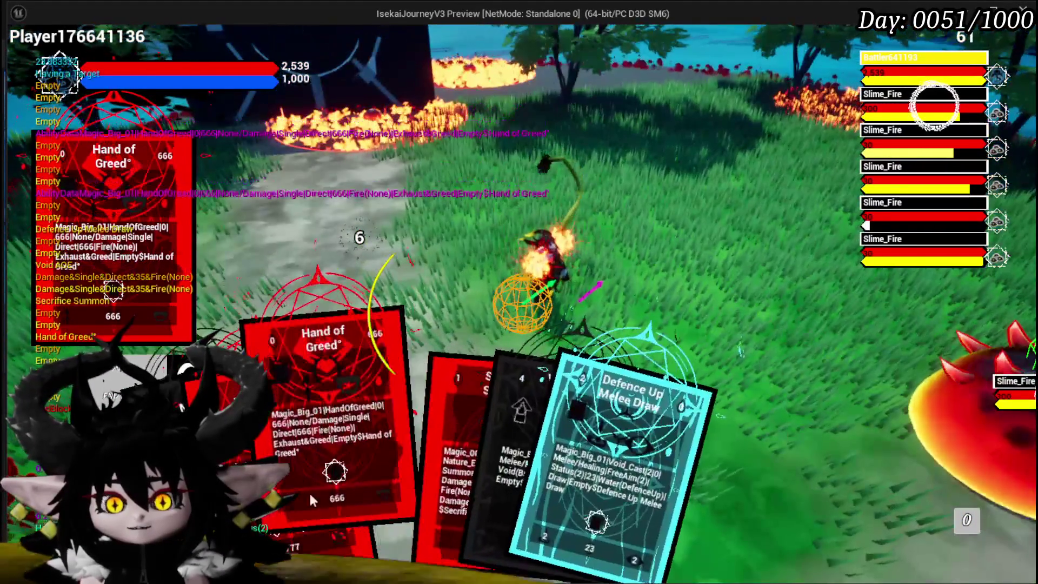
click(310, 495)
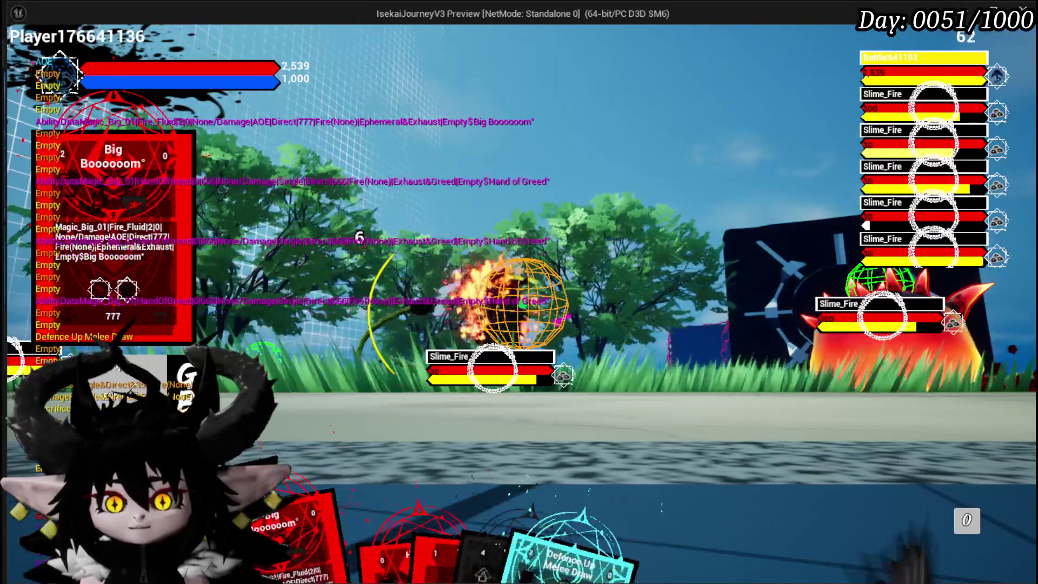
click(348, 545)
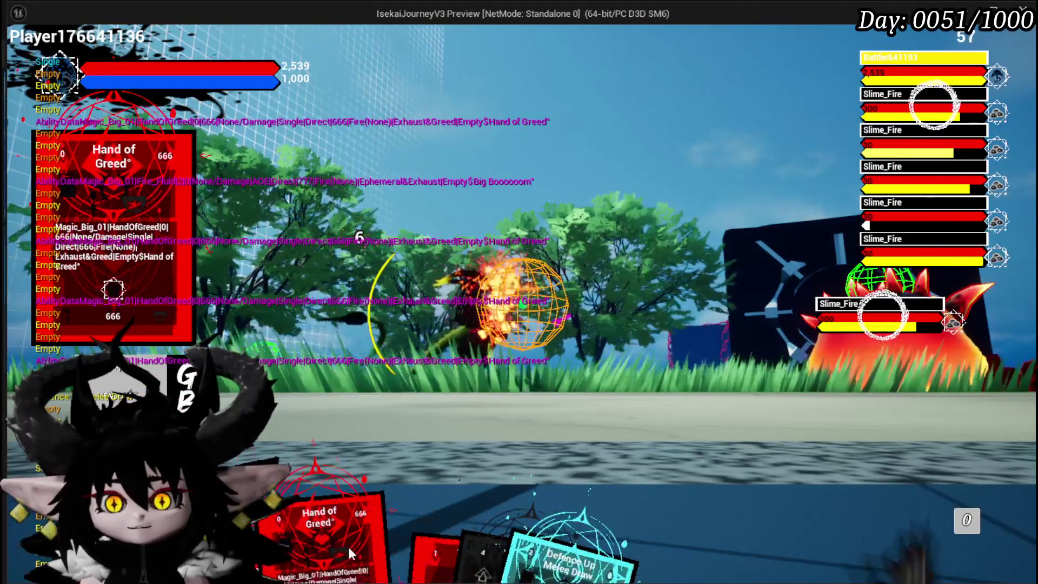
click(348, 544)
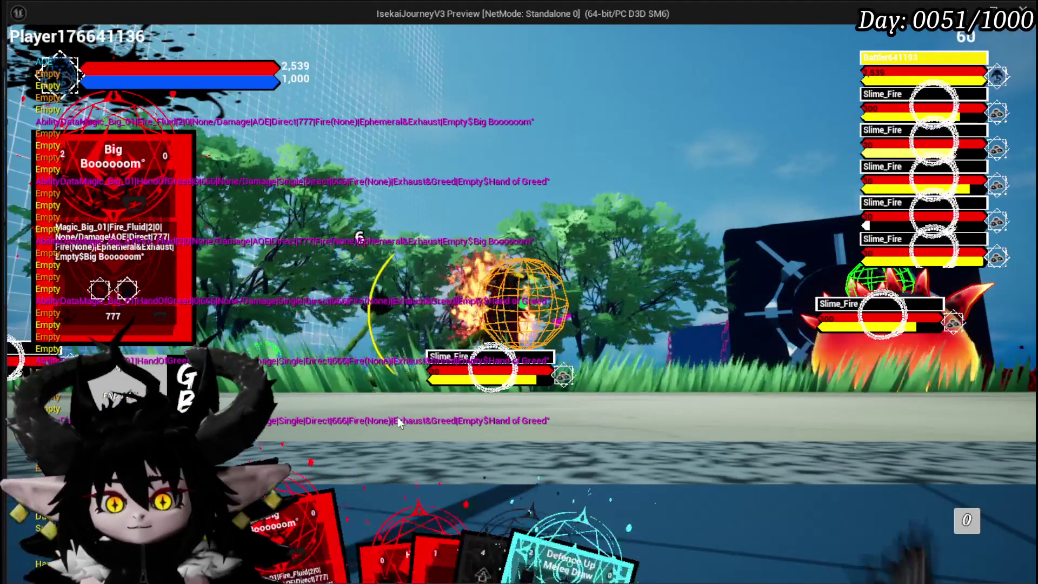
click(303, 501)
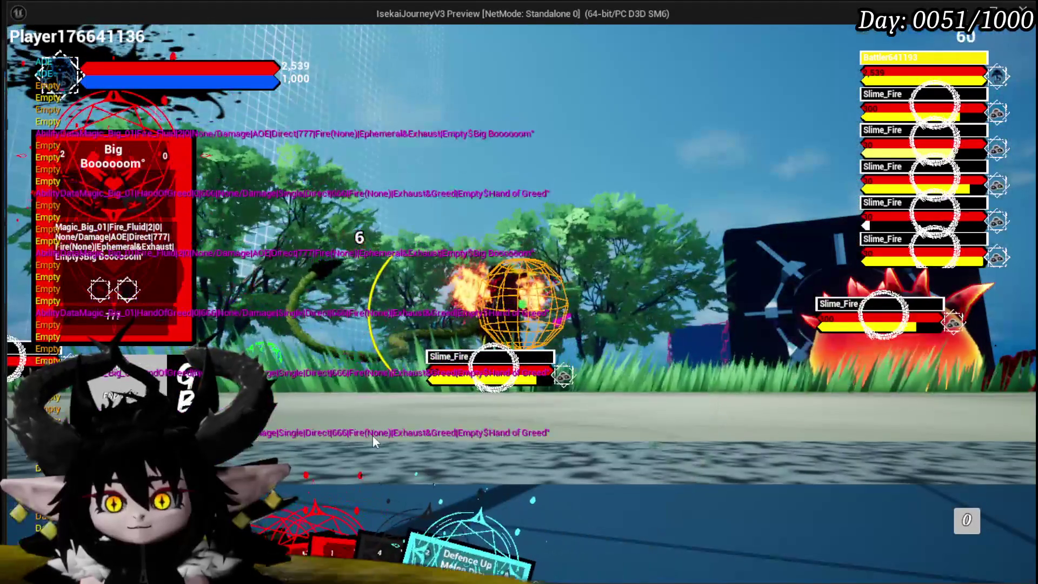
Cast Hand of Greed on a slime, fire the AOE card, then stop the play session.
mouse_move(274, 516)
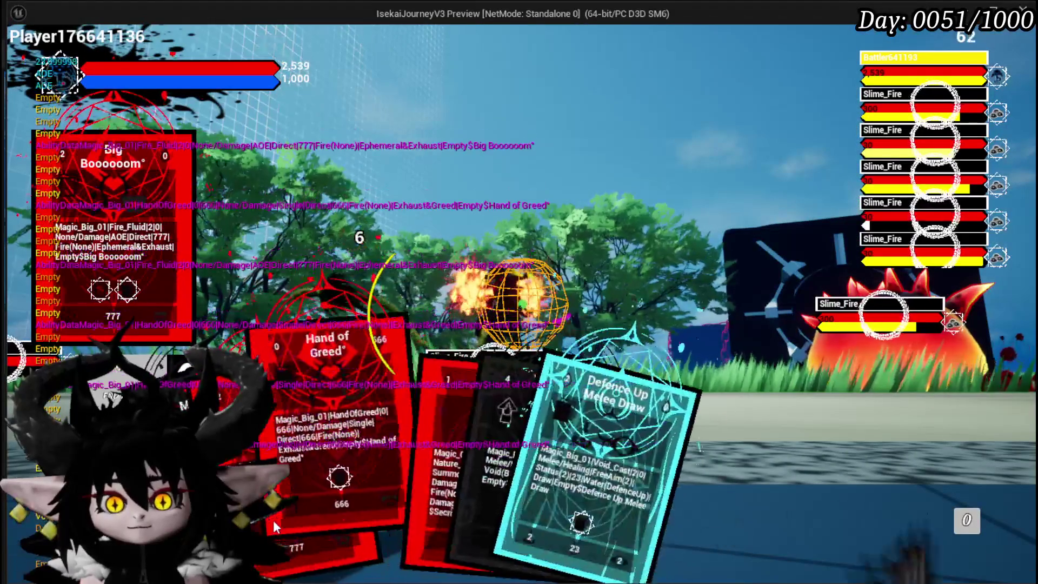
click(375, 464)
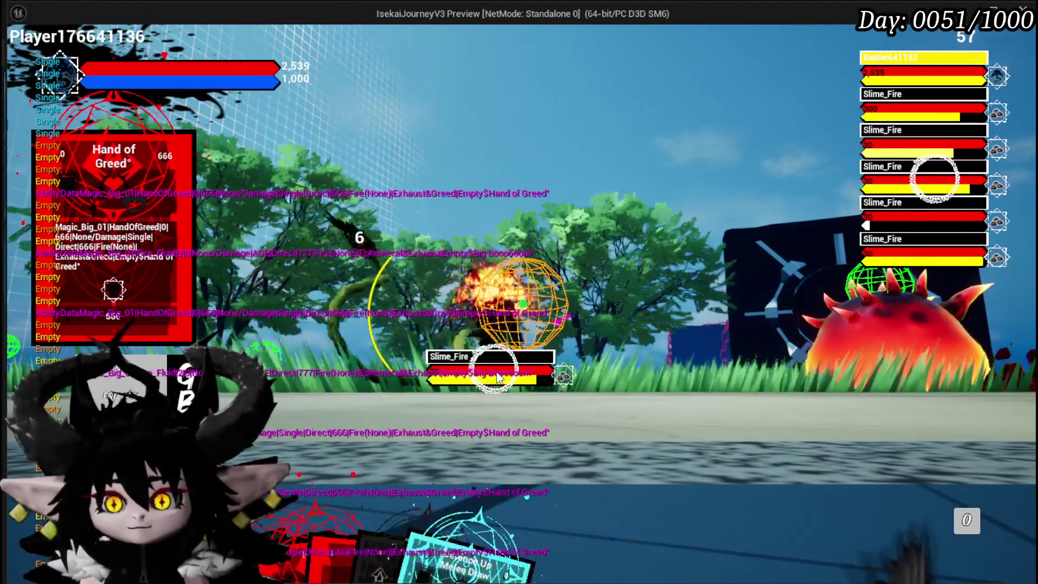
click(461, 318)
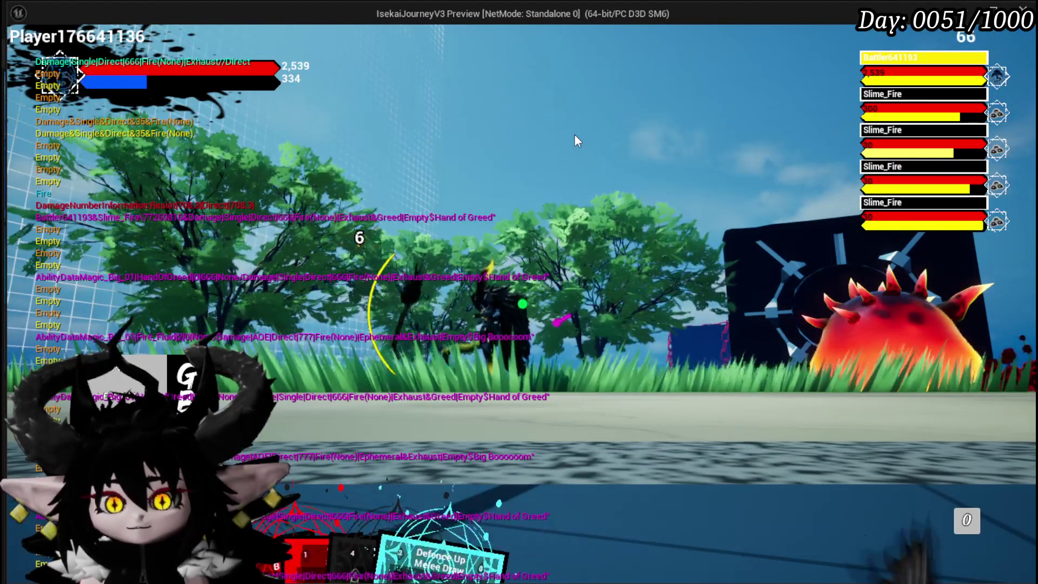
mouse_move(325, 492)
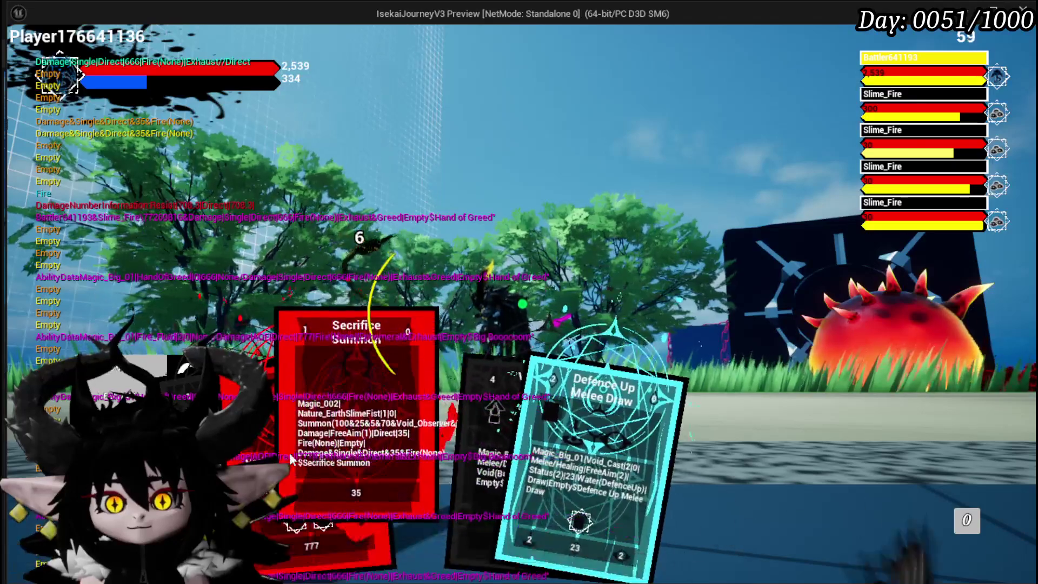
drag(303, 379, 472, 351)
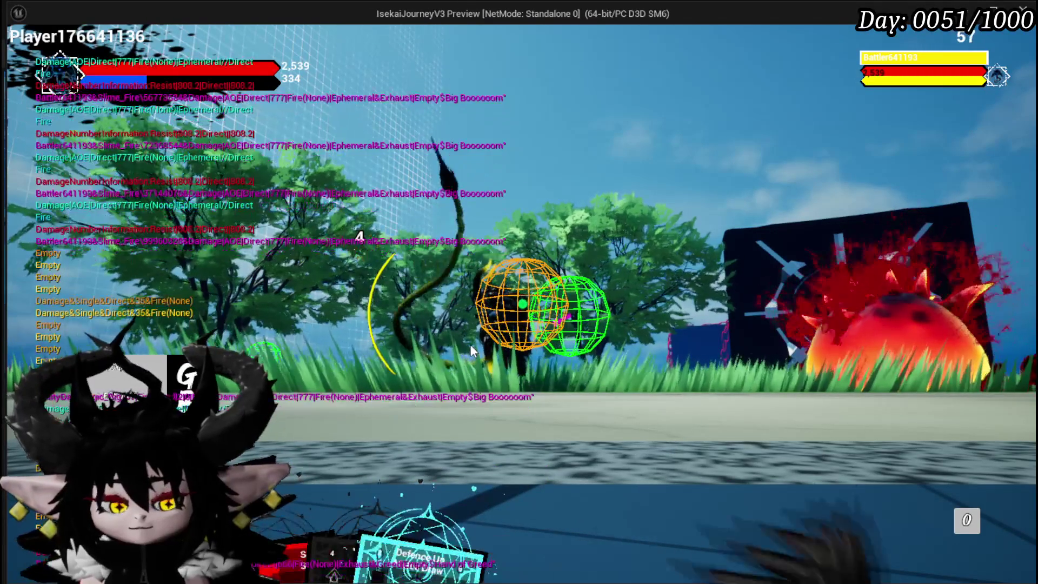
key(Escape)
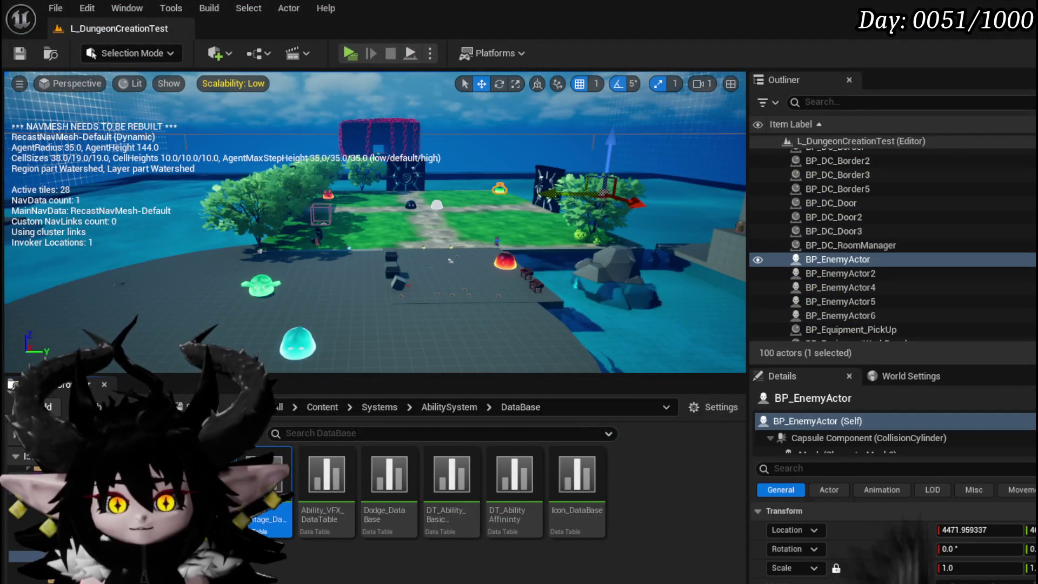
Save the level, move the divide and subtract nodes into tidier positions, and save AbilityDecoder.
click(20, 54)
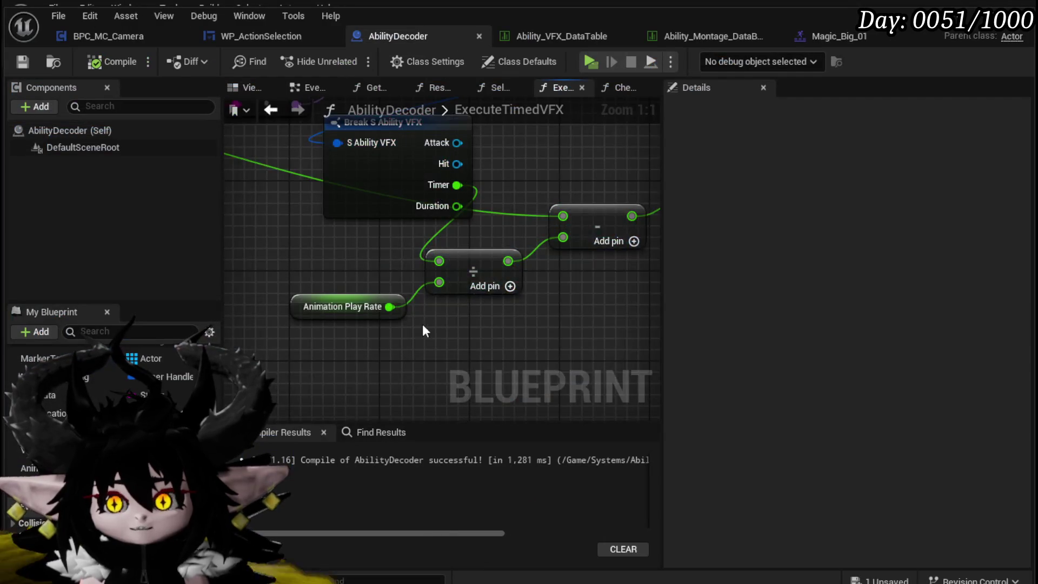
drag(423, 331, 283, 371)
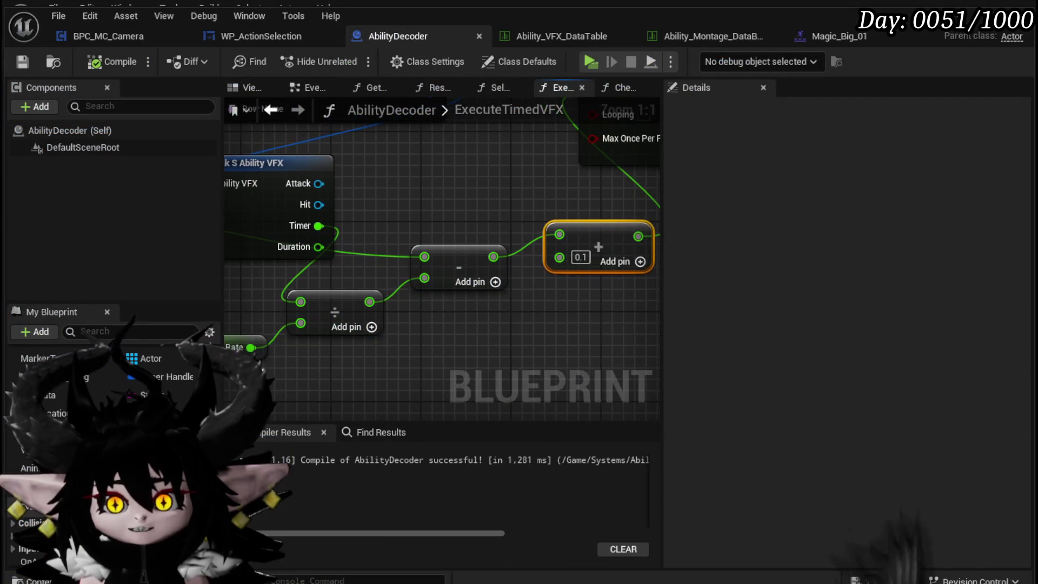
drag(355, 373, 460, 351)
drag(538, 260, 359, 222)
scroll(367, 231, down, 3)
drag(439, 327, 336, 249)
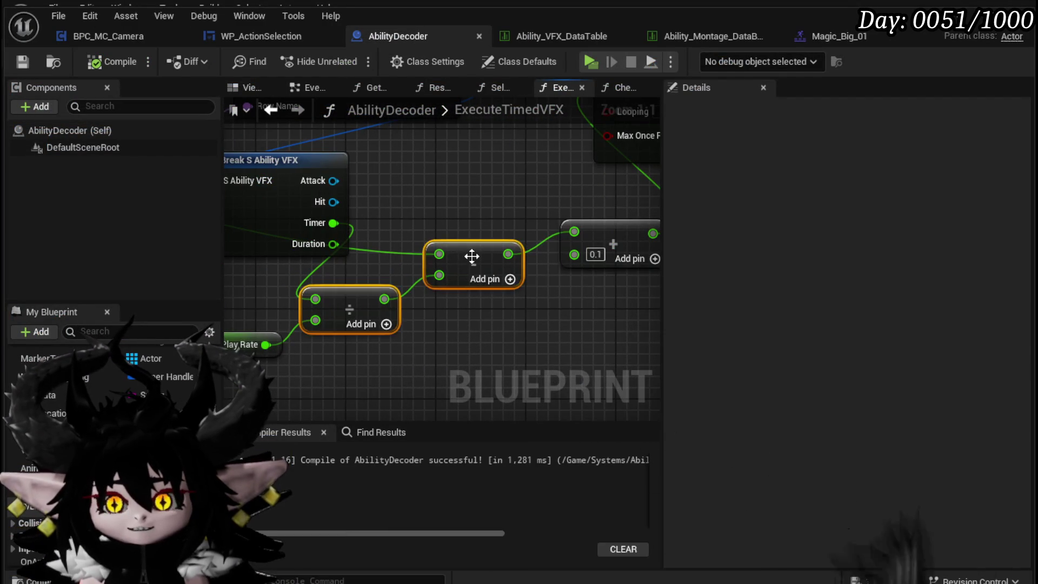
drag(473, 257, 572, 311)
scroll(573, 310, up, 3)
mouse_move(320, 349)
mouse_down()
mouse_move(329, 384)
mouse_move(393, 412)
mouse_up()
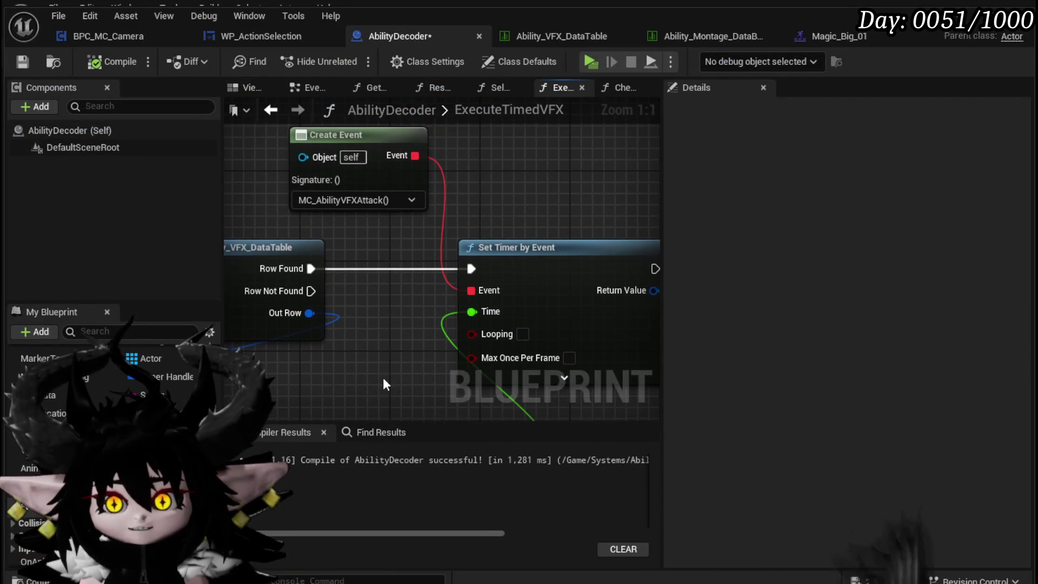
click(20, 62)
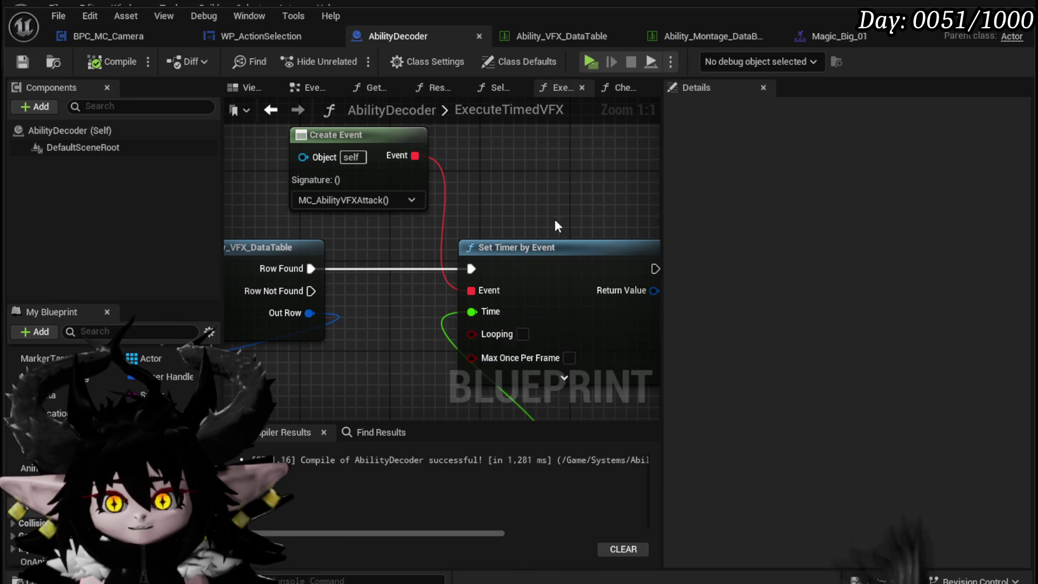
Reopen the Execute Timed VFX function from the EventGraph and bring up the blueprint search.
scroll(554, 219, down, 3)
mouse_move(478, 208)
mouse_down()
mouse_move(446, 207)
mouse_move(591, 218)
mouse_move(475, 213)
mouse_up()
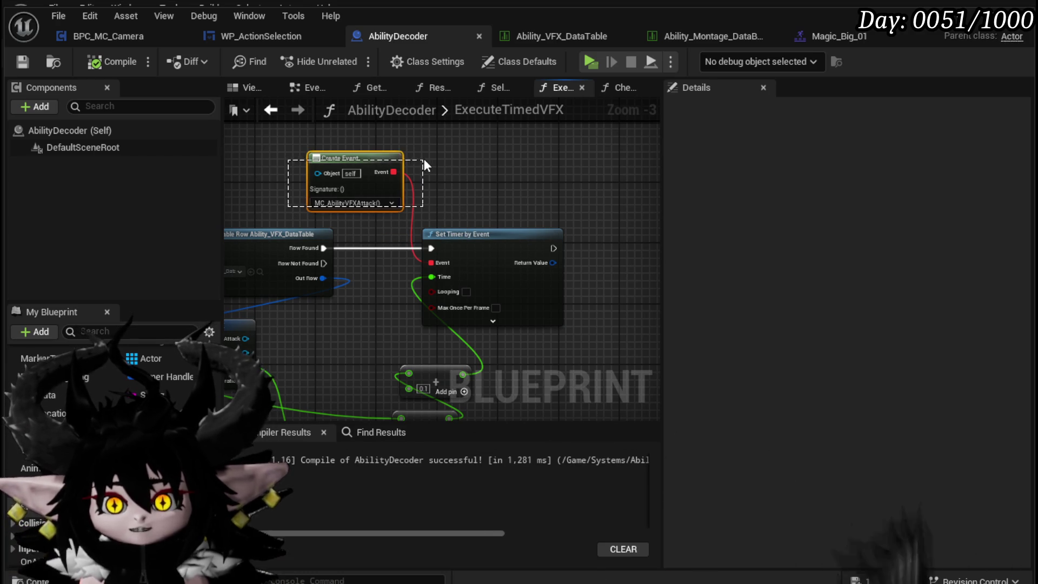
click(312, 93)
scroll(372, 295, up, 1)
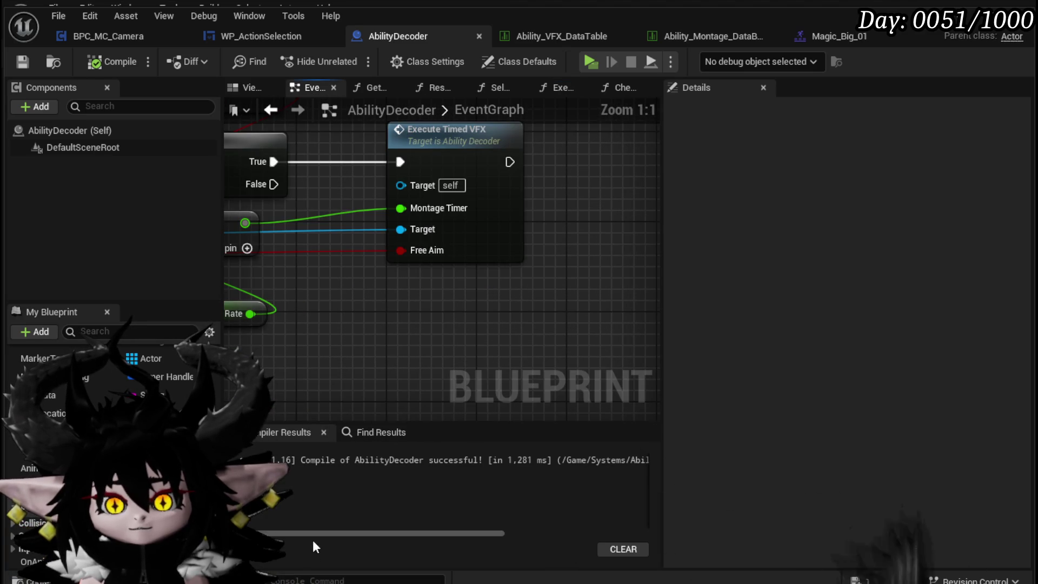
double_click(481, 205)
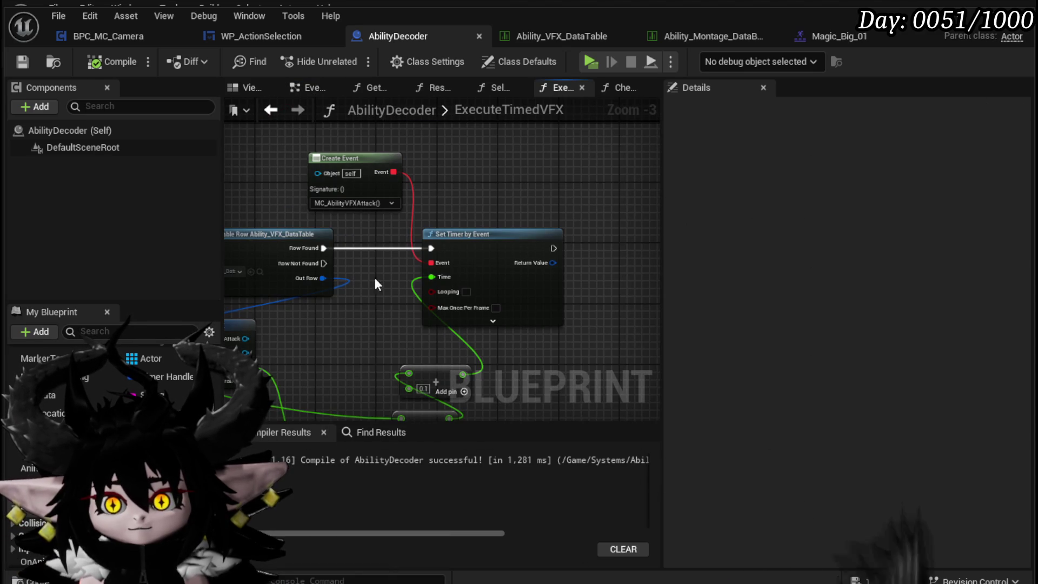
key(ctrl+f)
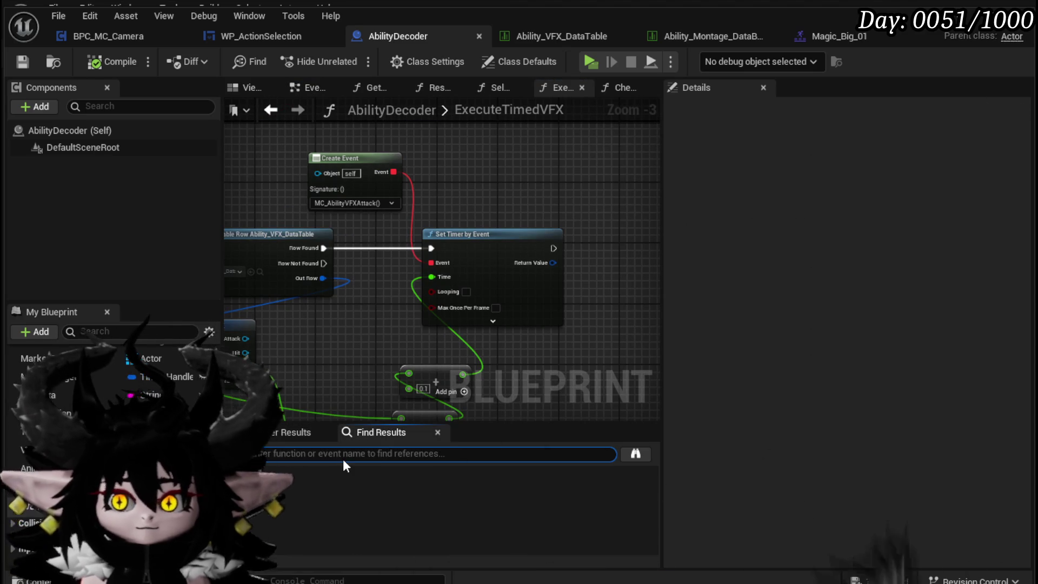
Search the blueprint for MC_AbilityVFXAttack and jump to its event node in the EventGraph.
text(MC)
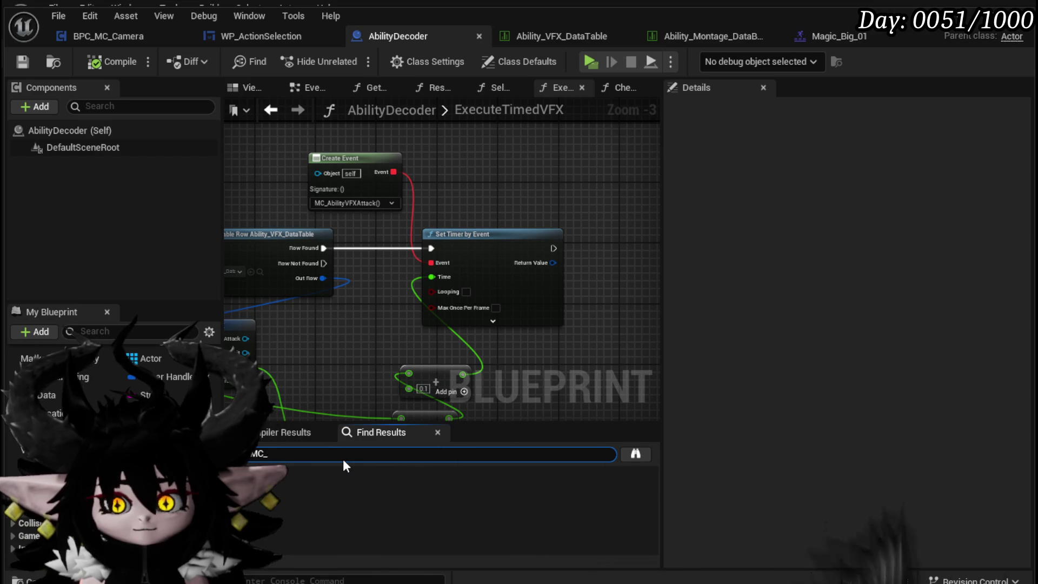
text(_AbilityVFXAttack)
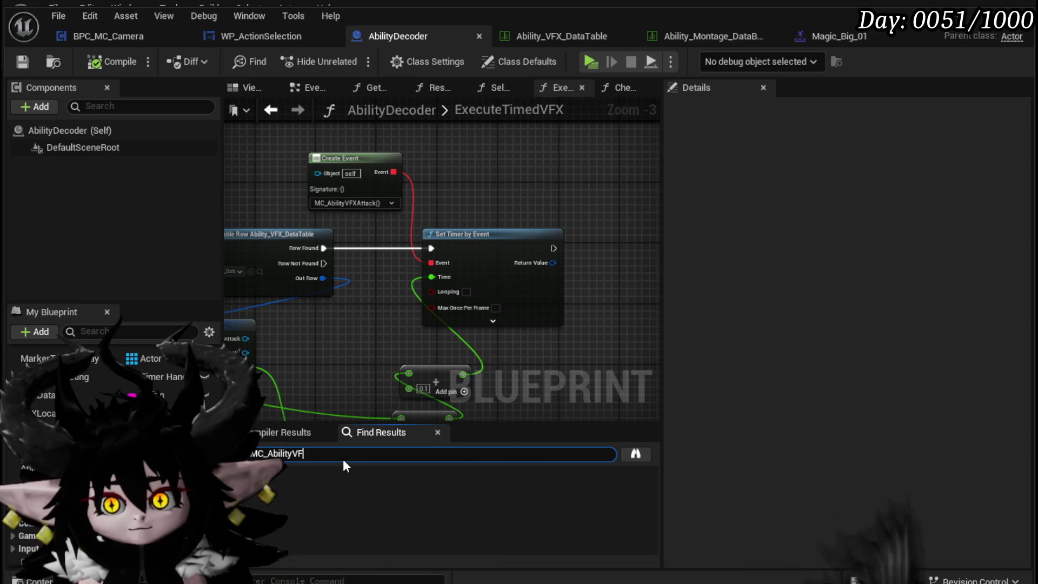
key(Return)
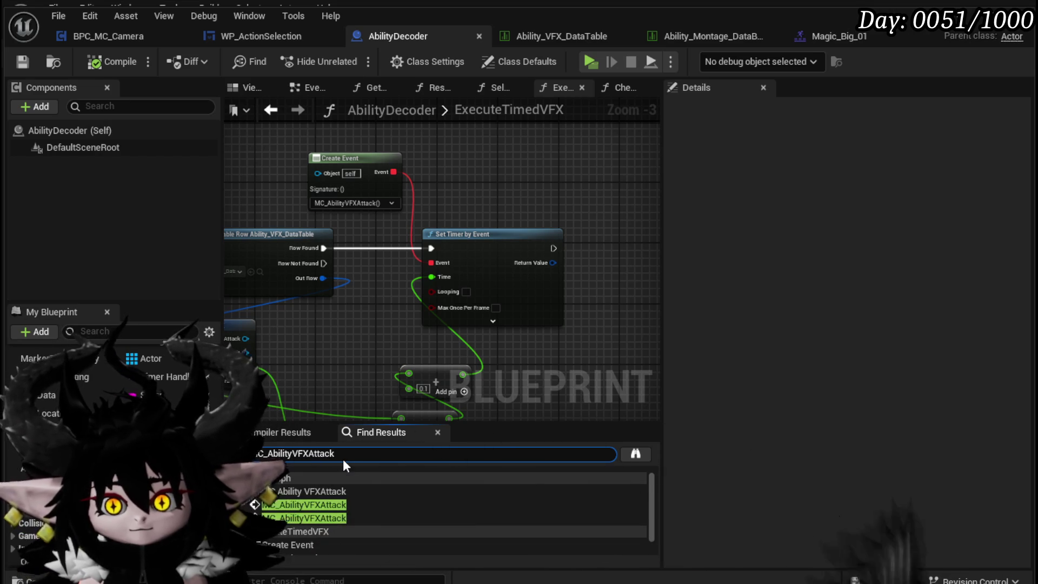
click(308, 504)
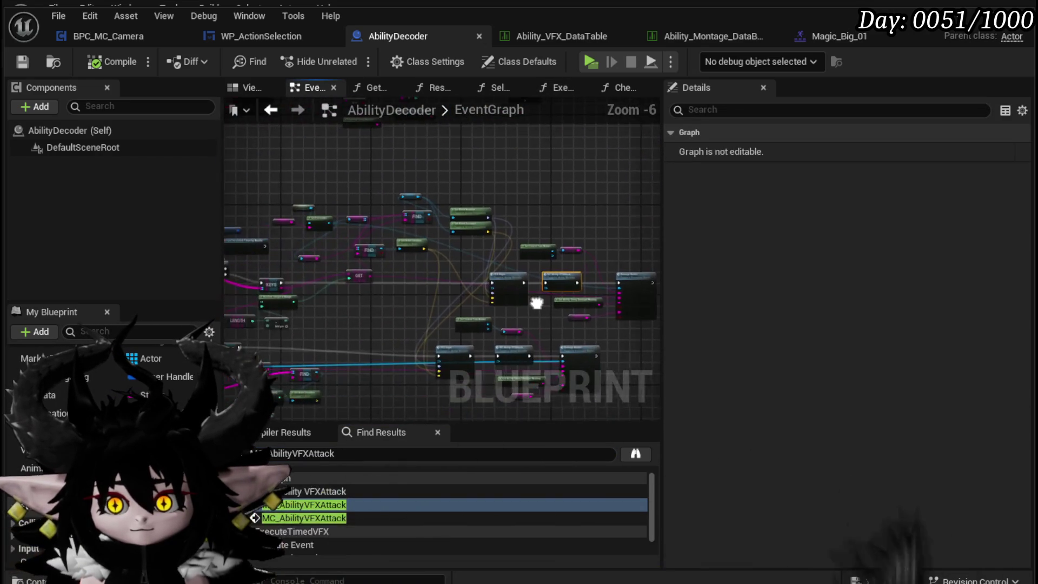
scroll(306, 514, down, 1)
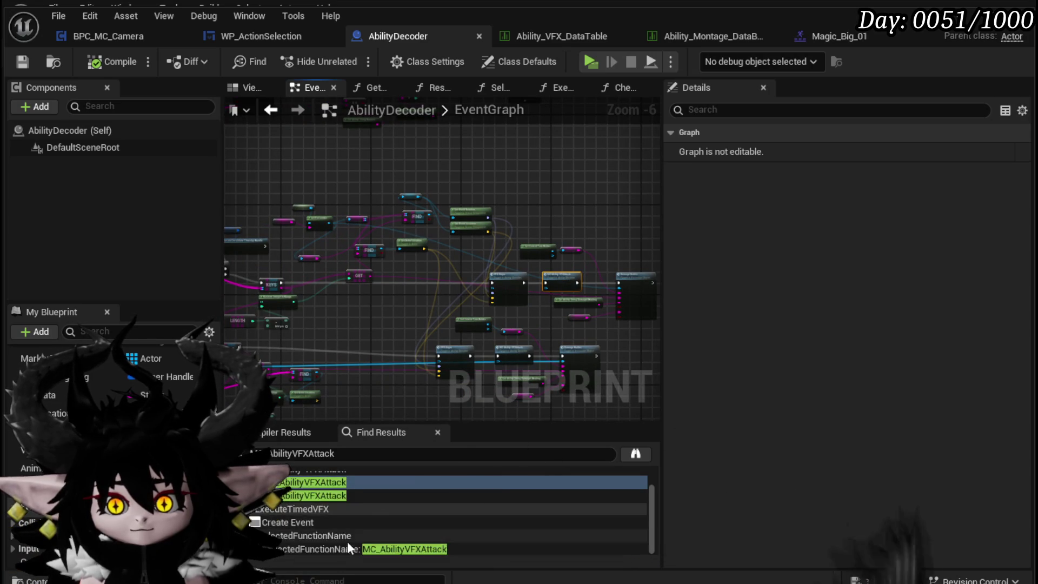
scroll(306, 499, up, 1)
click(306, 493)
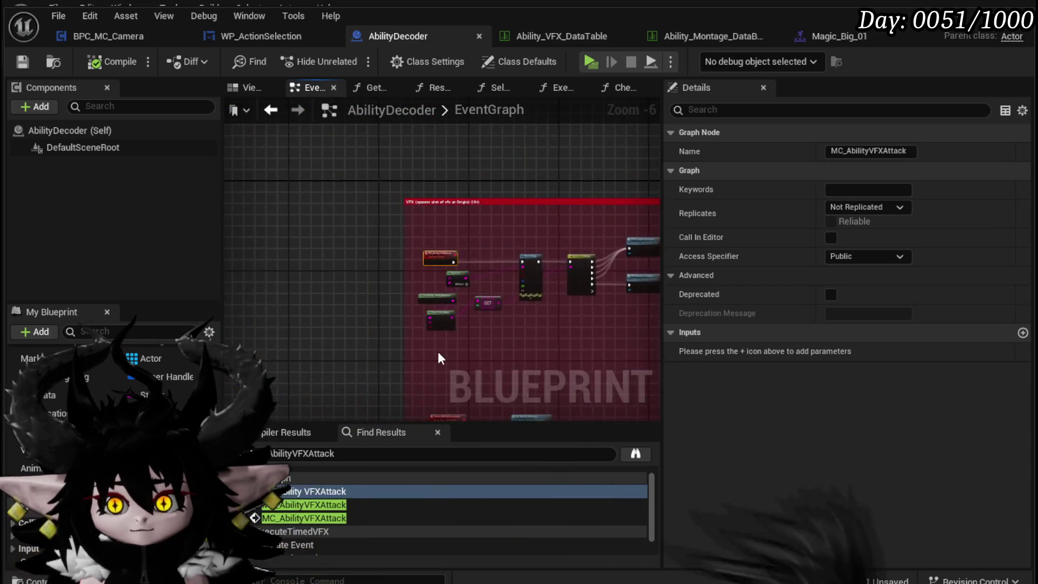
Open VFX_TargetLocation from the Switch on String and survey its Branch, OR and Draw Debug Sphere nodes.
scroll(436, 352, down, 3)
mouse_move(553, 321)
mouse_down()
mouse_move(486, 310)
mouse_move(492, 256)
mouse_up()
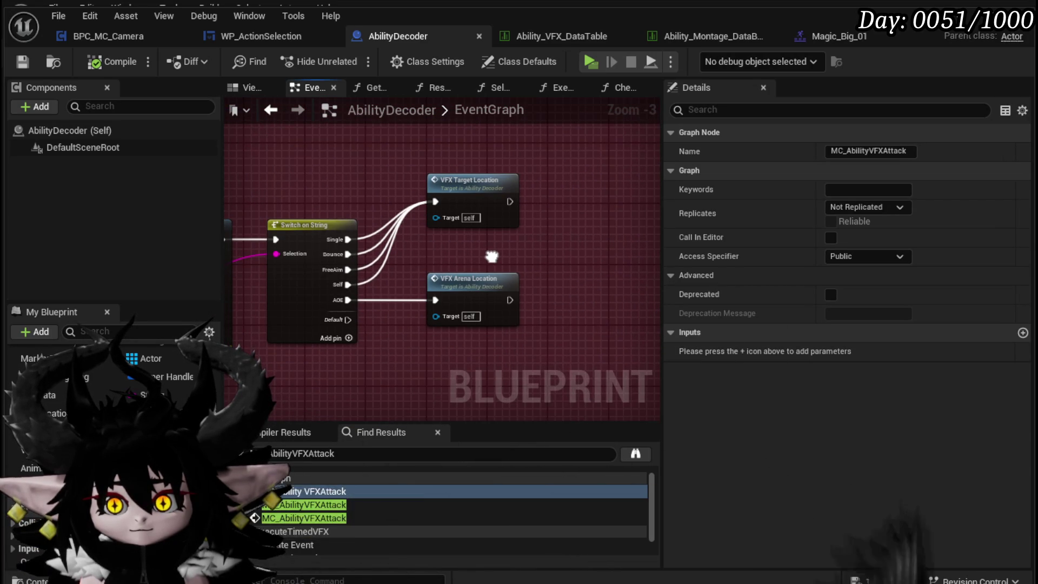
double_click(469, 181)
scroll(381, 297, up, 2)
mouse_move(410, 267)
mouse_down()
mouse_move(420, 246)
mouse_move(560, 258)
mouse_move(585, 291)
mouse_move(406, 295)
mouse_move(447, 227)
mouse_up()
drag(545, 217, 336, 213)
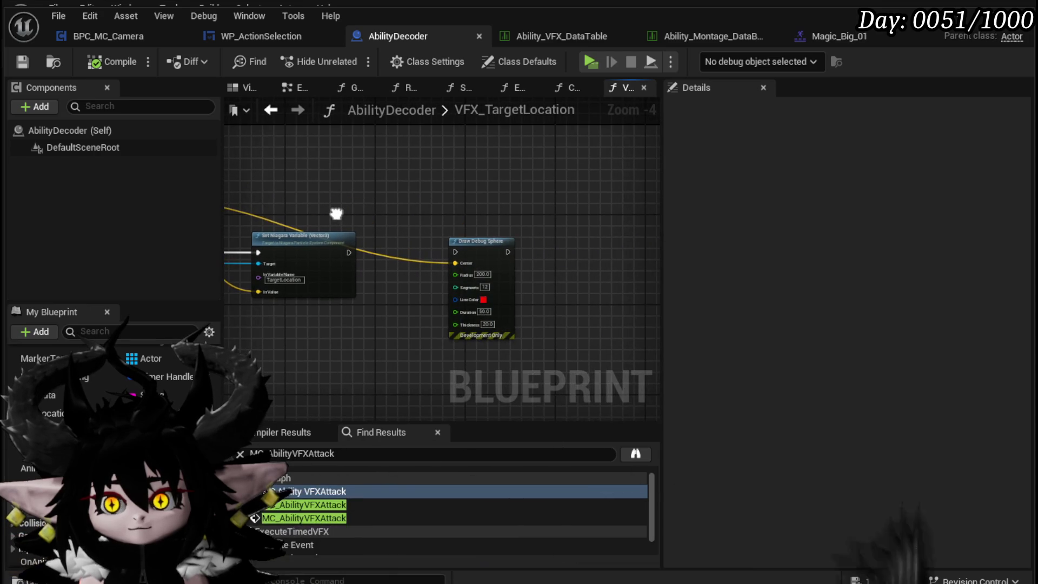
Add a breakpoint on the VFX_TargetLocation entry node, then compile and save AbilityDecoder.
key(ctrl+z)
key(ctrl+z)
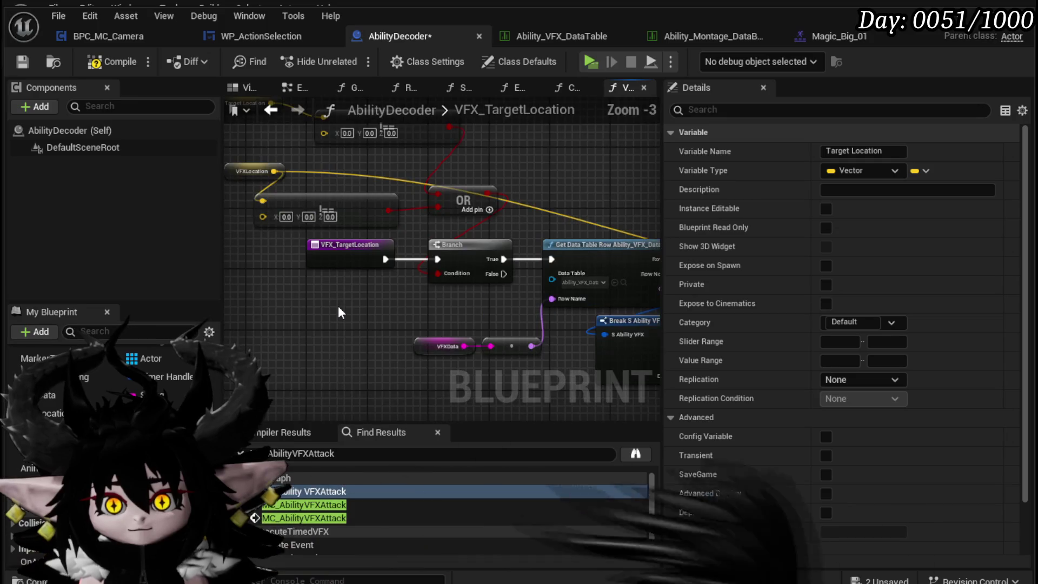
right_click(339, 290)
scroll(389, 487, down, 3)
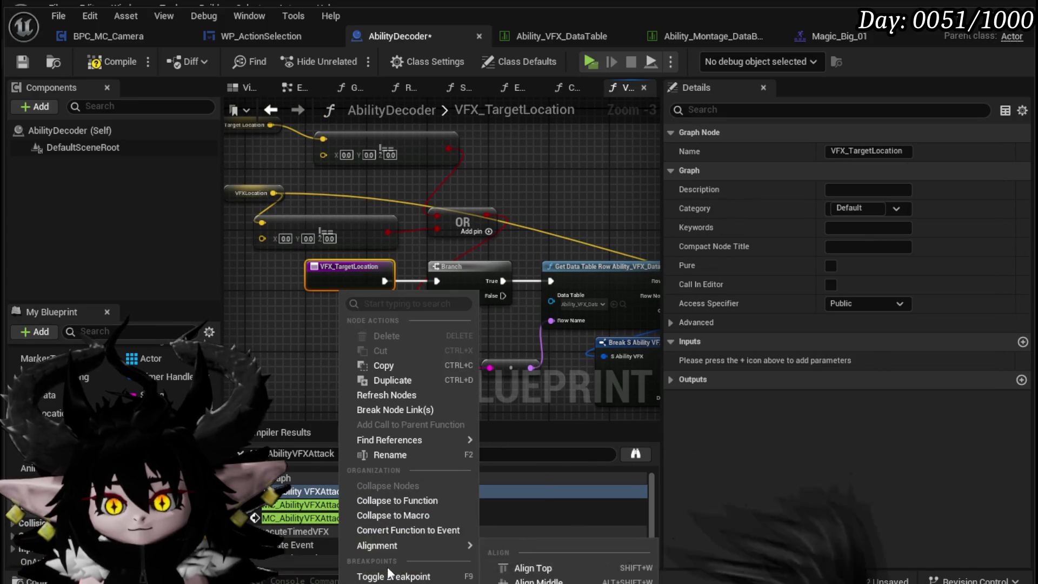
click(390, 574)
click(106, 62)
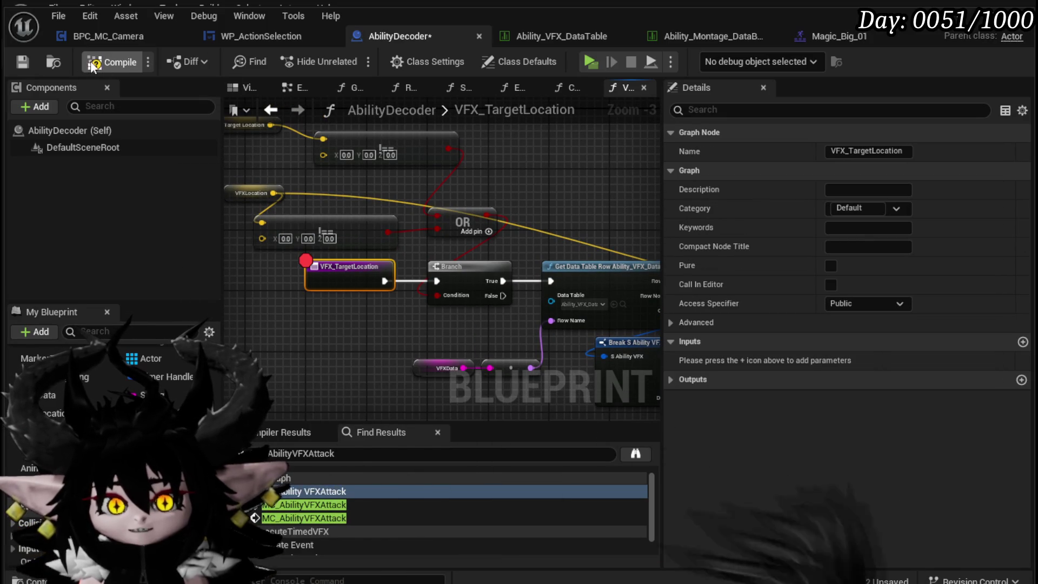
click(22, 64)
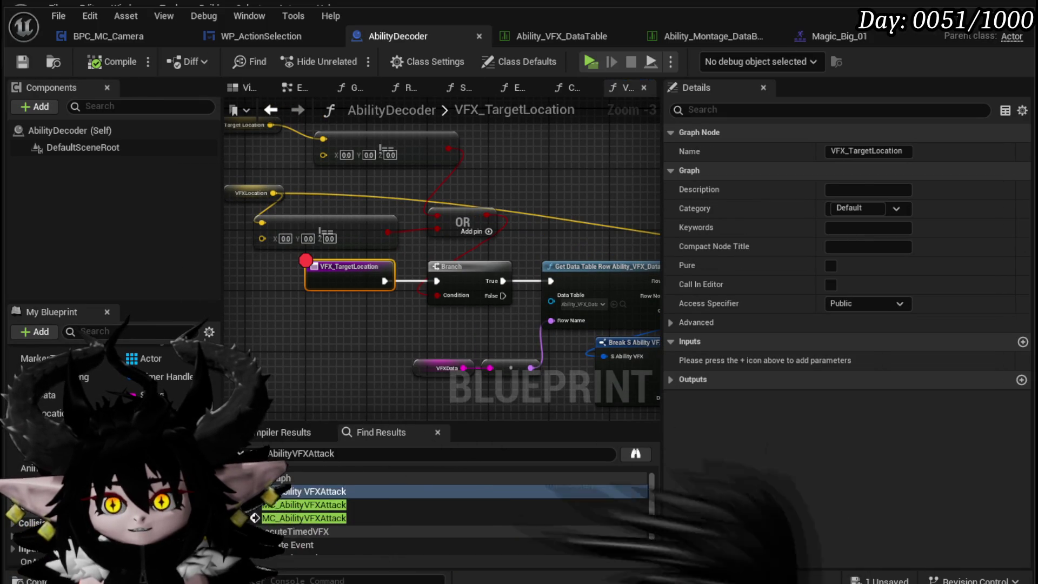
Start a play-in-editor session from the level editor and bring up the in-game settings menu.
key(alt+Tab)
key(alt+p)
key(Tab)
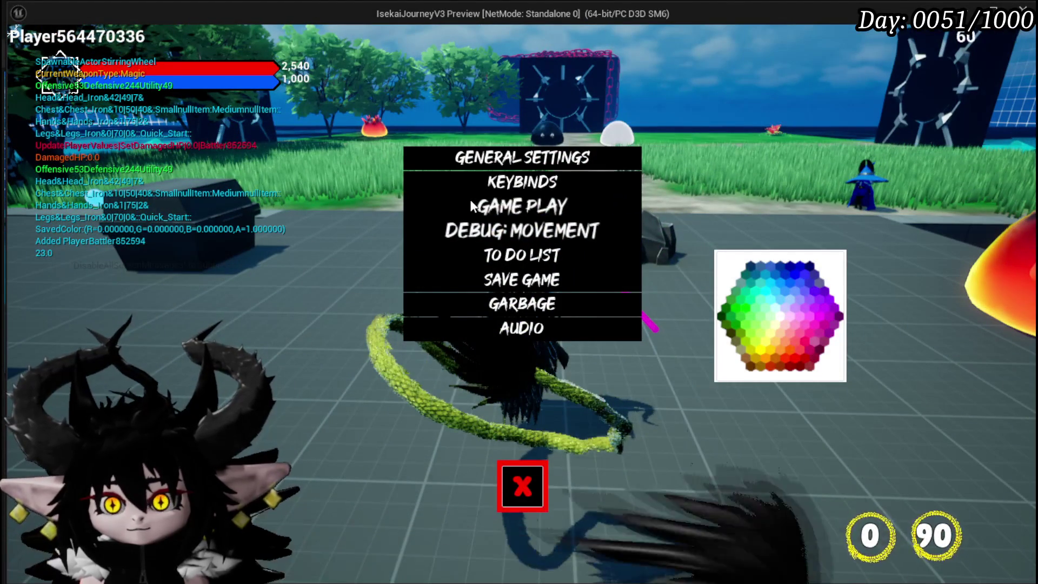
Raise the Game Play Animation Speed to 4 and resume the game.
click(470, 205)
click(966, 121)
click(968, 119)
click(968, 119)
click(522, 486)
Walk to the gate, start the battle, play Hand of Greed, then stop the session.
key(w)
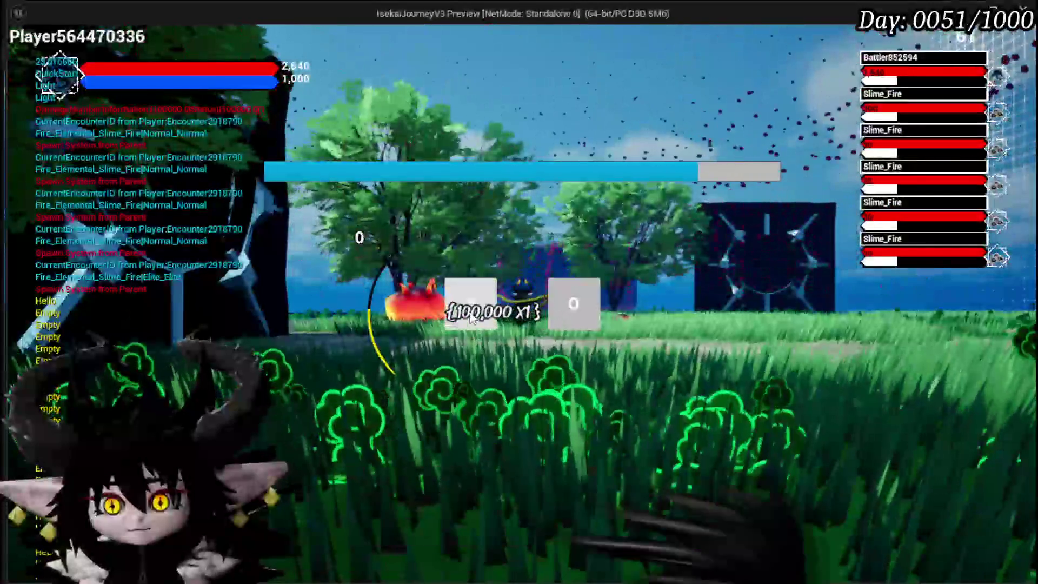
key(o)
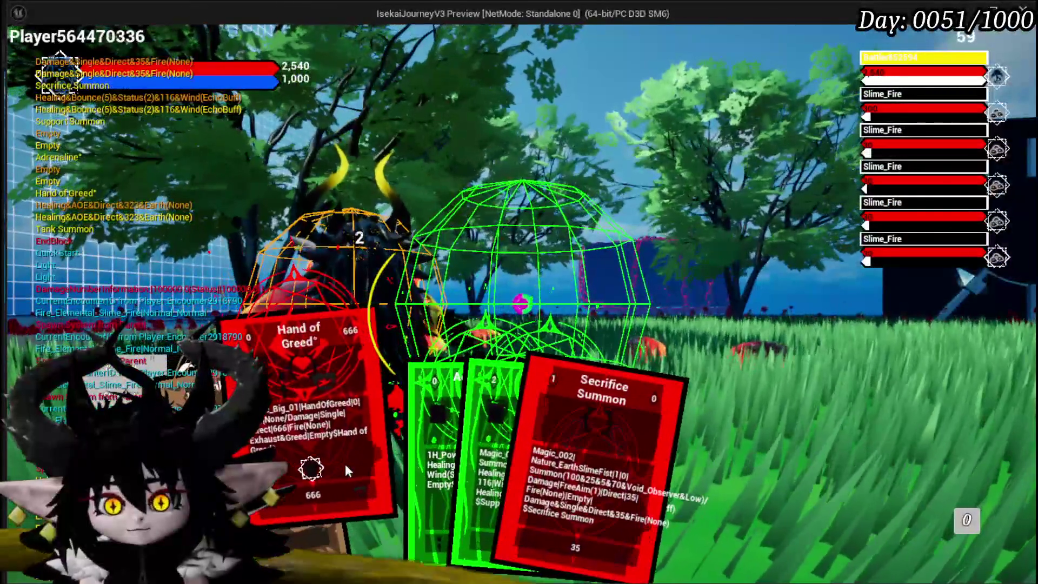
click(345, 464)
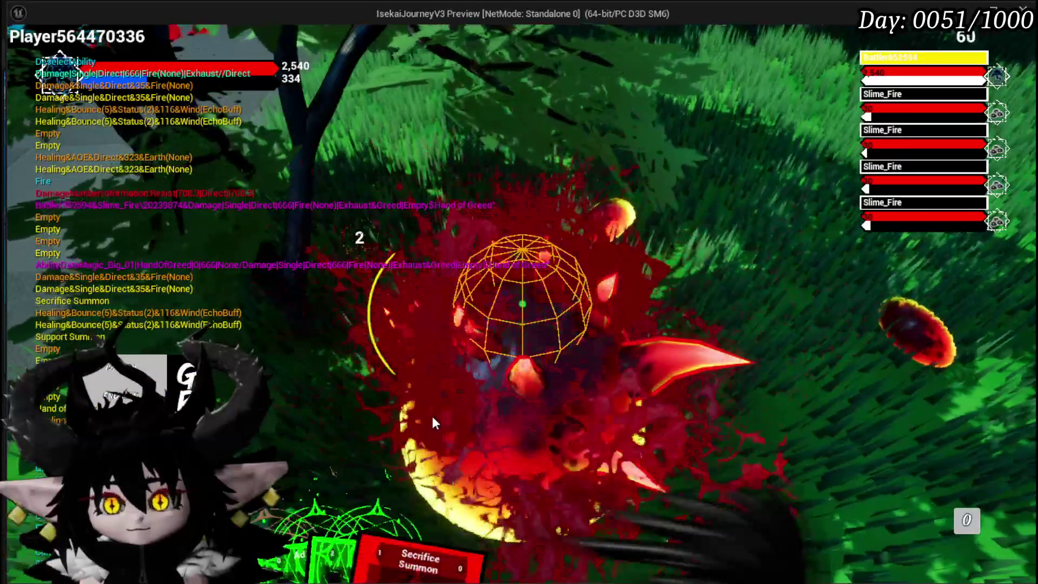
key(Escape)
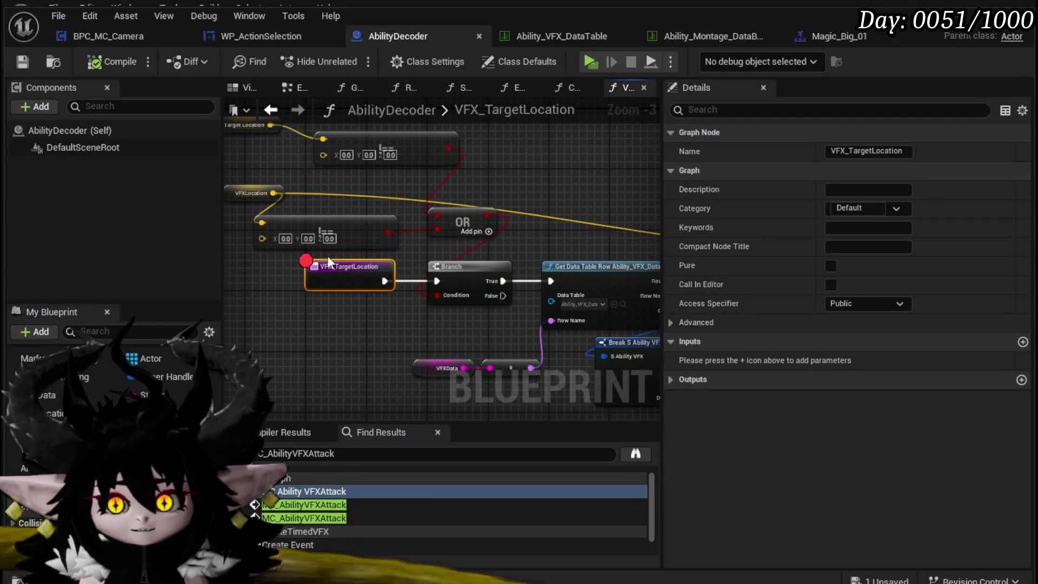
Remove the VFX_TargetLocation breakpoint and return to the EventGraph's red VFX comment.
right_click(331, 273)
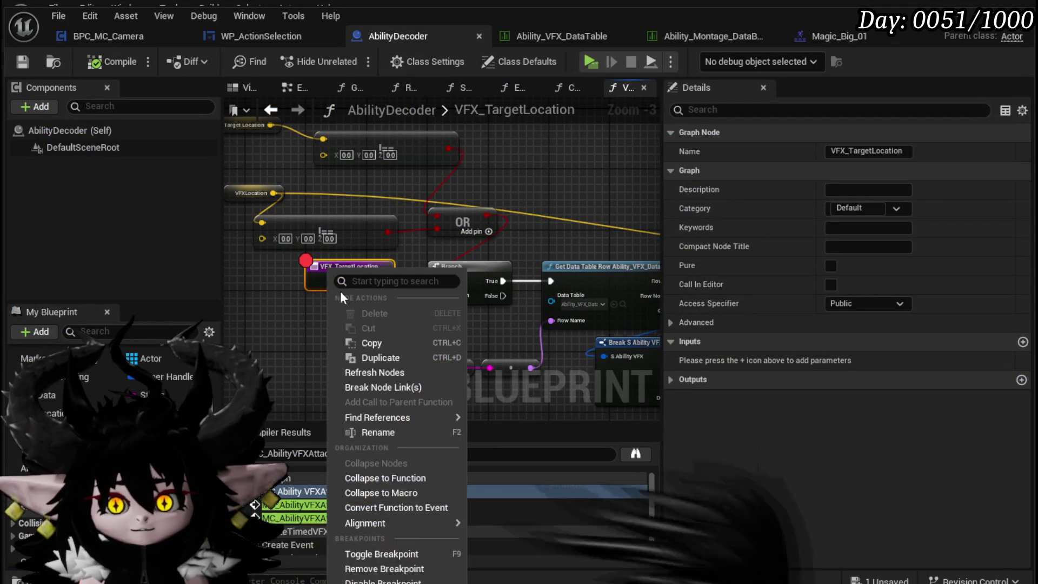
key(Escape)
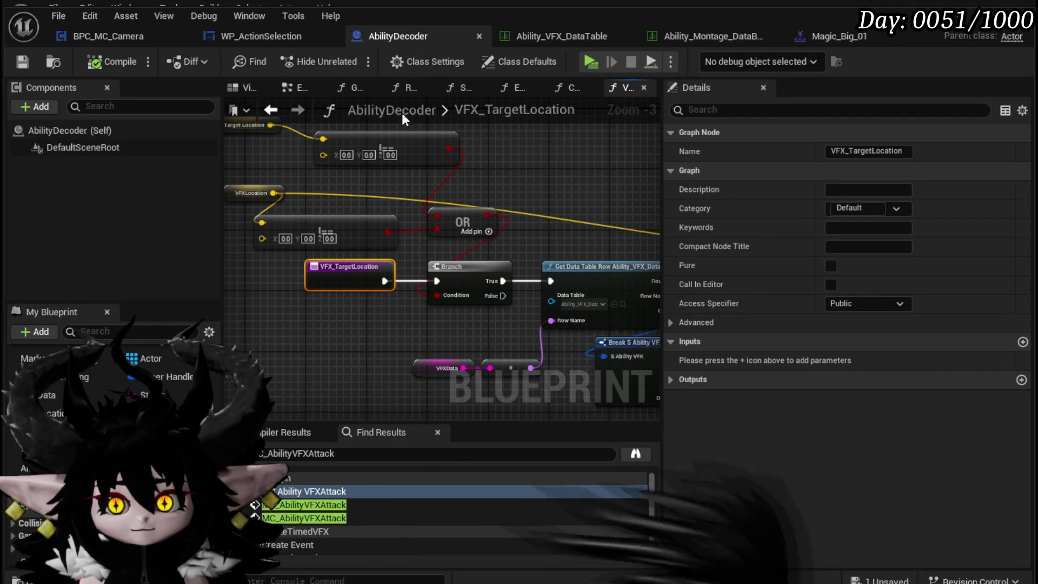
click(271, 111)
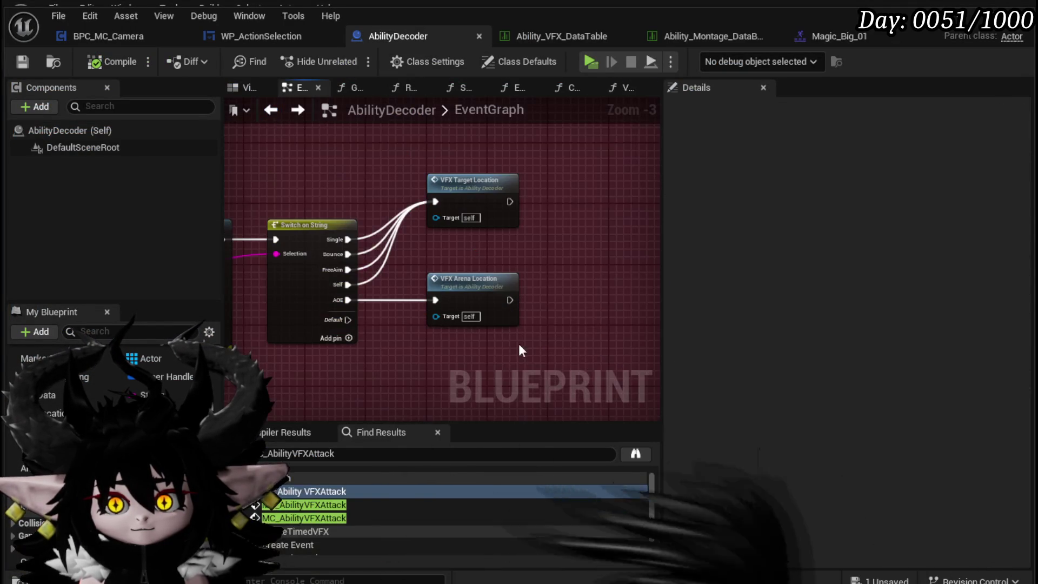
scroll(444, 259, down, 5)
scroll(443, 252, down, 6)
mouse_move(508, 235)
mouse_down()
mouse_move(338, 415)
mouse_move(374, 265)
mouse_move(440, 224)
mouse_up()
scroll(239, 204, up, 9)
drag(303, 216, 406, 332)
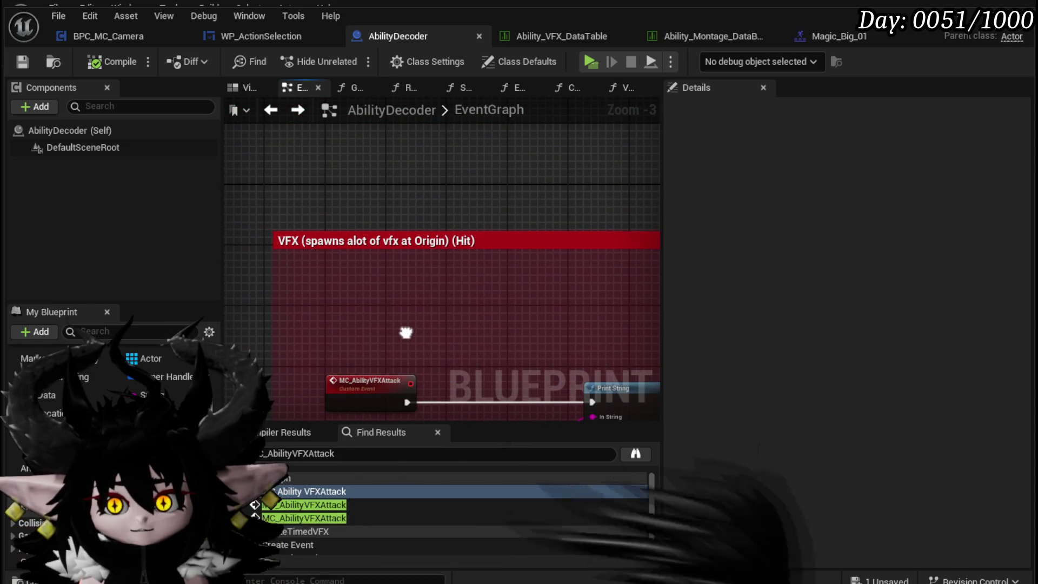
Survey the EventGraph past Draw Cards from String, Transformation and SummonSequence to the Damage Sequence call.
scroll(406, 332, down, 9)
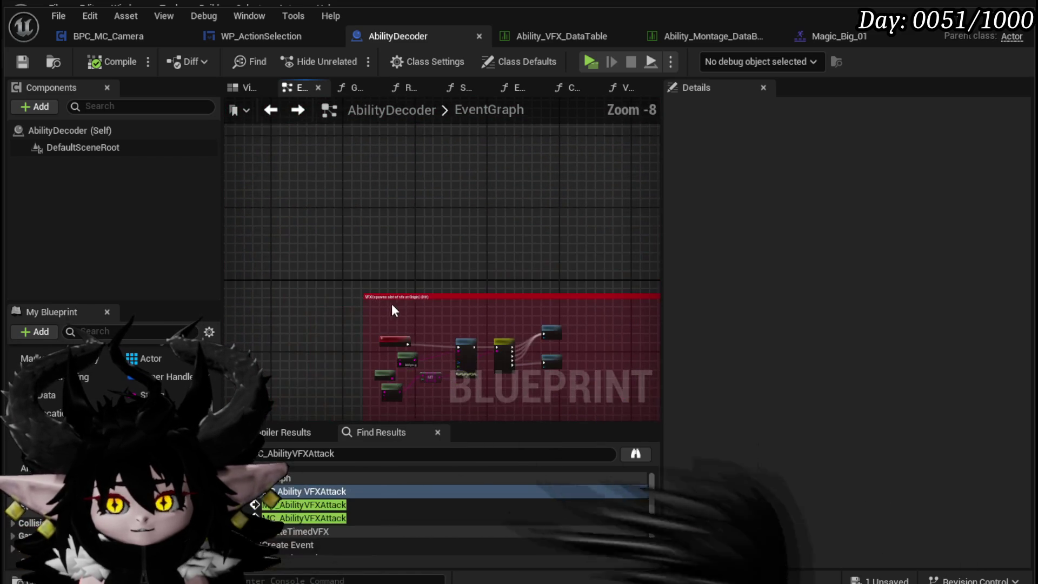
drag(352, 209, 431, 329)
scroll(413, 202, up, 4)
scroll(413, 202, up, 5)
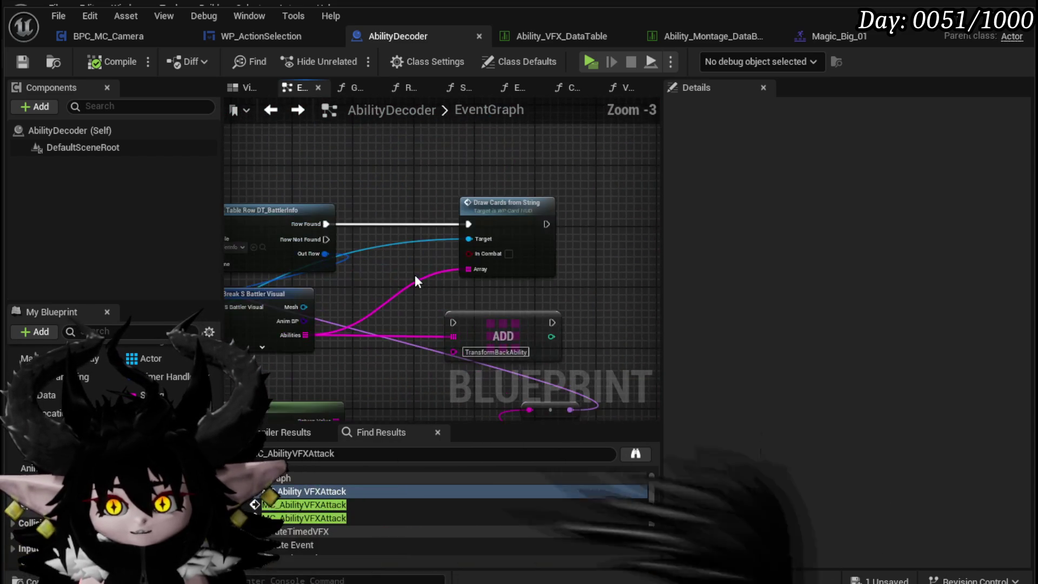
mouse_move(384, 275)
mouse_down()
mouse_move(547, 283)
mouse_move(372, 289)
mouse_up()
scroll(547, 283, down, 5)
scroll(372, 288, up, 5)
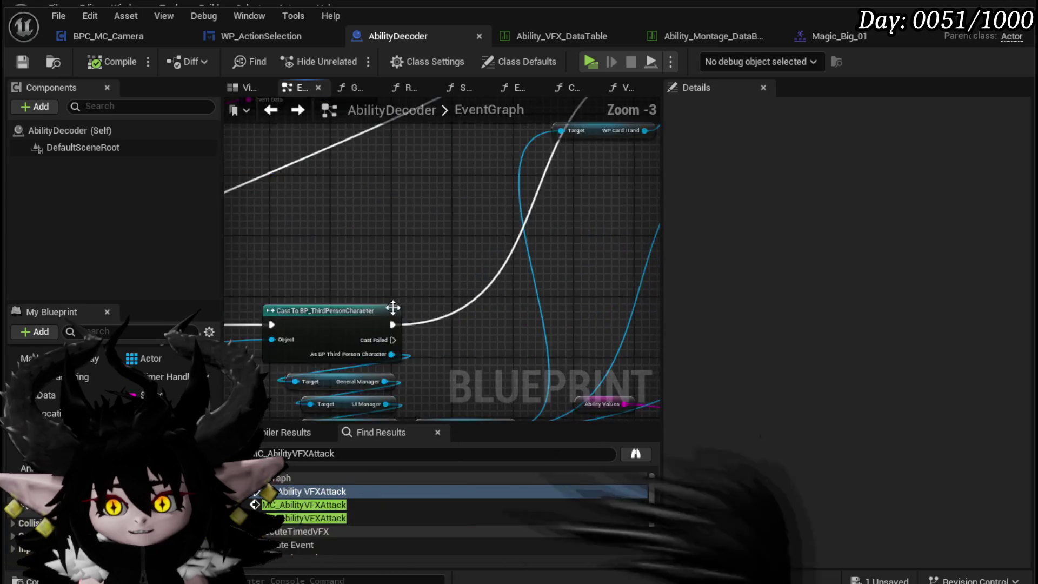
scroll(394, 306, down, 4)
mouse_move(448, 303)
mouse_down()
mouse_move(411, 228)
mouse_move(457, 216)
mouse_move(524, 343)
mouse_move(573, 148)
mouse_move(283, 179)
mouse_move(409, 309)
mouse_up()
scroll(397, 265, up, 4)
mouse_move(508, 301)
mouse_down()
mouse_move(510, 281)
mouse_move(504, 416)
mouse_move(419, 374)
mouse_move(427, 261)
mouse_move(121, 244)
mouse_up()
scroll(418, 372, down, 3)
scroll(410, 285, up, 3)
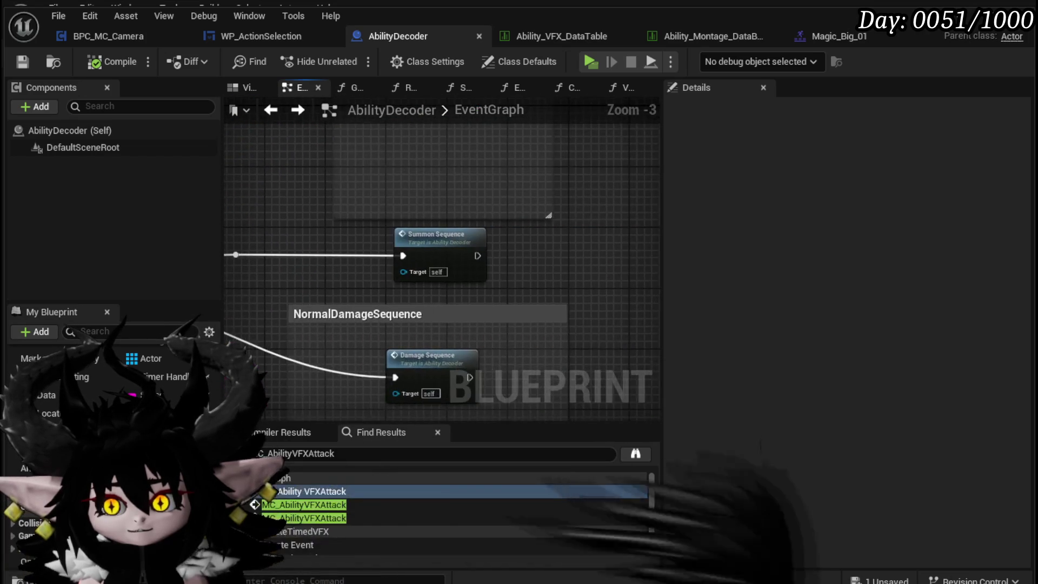
drag(446, 375, 467, 311)
Open the Damage Sequence graph and jump to its Server_AbilityDamageSequence event and Create Event node.
double_click(477, 304)
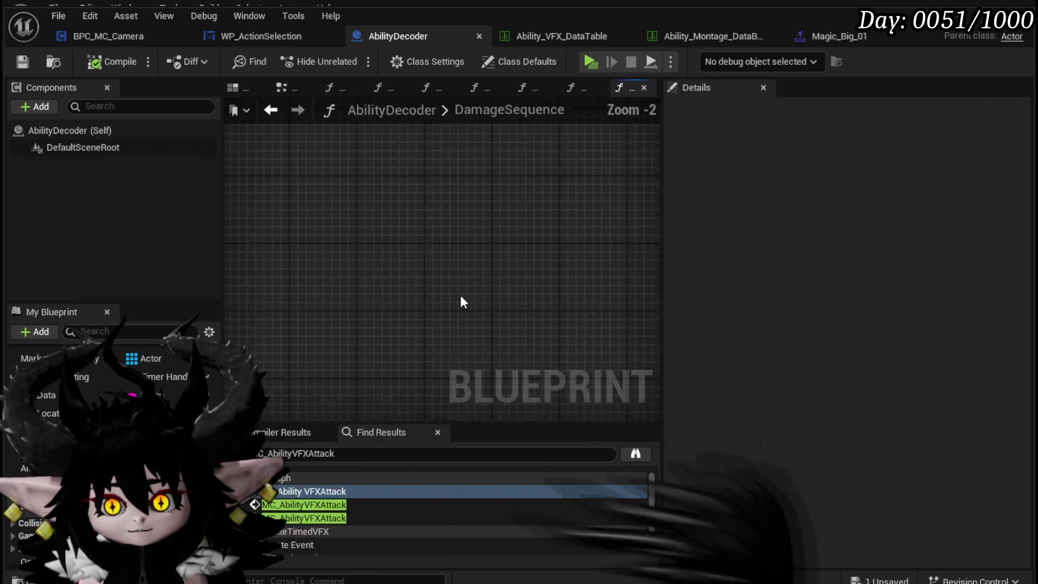
double_click(547, 271)
scroll(465, 290, down, 4)
scroll(480, 298, up, 4)
drag(478, 298, 449, 381)
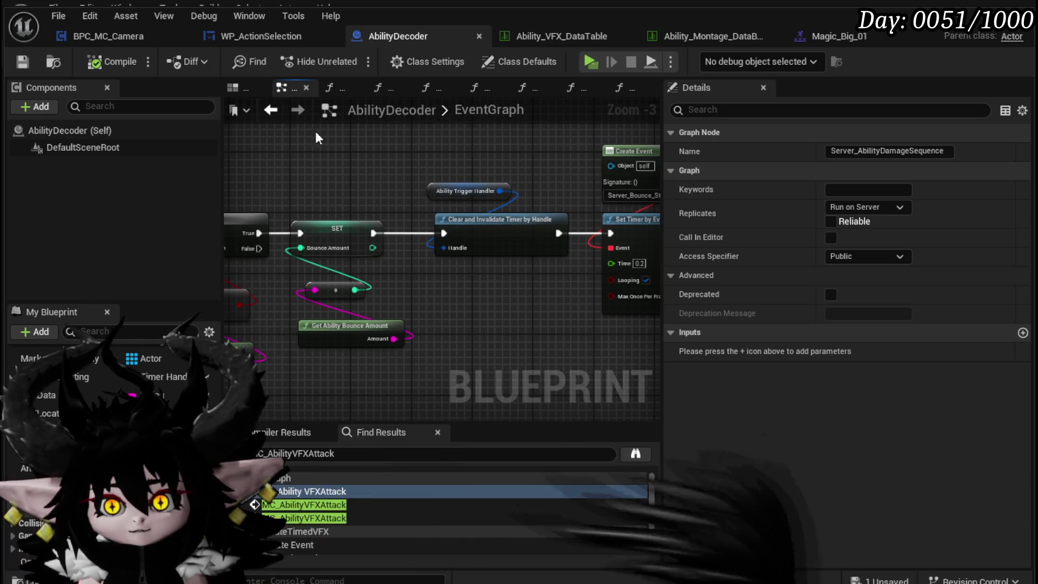
click(271, 110)
Navigate back to ExecuteTimedVFX, add a breakpoint on its entry node, and start playing the level.
click(271, 110)
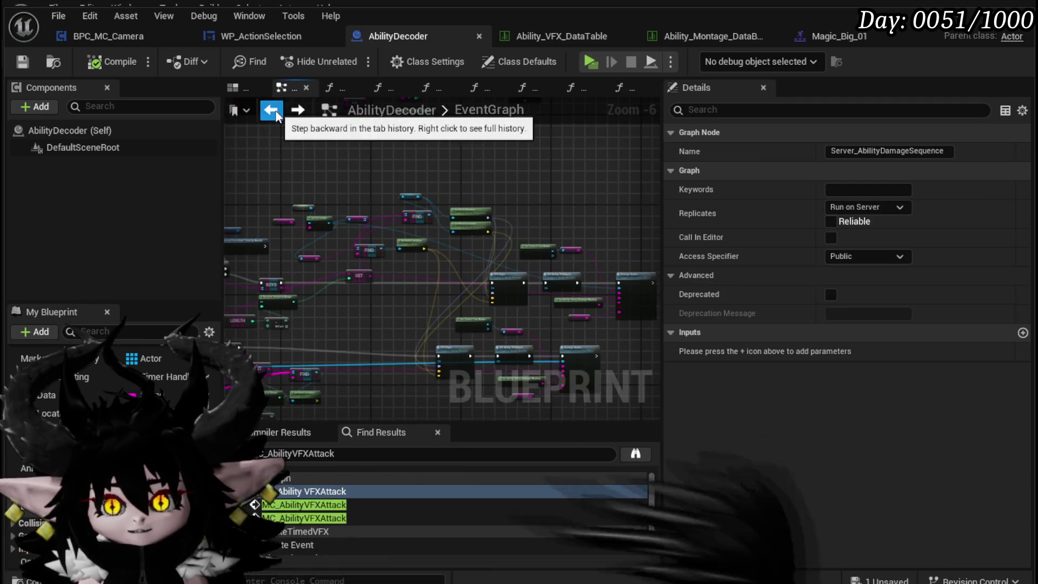
click(271, 110)
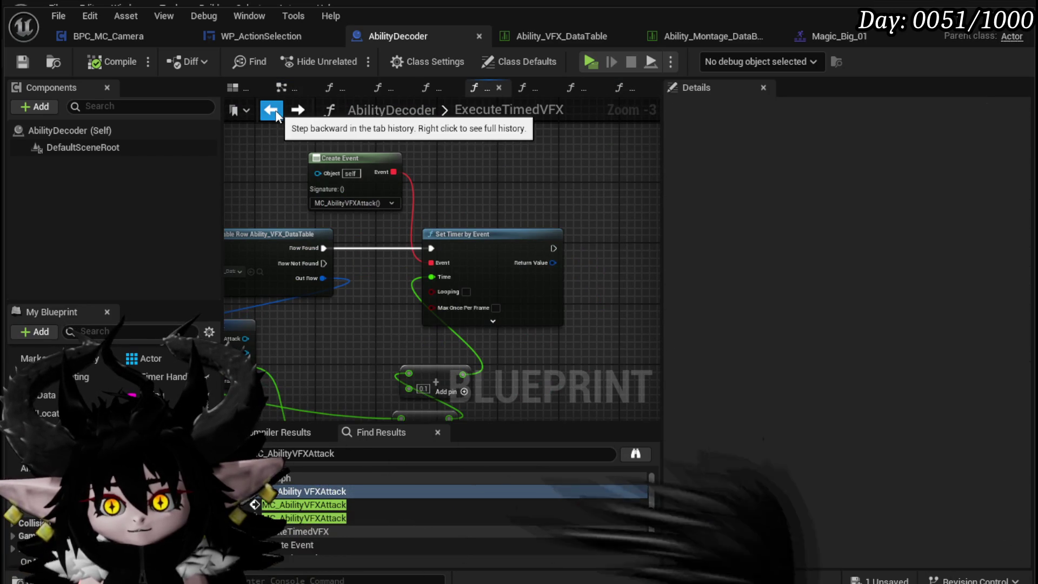
drag(388, 122, 496, 212)
scroll(496, 211, down, 2)
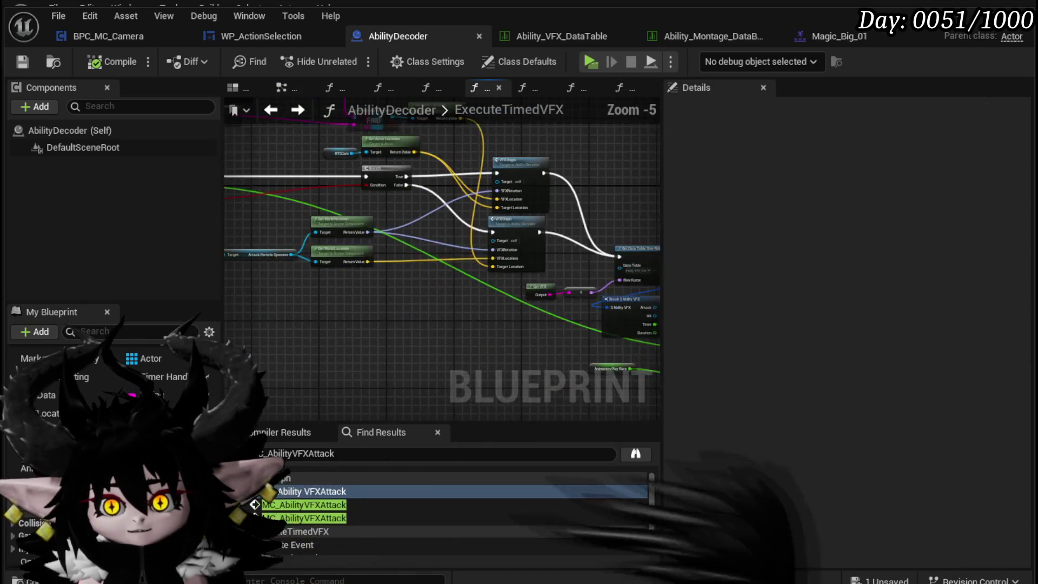
scroll(338, 212, up, 3)
right_click(278, 172)
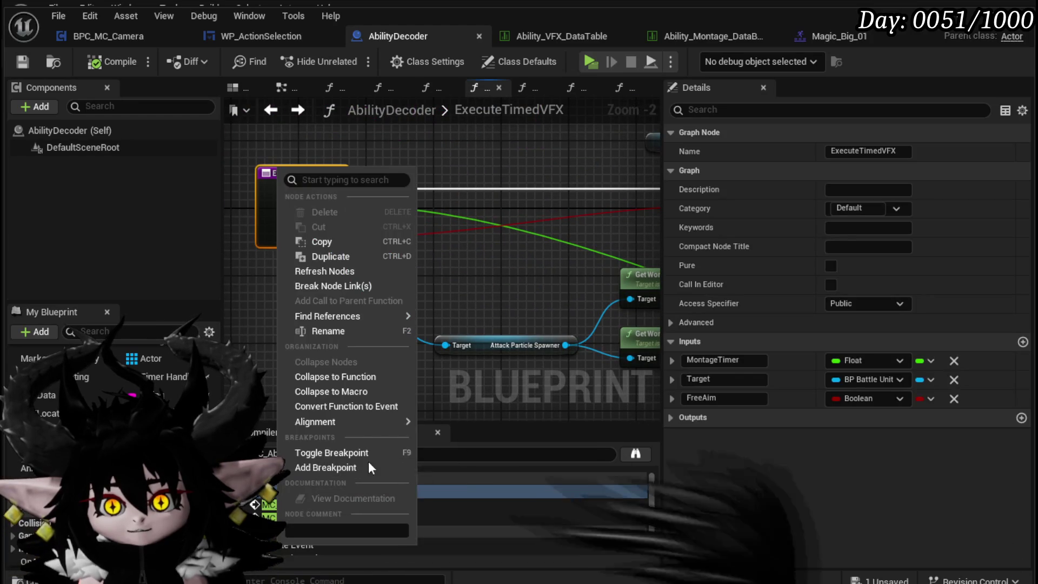
click(307, 469)
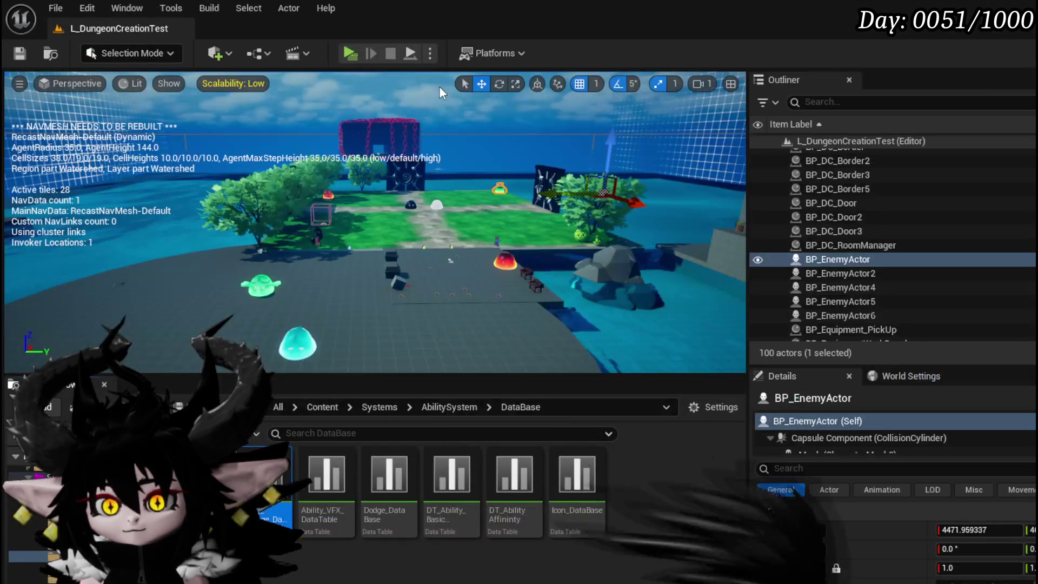
click(363, 49)
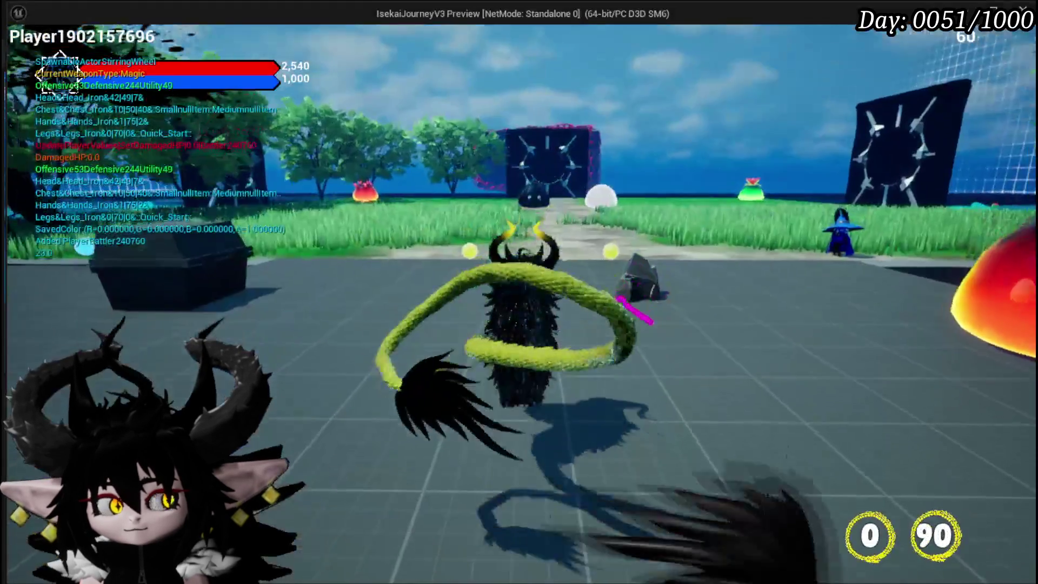
Run the character into the fire slime, begin the battle, and play the Splash Move card.
key(w)
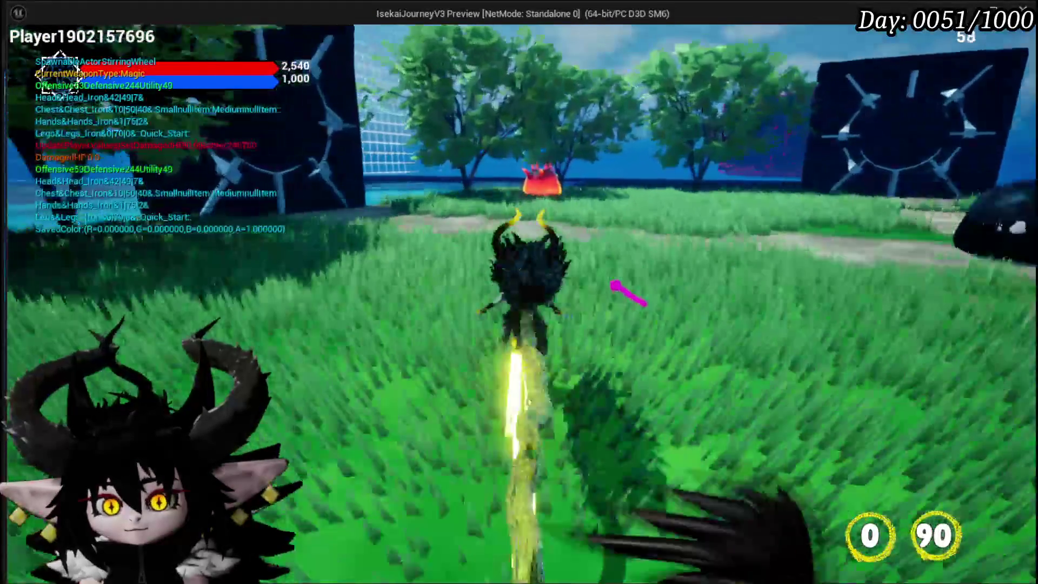
key(w)
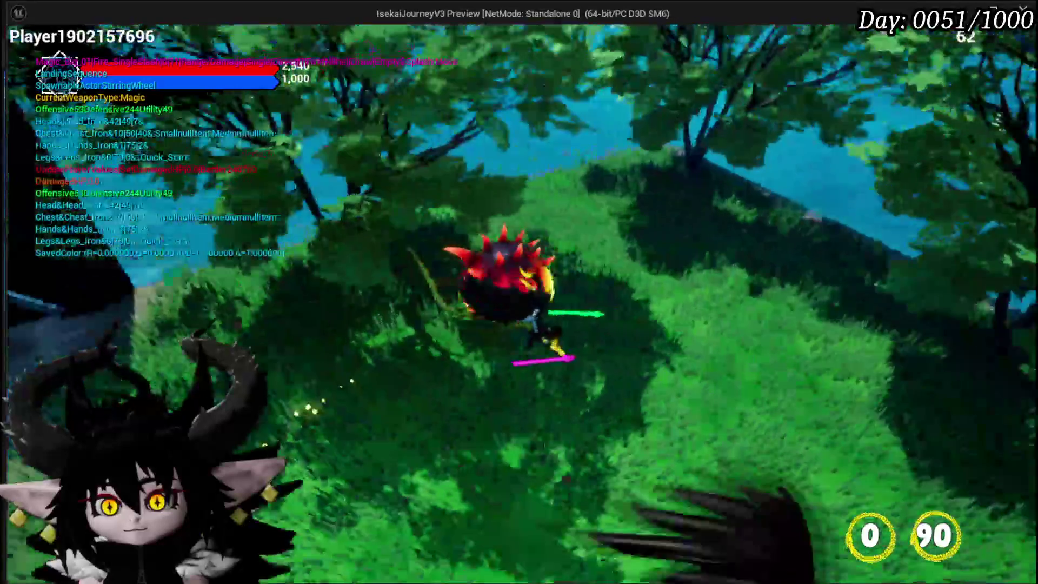
key(w)
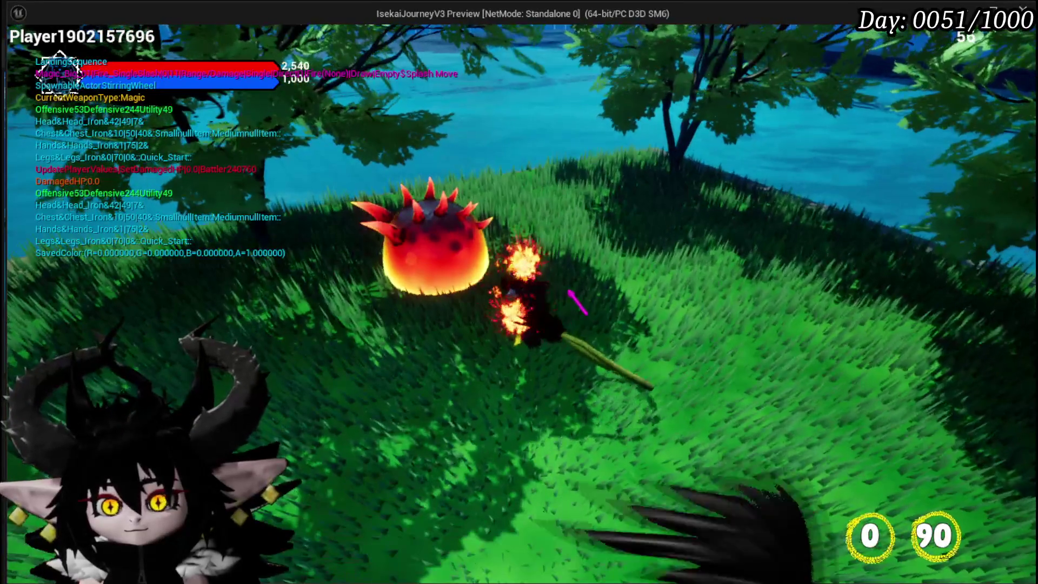
key(w)
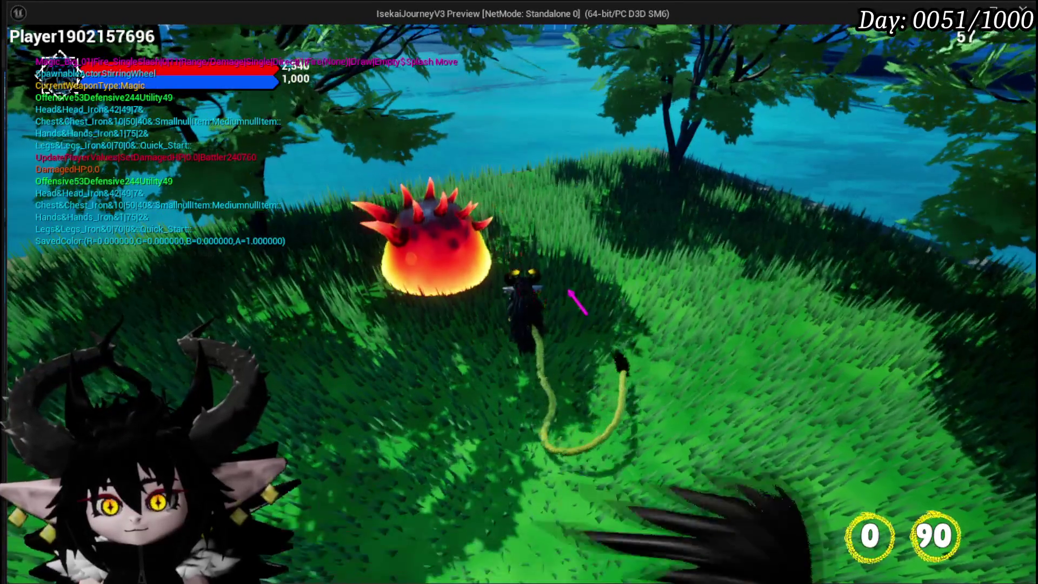
key(o)
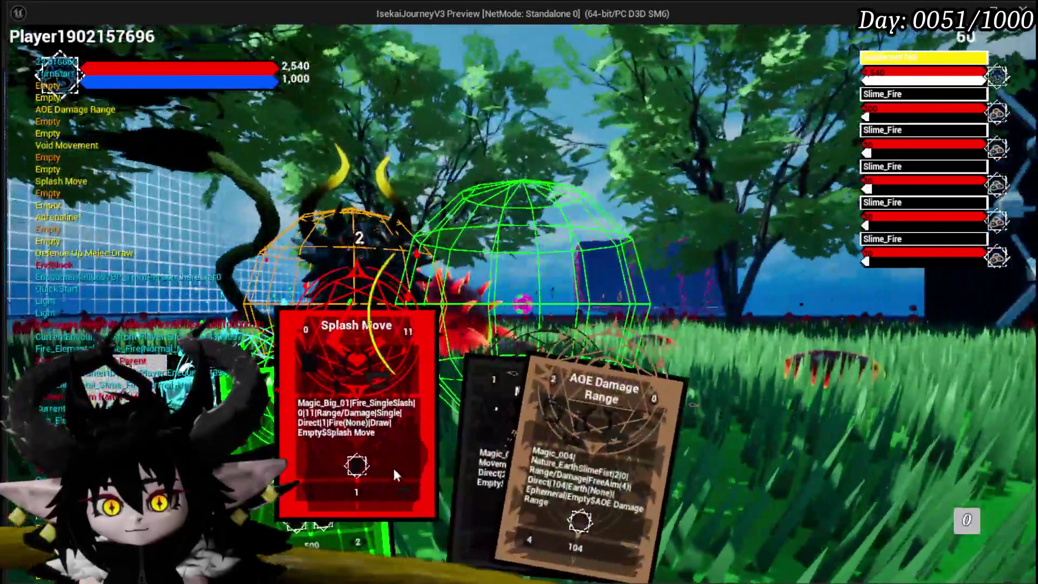
click(393, 466)
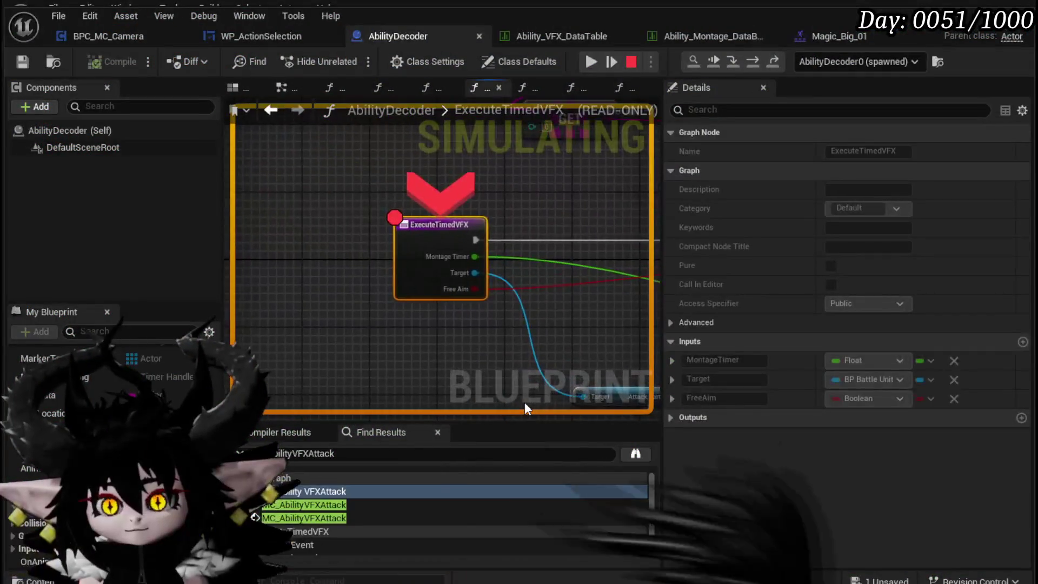
Step over ExecuteTimedVFX through VFX Origin and the data table lookup to Set Timer by Event.
click(761, 63)
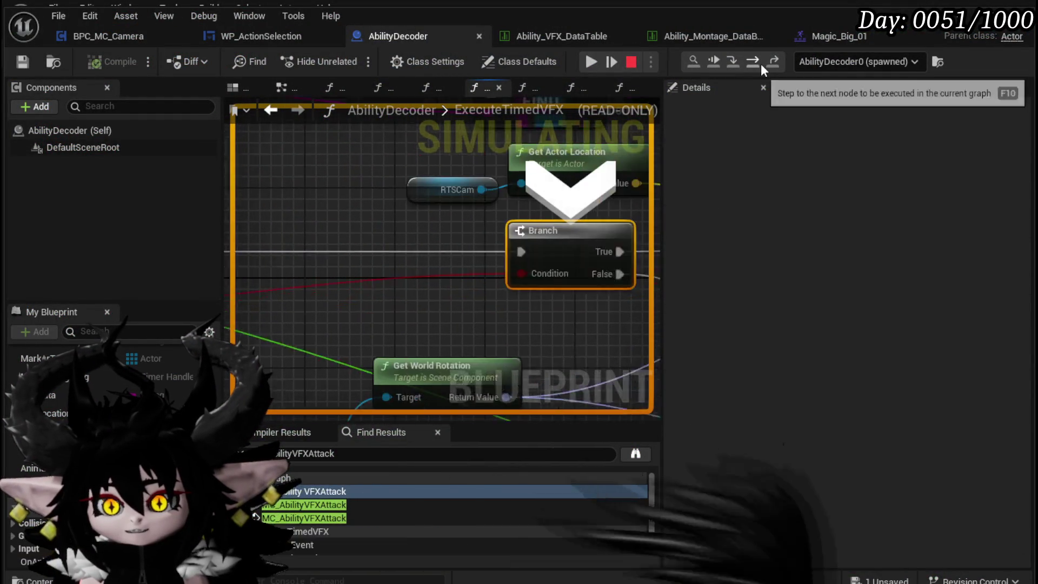
mouse_move(421, 277)
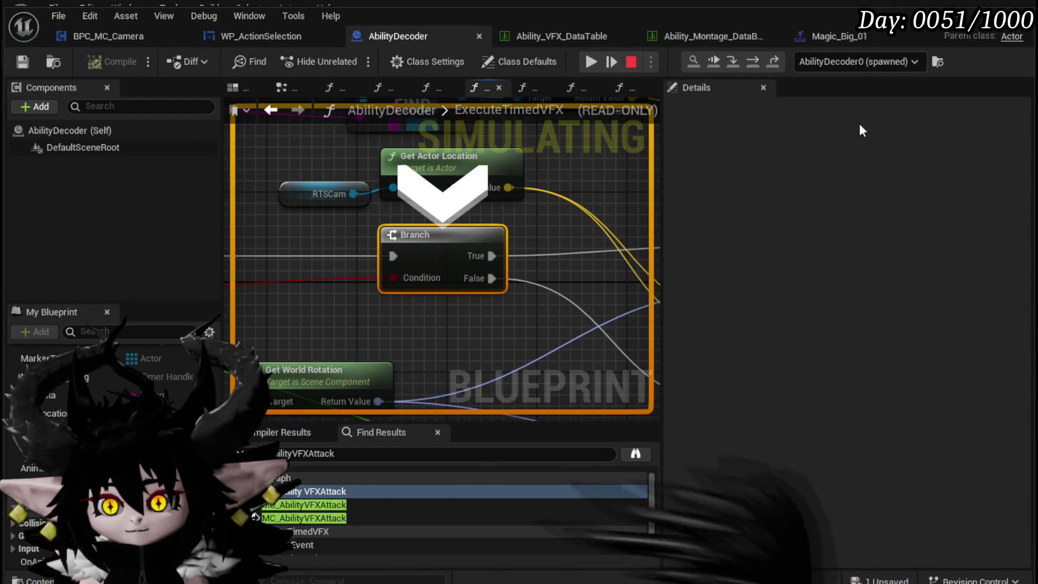
click(759, 60)
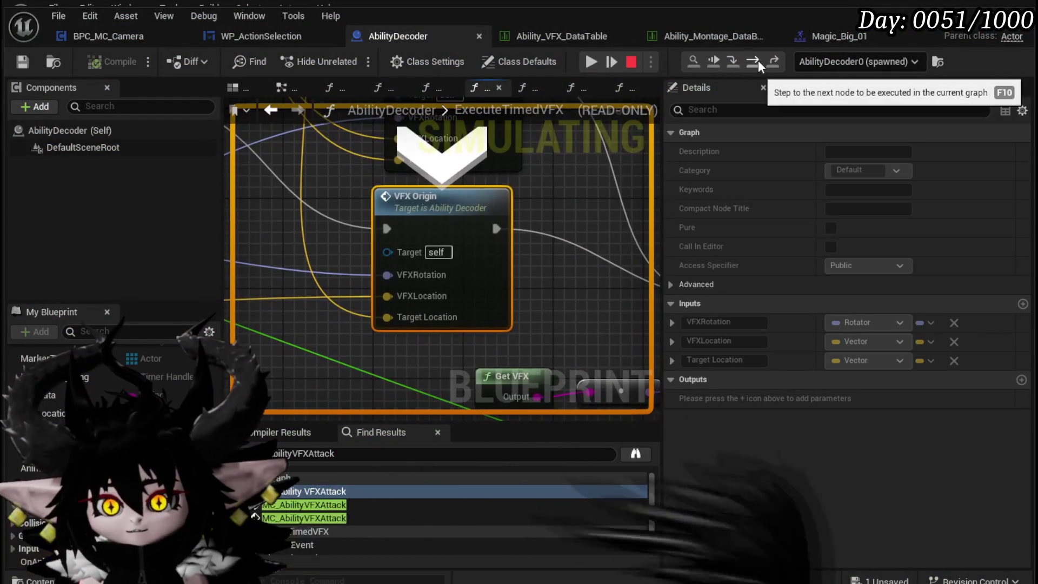
scroll(560, 196, down, 4)
scroll(560, 196, up, 2)
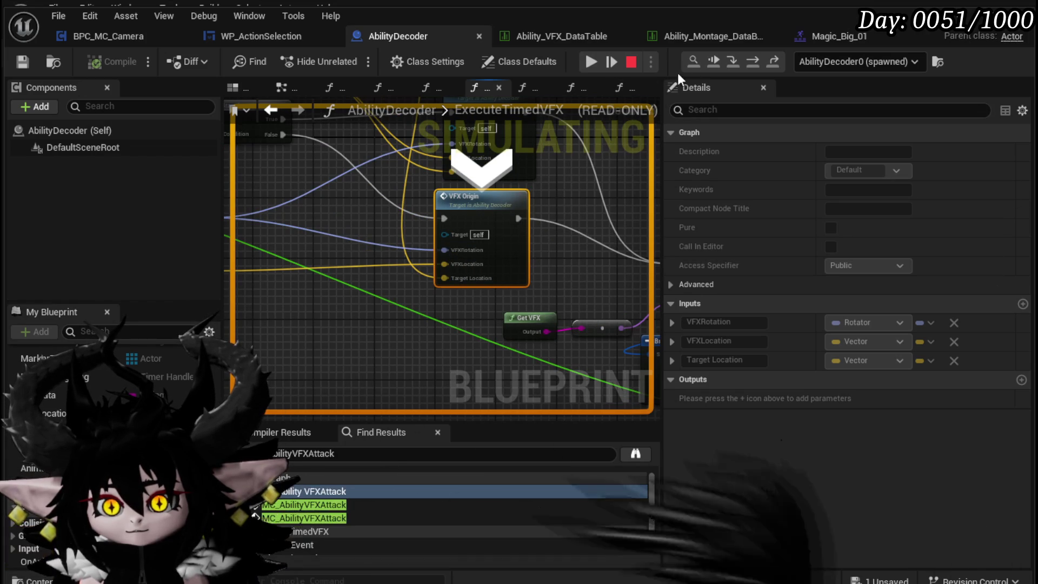
click(752, 61)
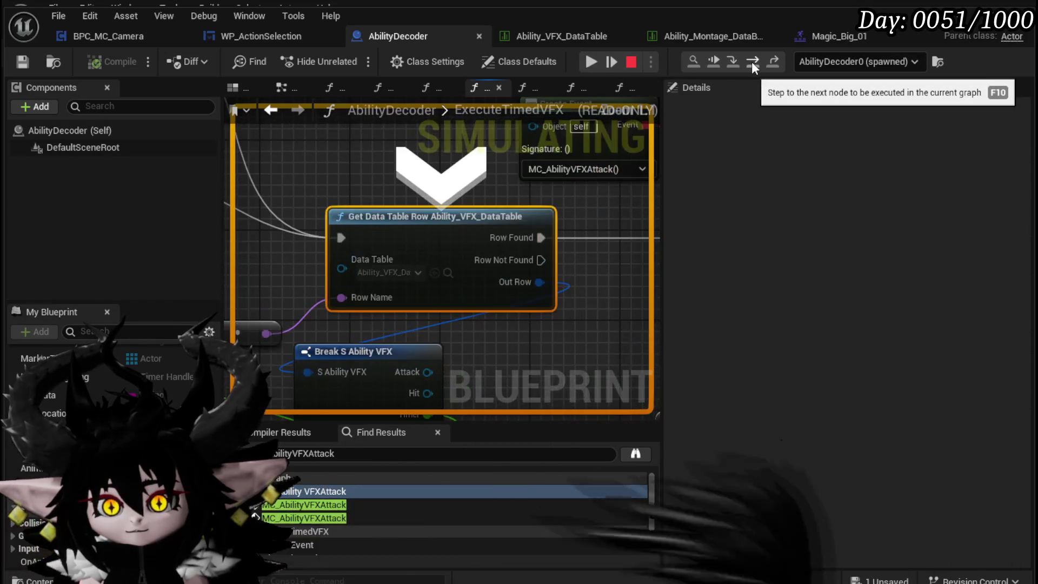
scroll(550, 214, down, 2)
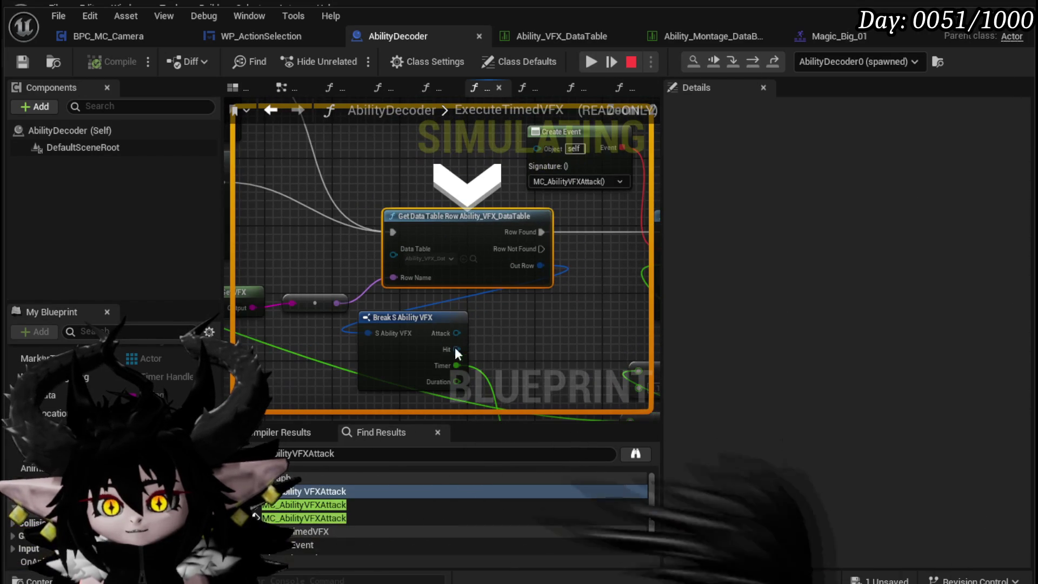
click(756, 63)
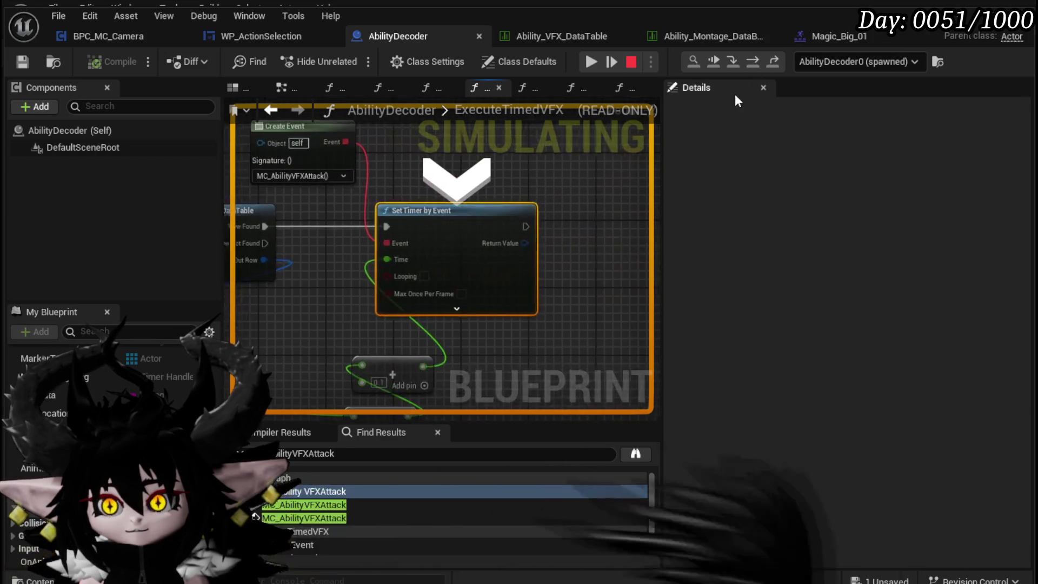
Read the Add, Divide and Subtract timer values, then resume and stop the play session.
mouse_move(472, 189)
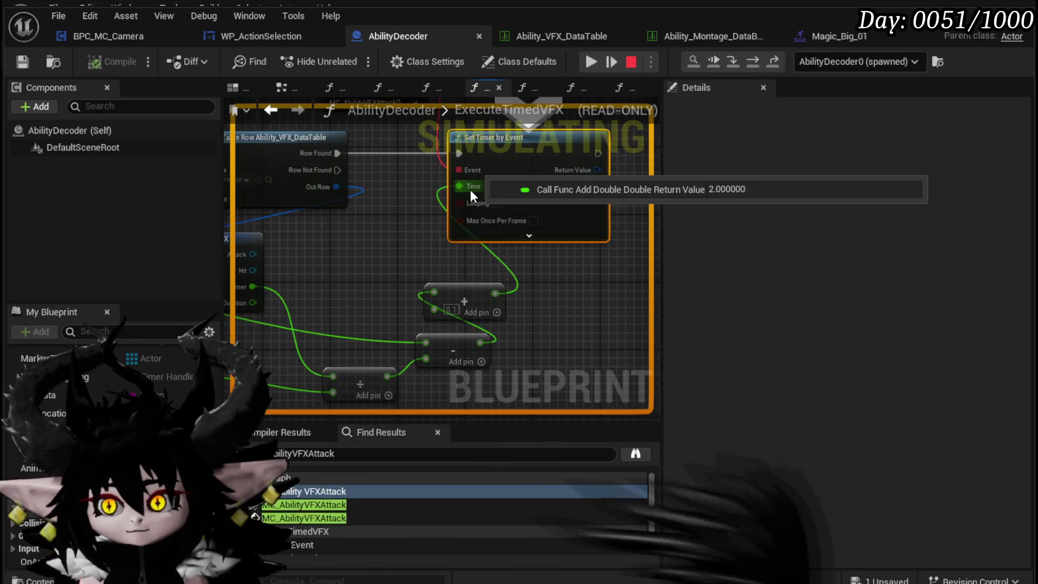
drag(380, 239, 430, 197)
mouse_move(550, 247)
mouse_move(436, 335)
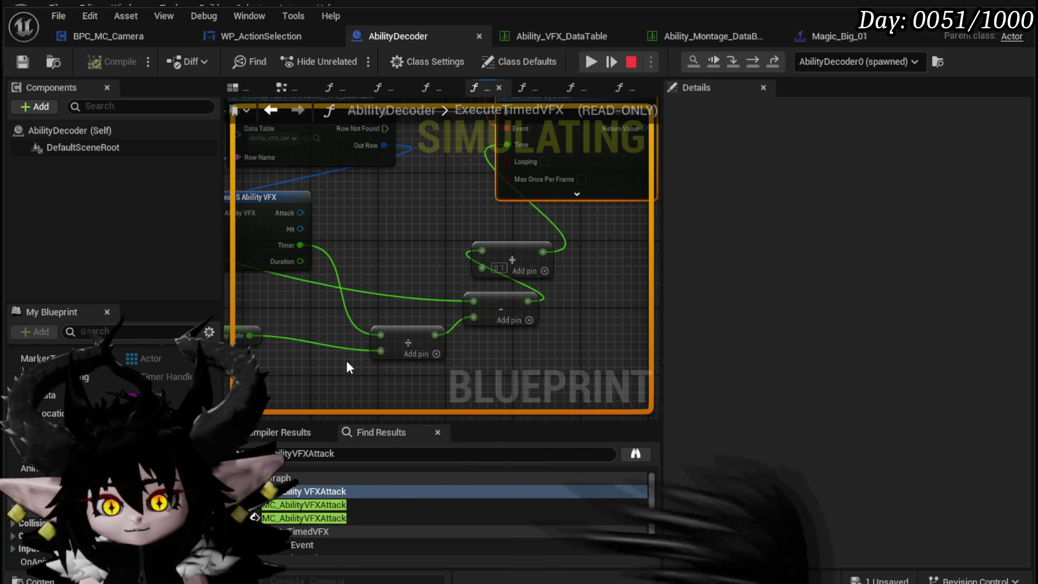
mouse_move(300, 246)
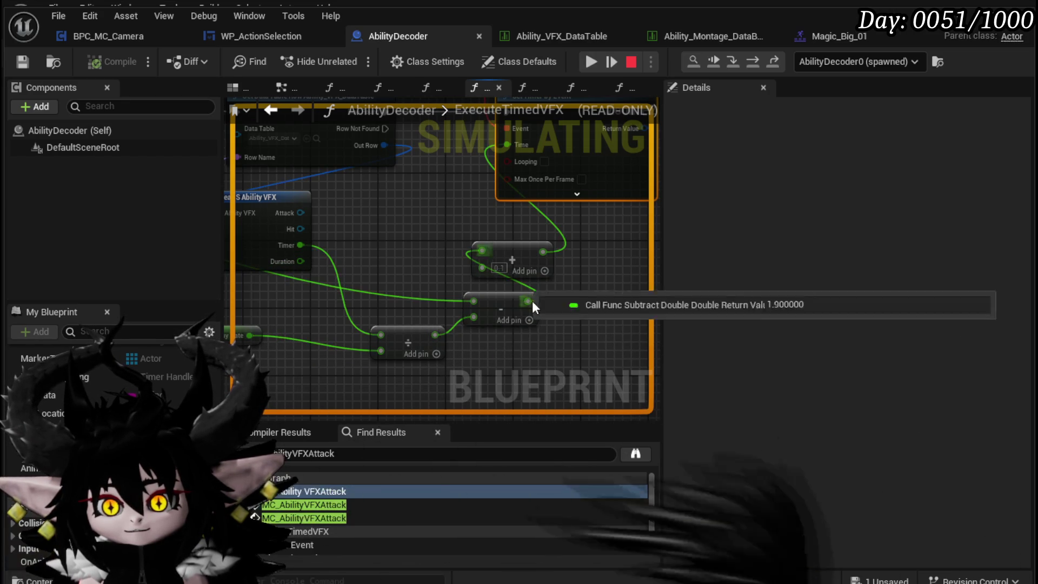
drag(438, 176, 471, 232)
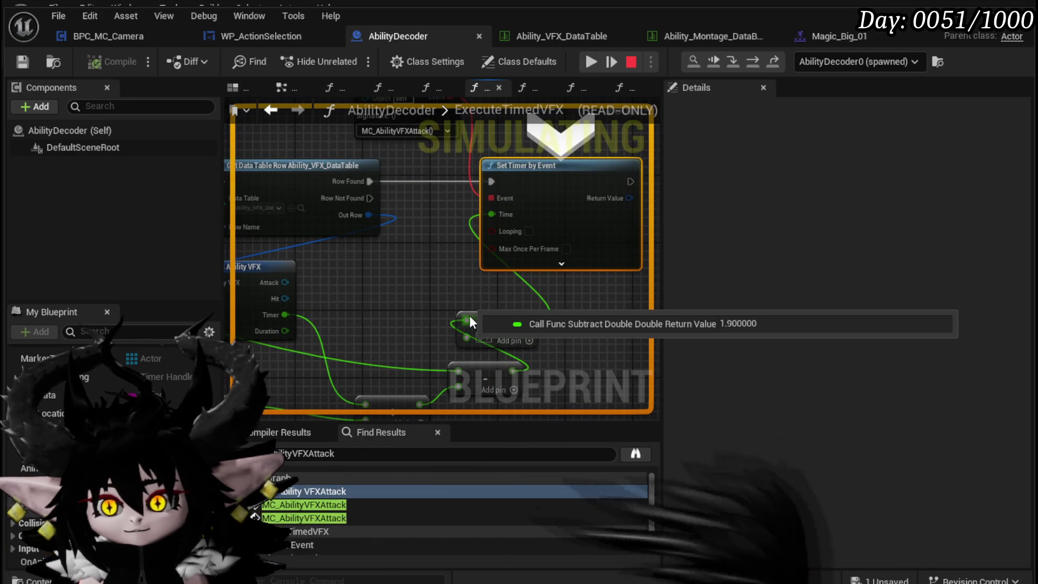
mouse_move(513, 372)
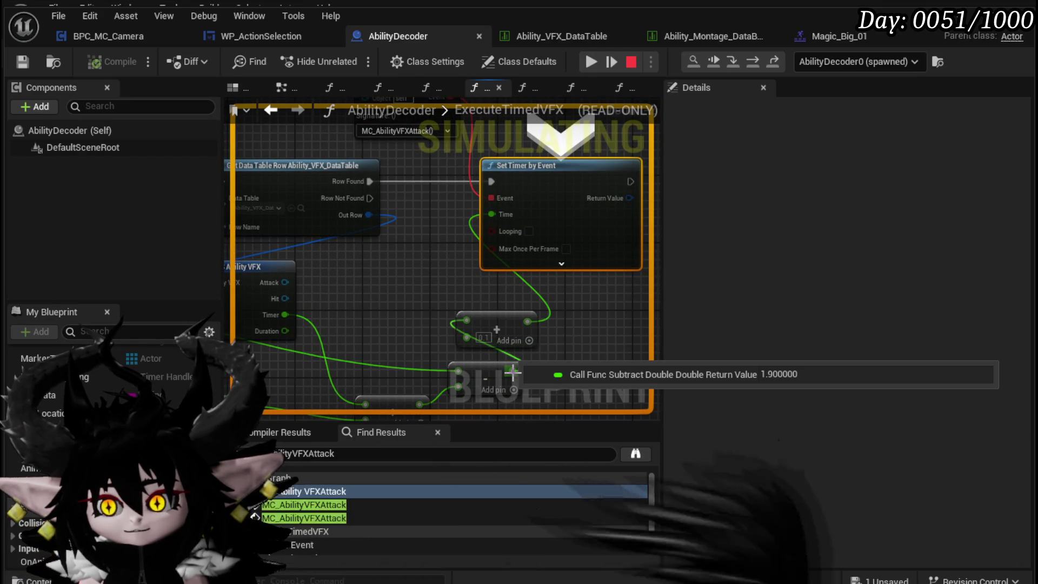
mouse_move(495, 212)
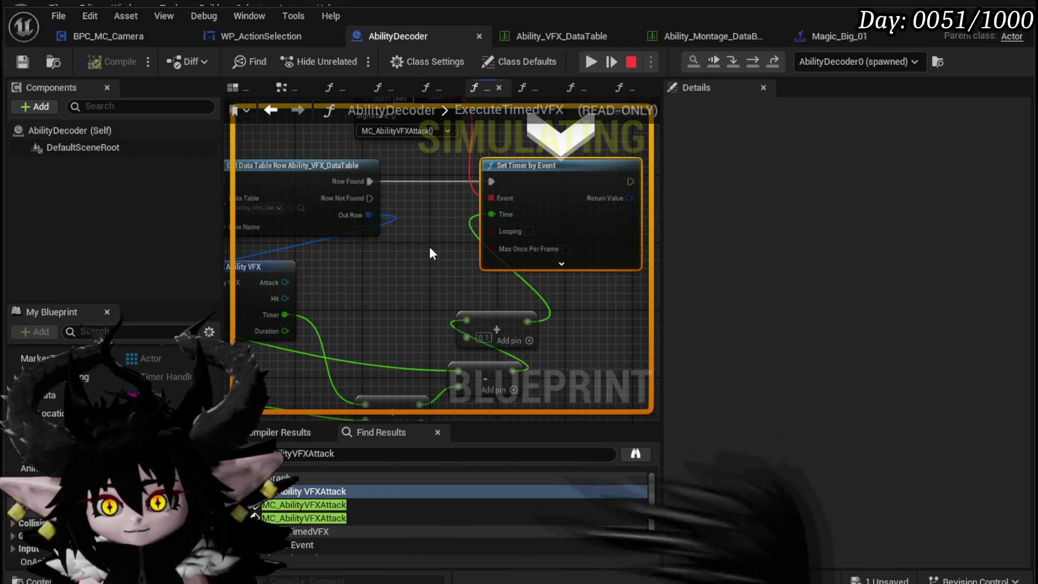
click(593, 62)
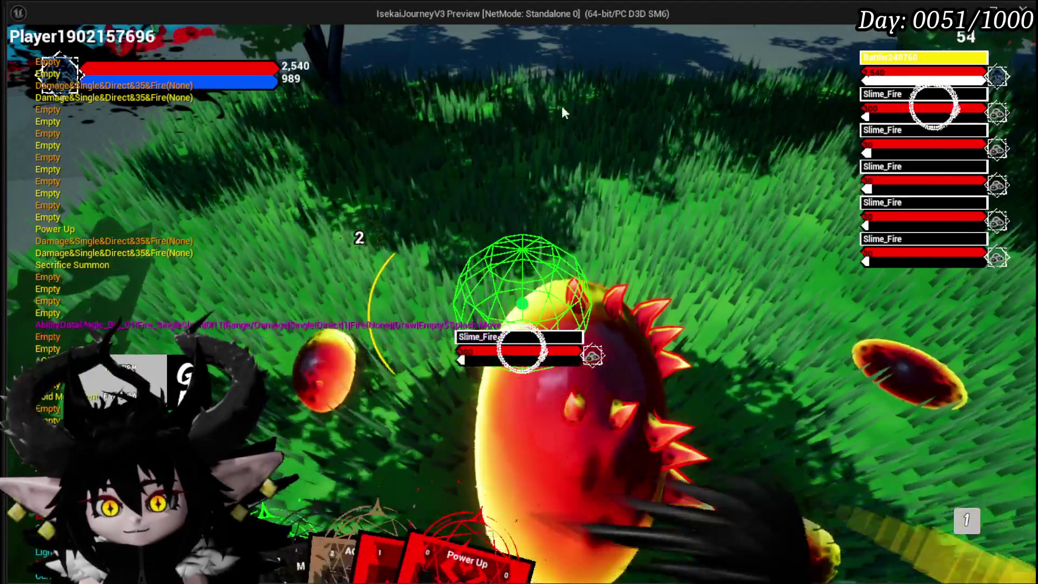
key(Escape)
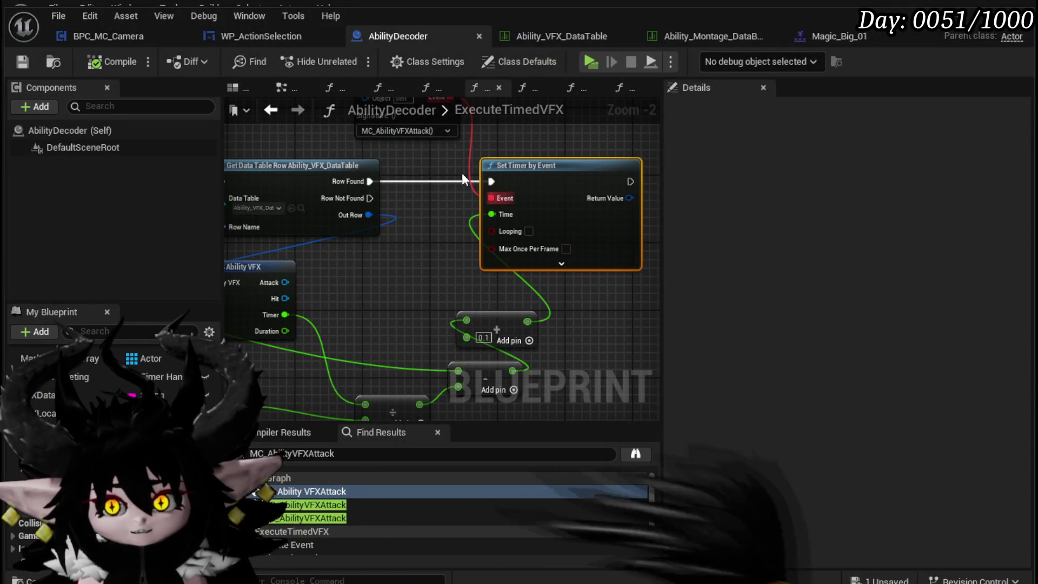
Add a breakpoint on the MC_AbilityVFXAttack event in the AbilityDecoder EventGraph.
scroll(473, 230, down, 4)
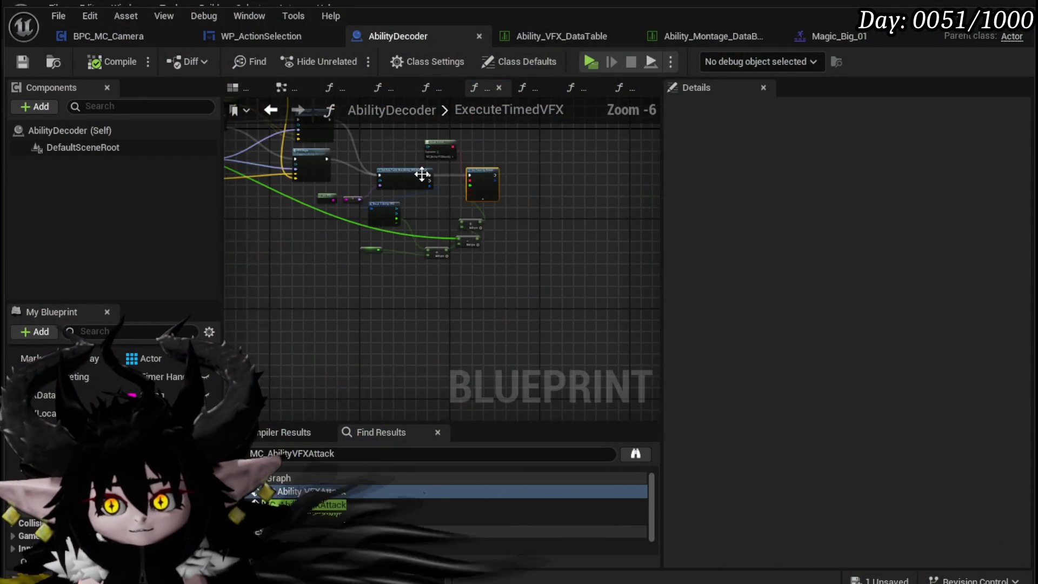
click(269, 110)
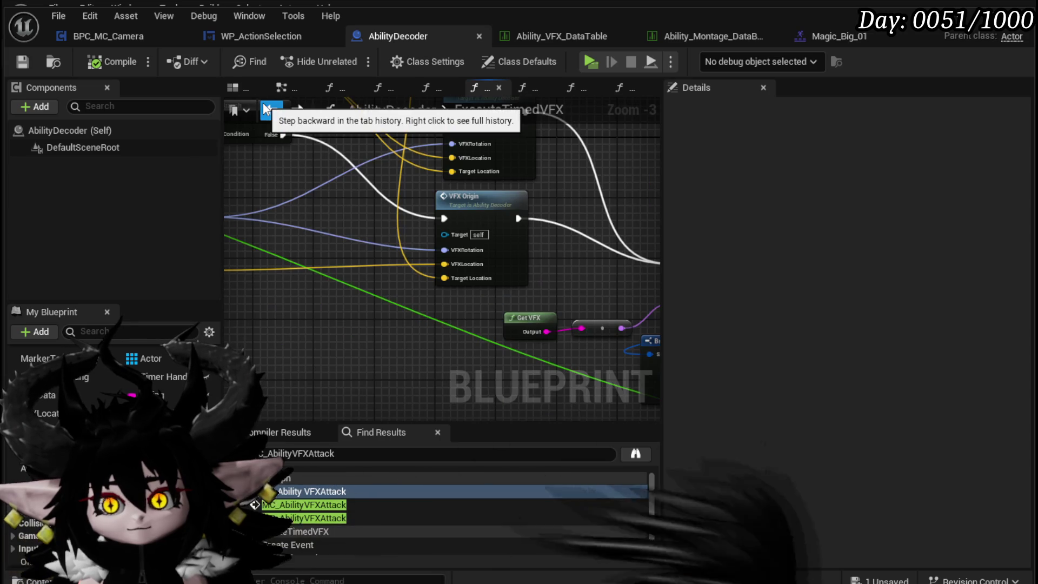
double_click(307, 491)
right_click(440, 251)
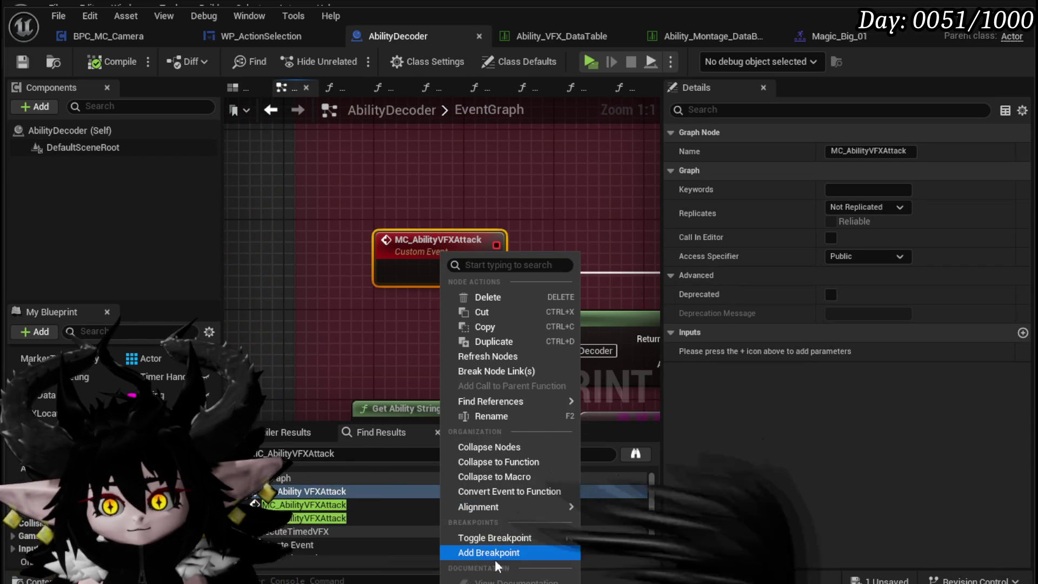
click(490, 537)
Inspect the Switch on String and string parsing nodes around the event, then go back to the level editor.
scroll(256, 292, down, 3)
mouse_move(256, 292)
mouse_down()
mouse_move(168, 287)
mouse_move(284, 264)
mouse_move(251, 210)
mouse_up()
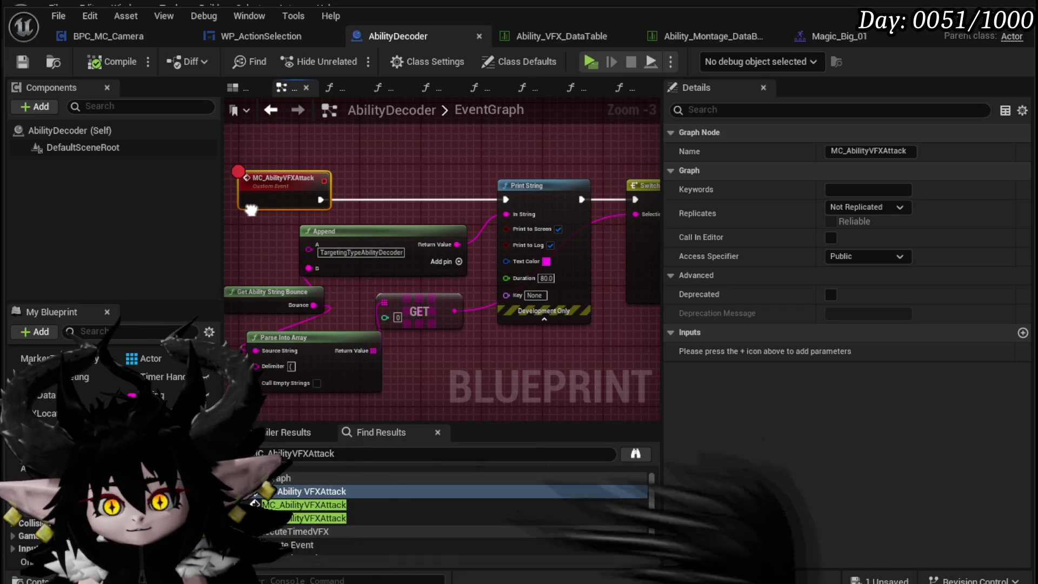
drag(251, 210, 321, 216)
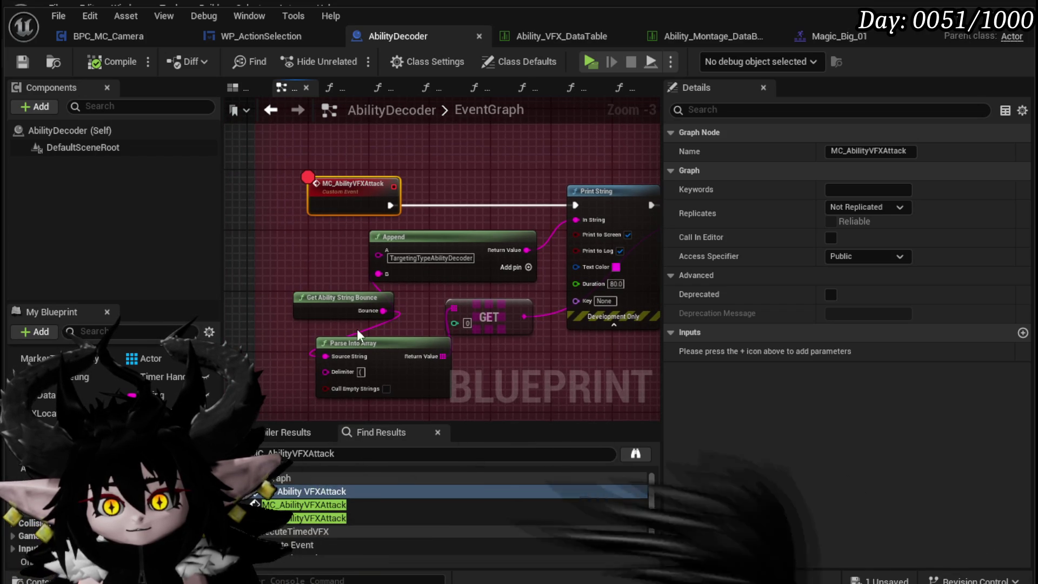
mouse_move(424, 306)
mouse_down()
mouse_move(320, 278)
mouse_move(379, 279)
mouse_up()
drag(252, 334, 323, 297)
drag(422, 274, 385, 265)
click(236, 133)
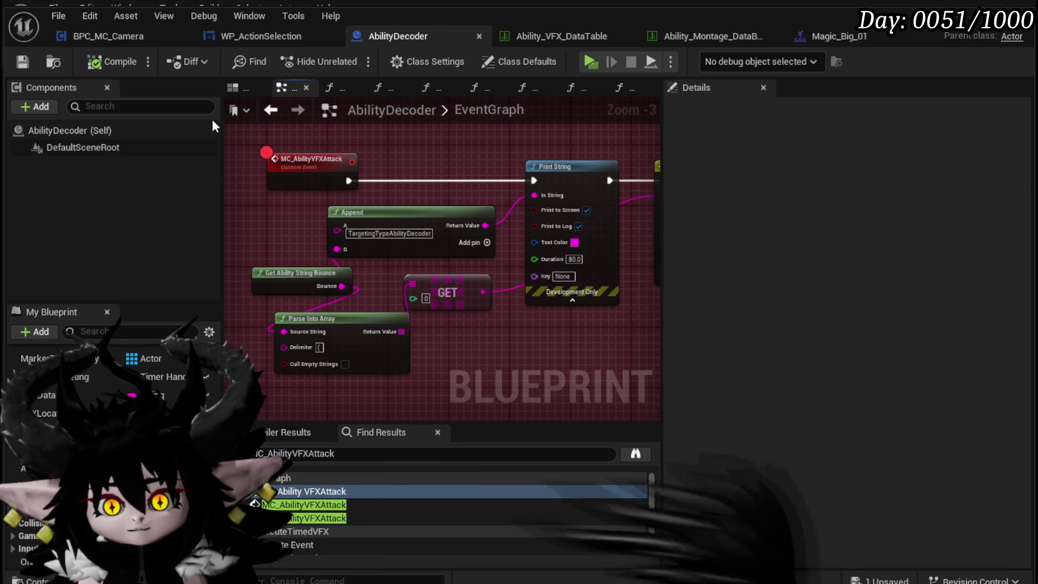
key(alt+Tab)
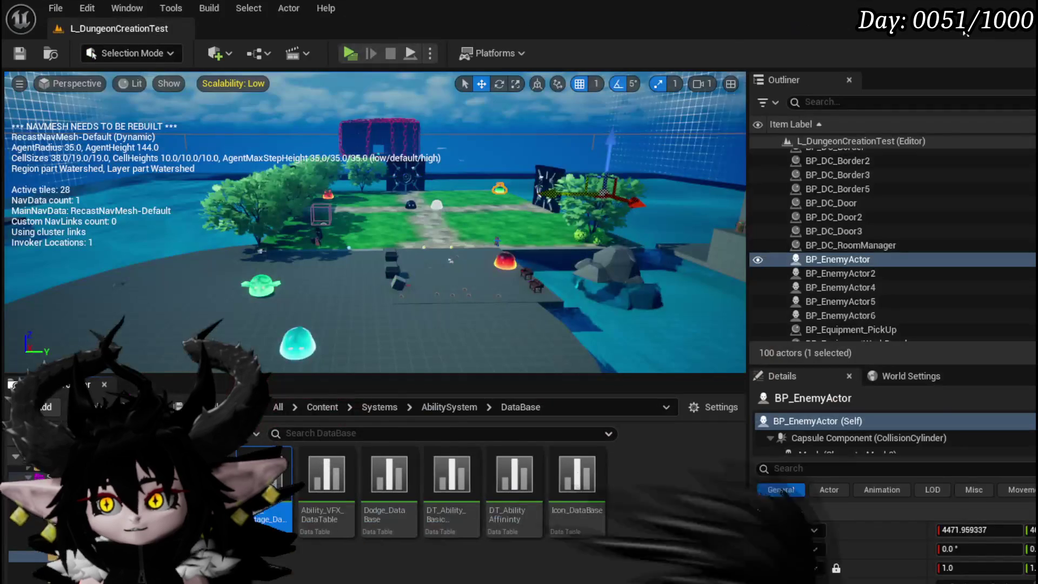
Launch the game, run to the fire creature, and attack it to trigger the ExecuteTimedVFX breakpoint.
key(alt+p)
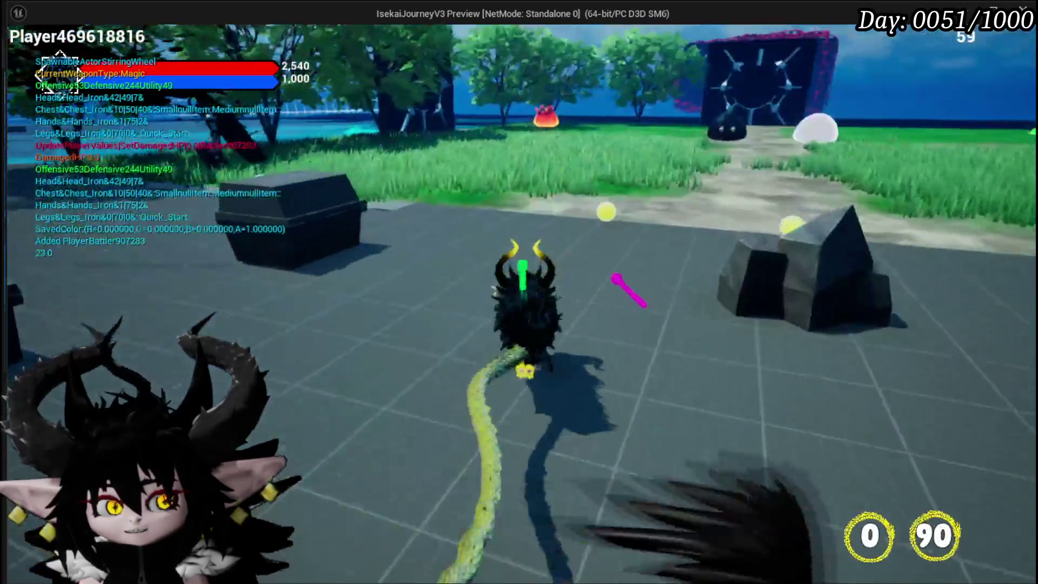
key(w)
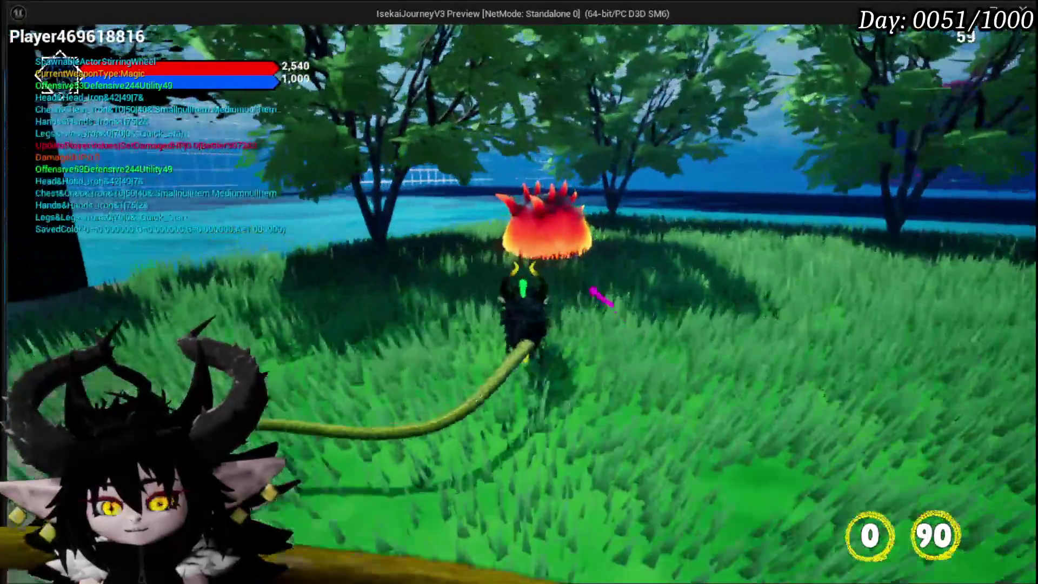
click(519, 292)
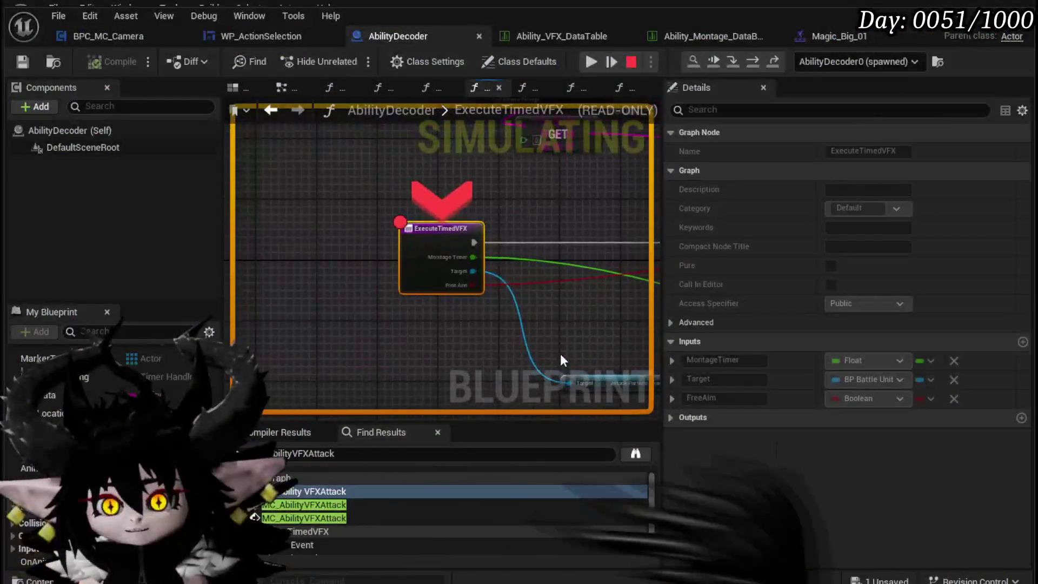
Resume into MC_AbilityVFXAttack, step through Print String to Switch on String reading pin values, then stop.
click(597, 61)
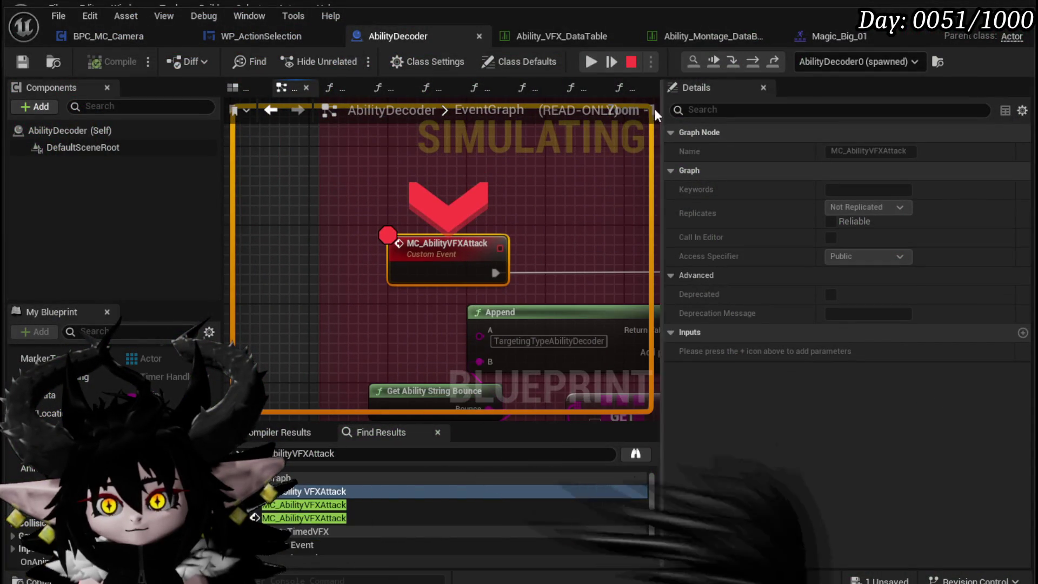
click(751, 64)
mouse_move(398, 208)
click(757, 60)
mouse_move(415, 223)
scroll(590, 214, down, 2)
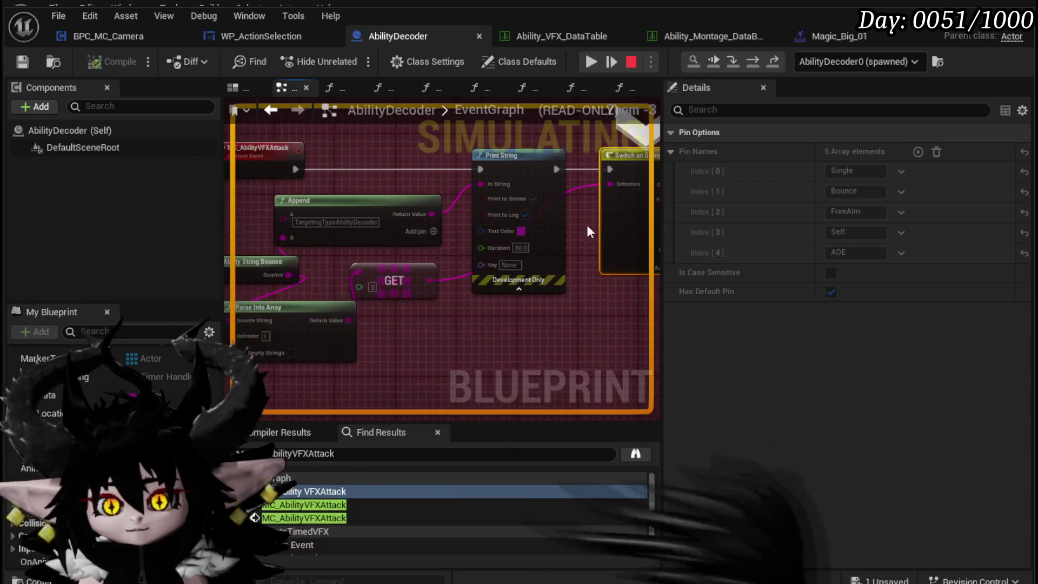
mouse_move(286, 277)
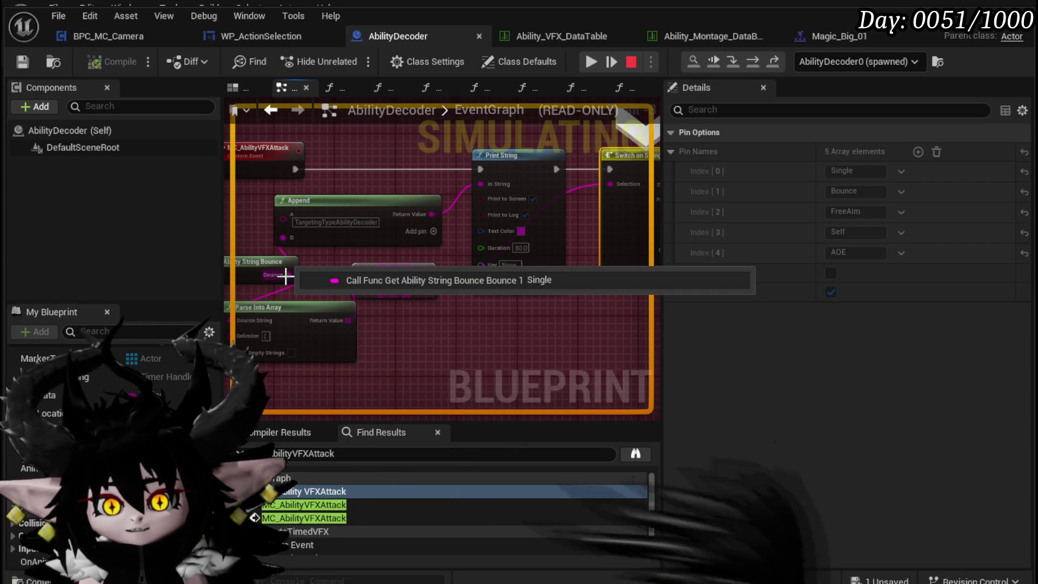
drag(330, 258, 398, 278)
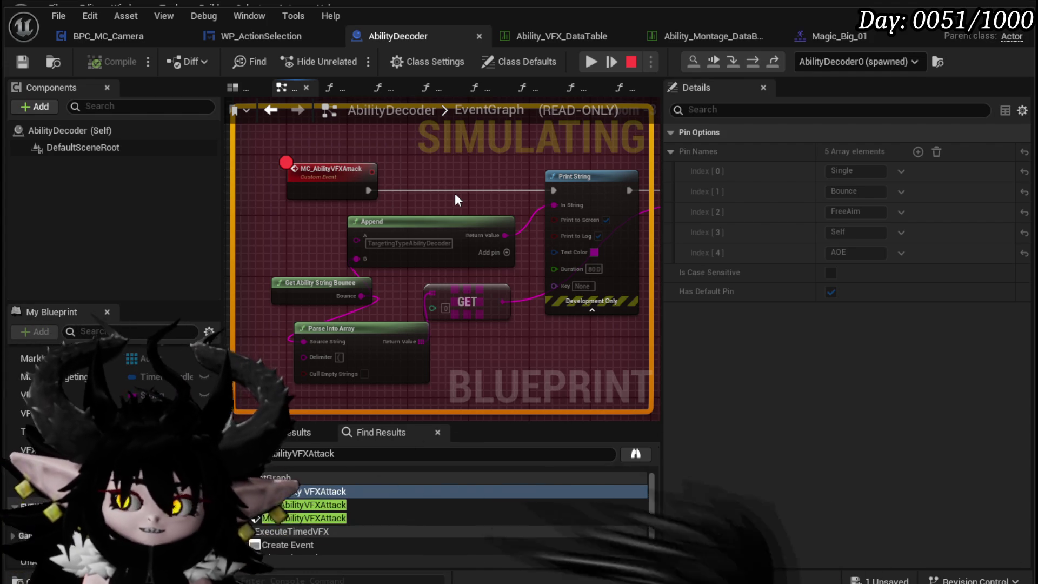
click(631, 65)
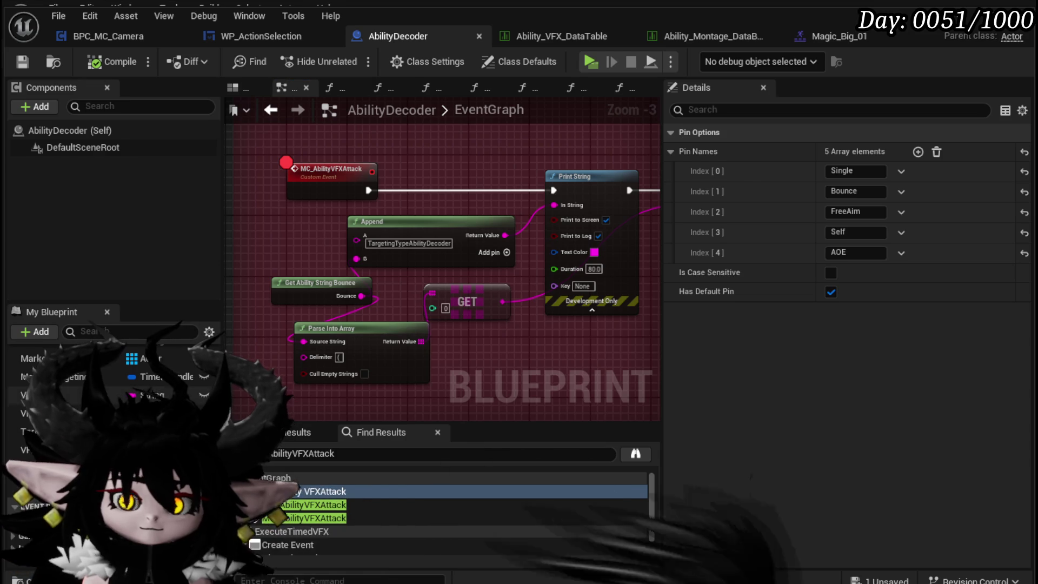
Open the Get Ability String Bounce function graph and bring its Parse Into Array chain into view.
scroll(108, 411, up, 3)
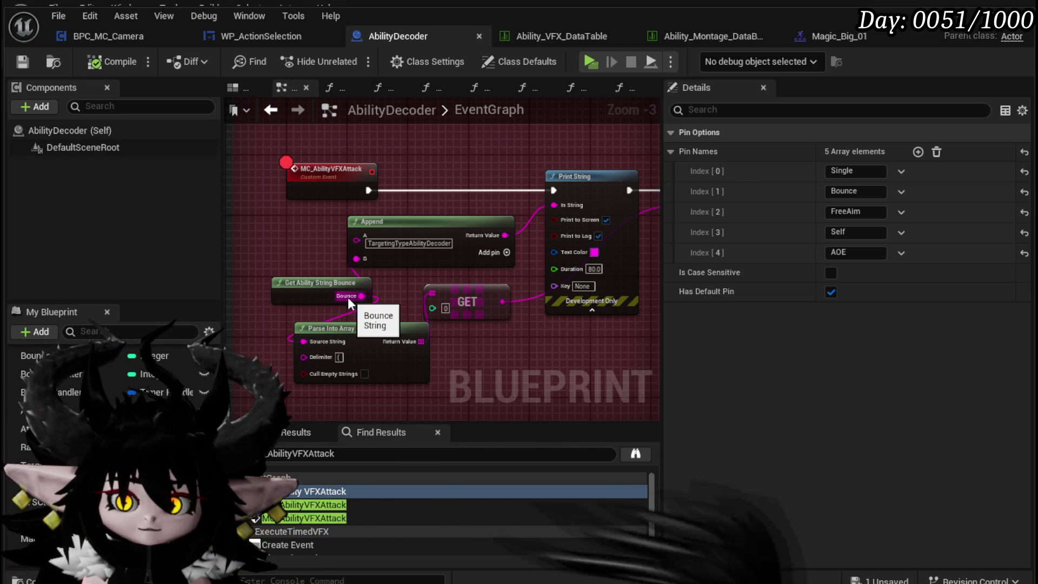
mouse_move(356, 299)
mouse_down()
mouse_move(411, 297)
mouse_move(315, 285)
mouse_move(303, 272)
mouse_up()
double_click(303, 272)
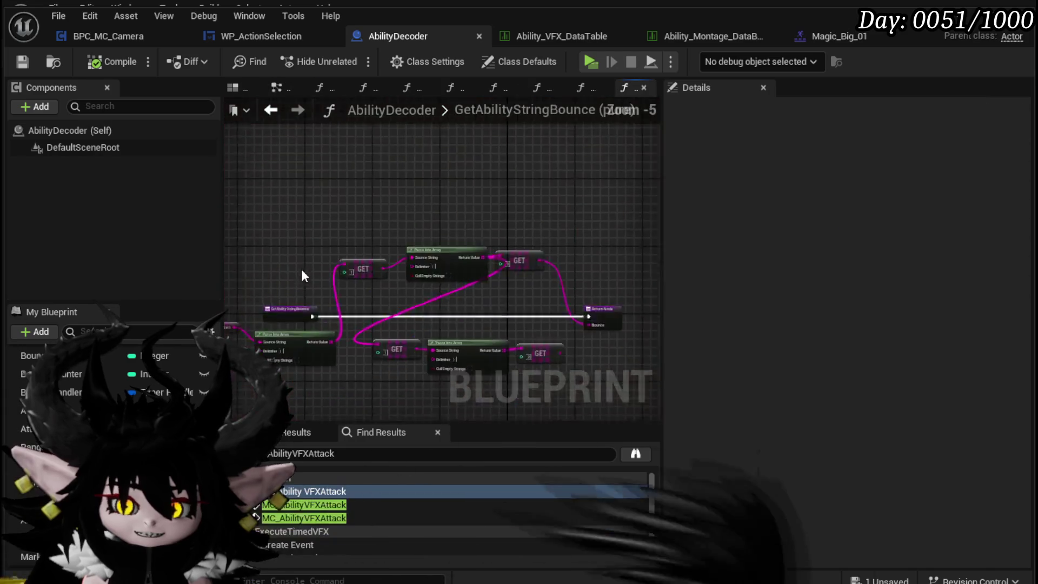
scroll(503, 292, up, 2)
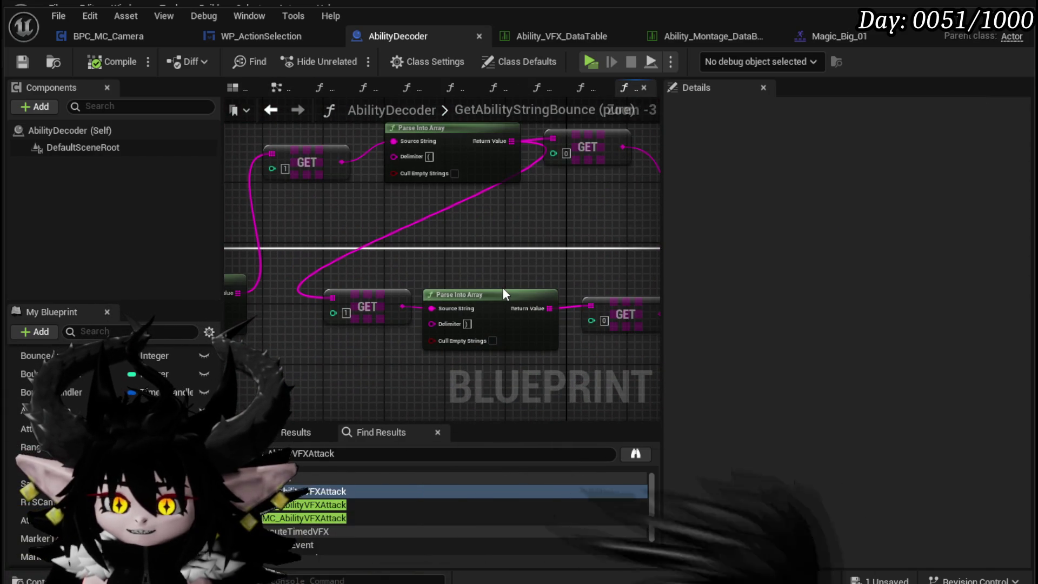
mouse_move(502, 293)
mouse_down()
mouse_move(383, 272)
mouse_move(439, 288)
mouse_up()
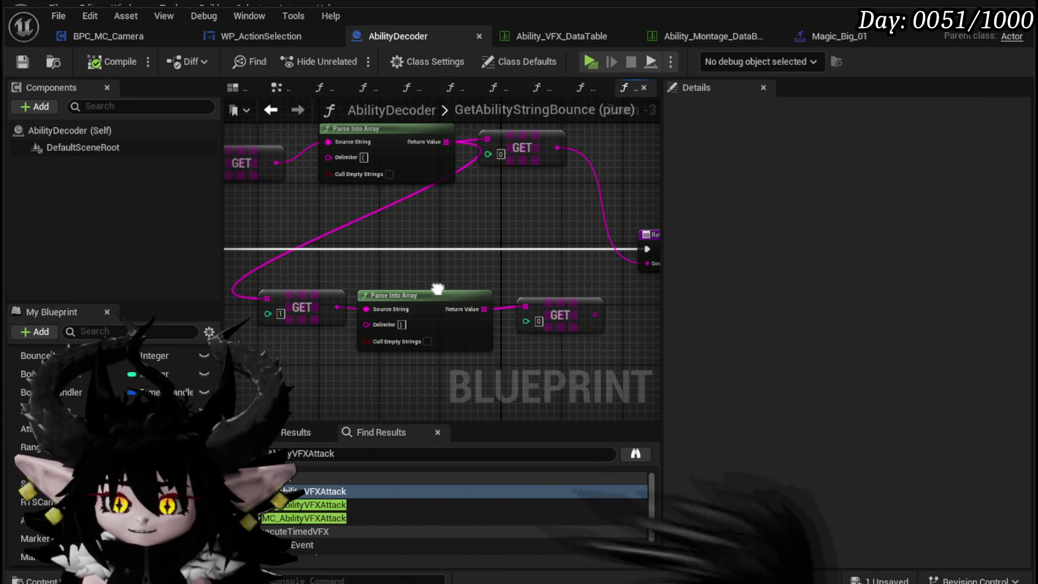
mouse_move(438, 288)
mouse_down()
mouse_move(602, 294)
mouse_move(370, 271)
mouse_move(655, 282)
mouse_move(466, 278)
mouse_up()
Copy the Parse Into Array, top GET and Ability Values nodes into the EventGraph.
click(466, 279)
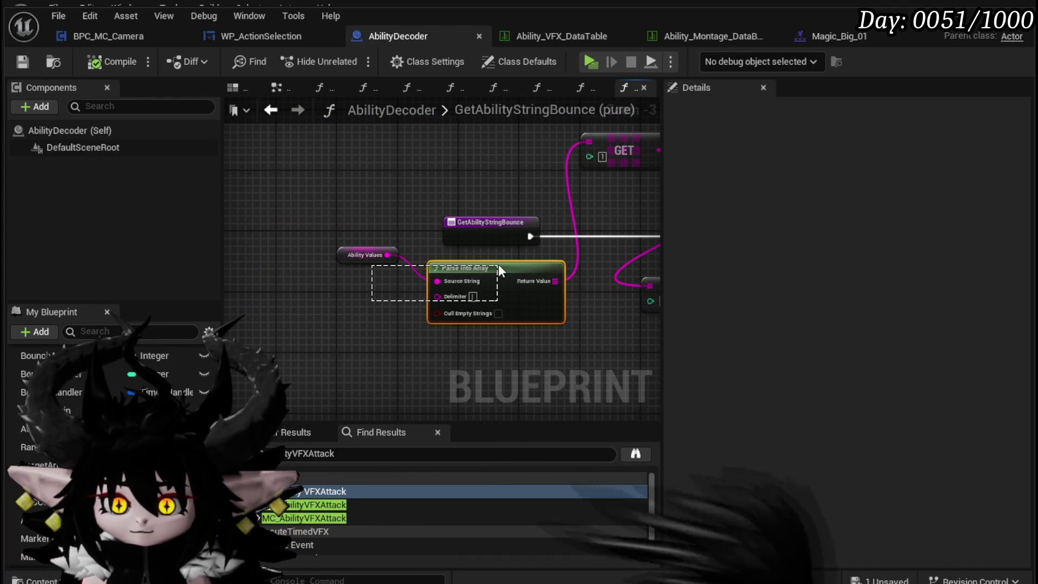
mouse_move(578, 254)
mouse_down()
mouse_move(397, 278)
mouse_move(380, 238)
mouse_move(530, 260)
mouse_up()
ctrl+click(385, 179)
ctrl+click(274, 255)
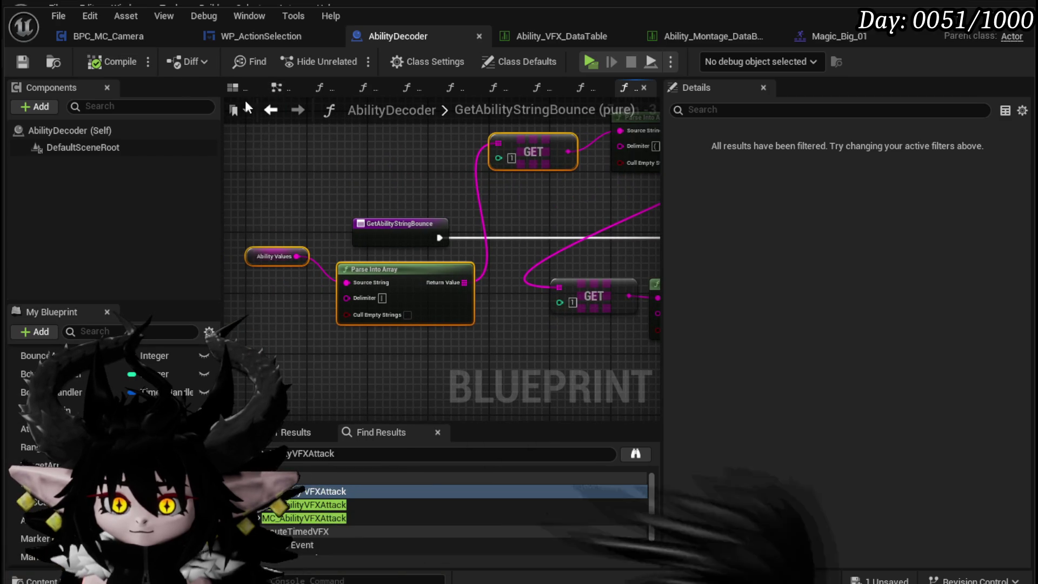
click(272, 110)
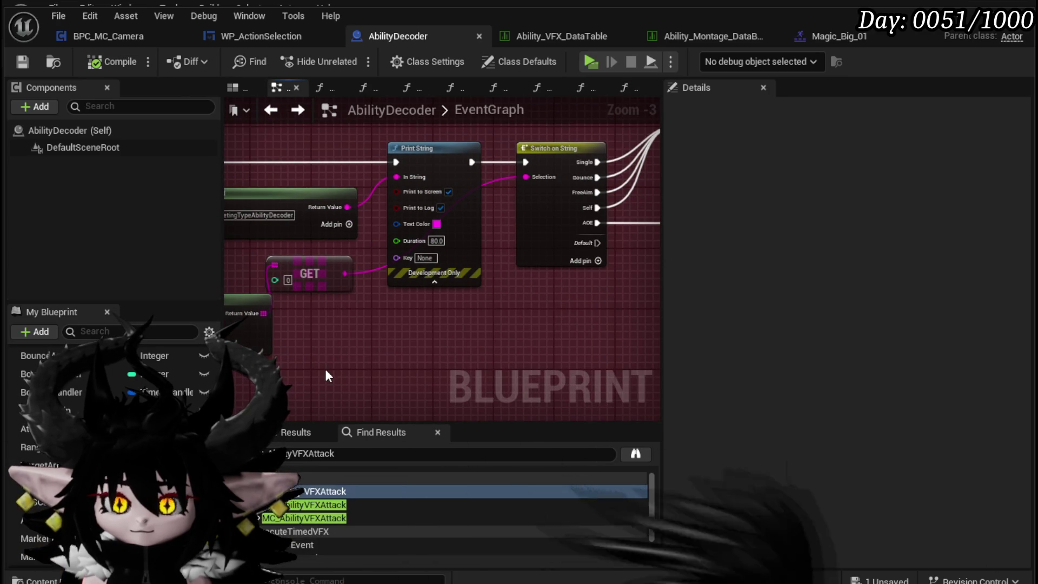
key(ctrl+v)
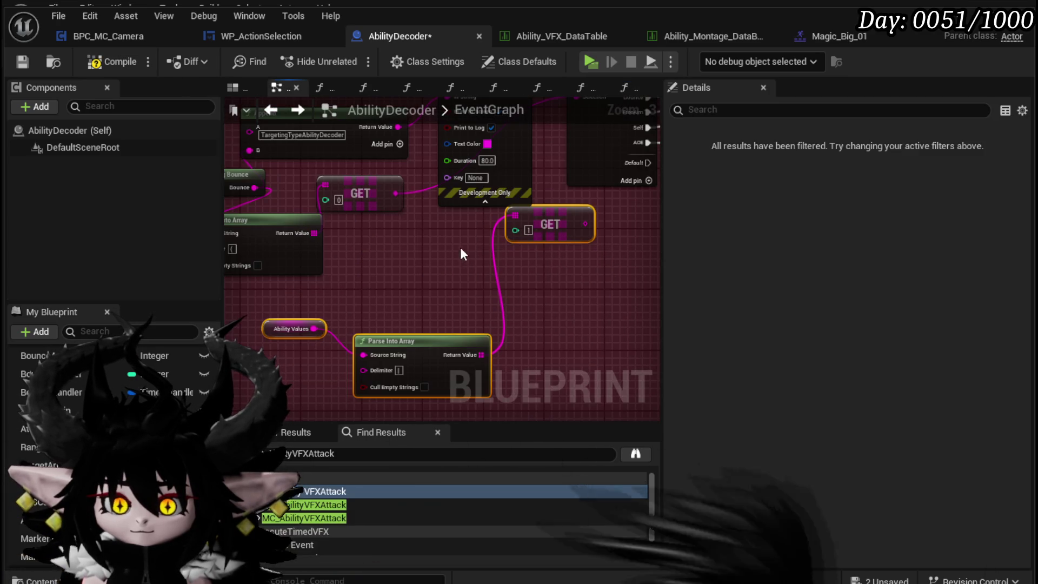
Wire the pasted GET [1] output into Switch on String's Selection pin.
click(277, 322)
mouse_move(581, 229)
mouse_down()
mouse_move(421, 254)
mouse_move(382, 290)
mouse_up()
drag(356, 160, 379, 157)
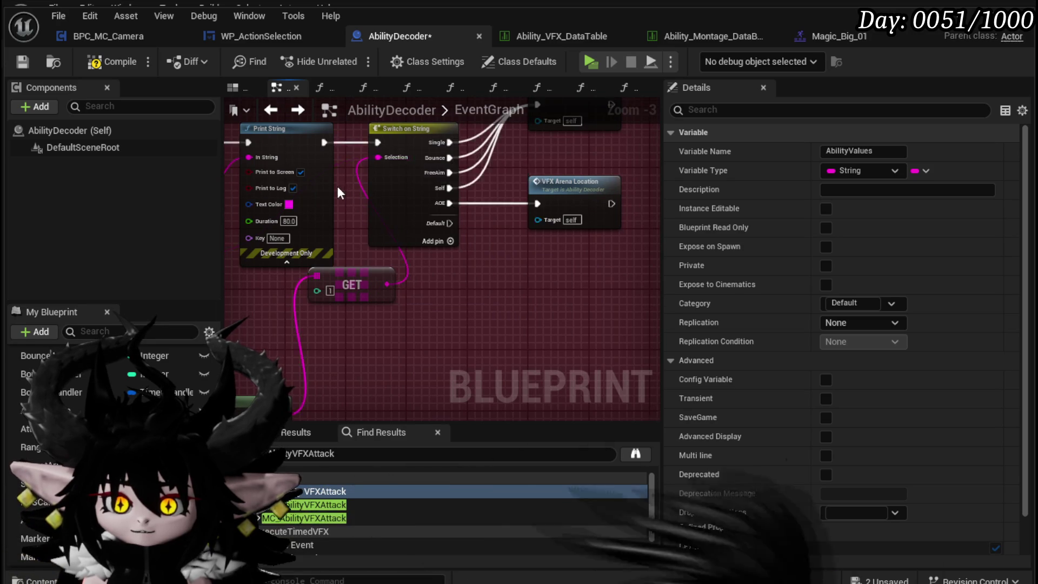
drag(336, 186, 281, 187)
Tidy the GET [1], Ability Values and Parse Into Array nodes, compile AbilityDecoder, and play.
mouse_move(471, 255)
mouse_down()
mouse_move(387, 286)
mouse_move(472, 254)
mouse_up()
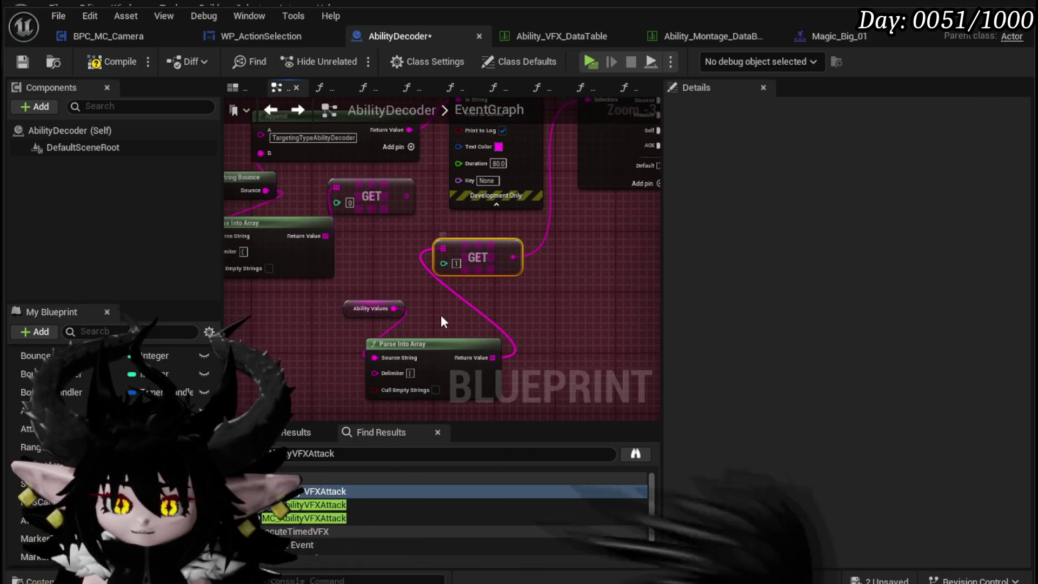
drag(346, 319, 316, 319)
drag(427, 357, 438, 304)
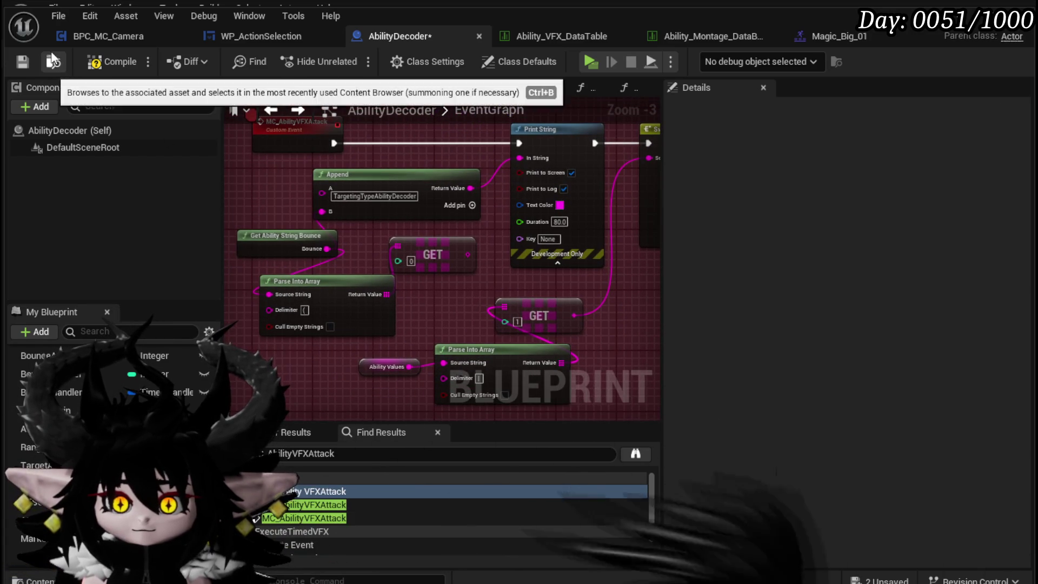
click(112, 63)
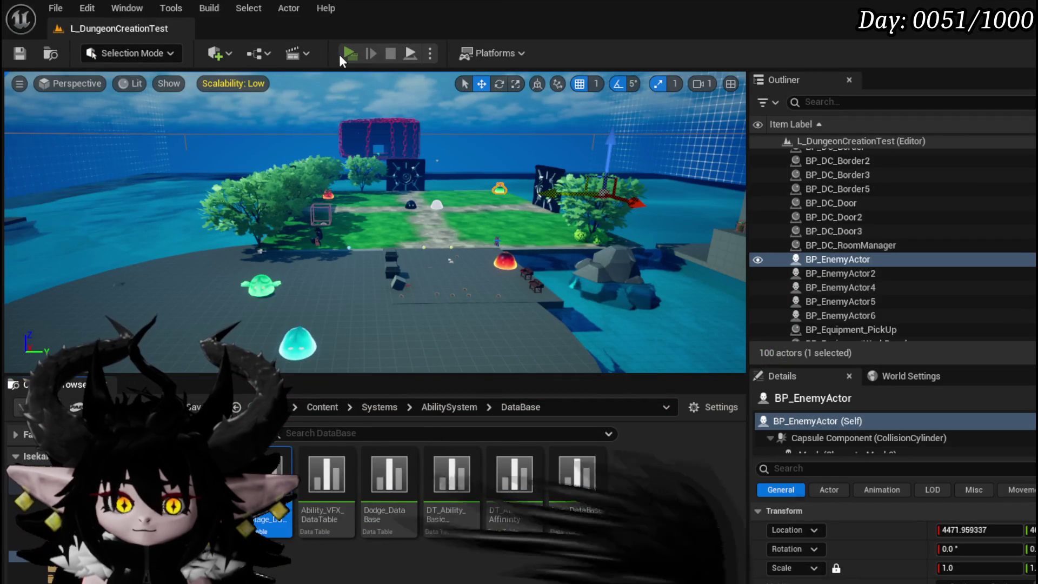
click(346, 54)
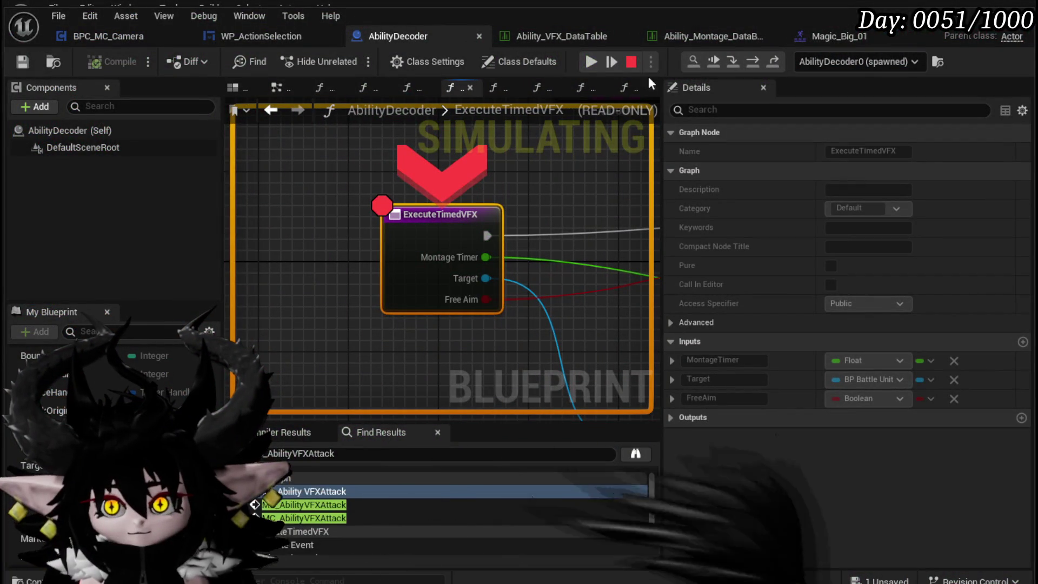
Disable the ExecuteTimedVFX breakpoint and resume the game.
right_click(422, 221)
click(474, 312)
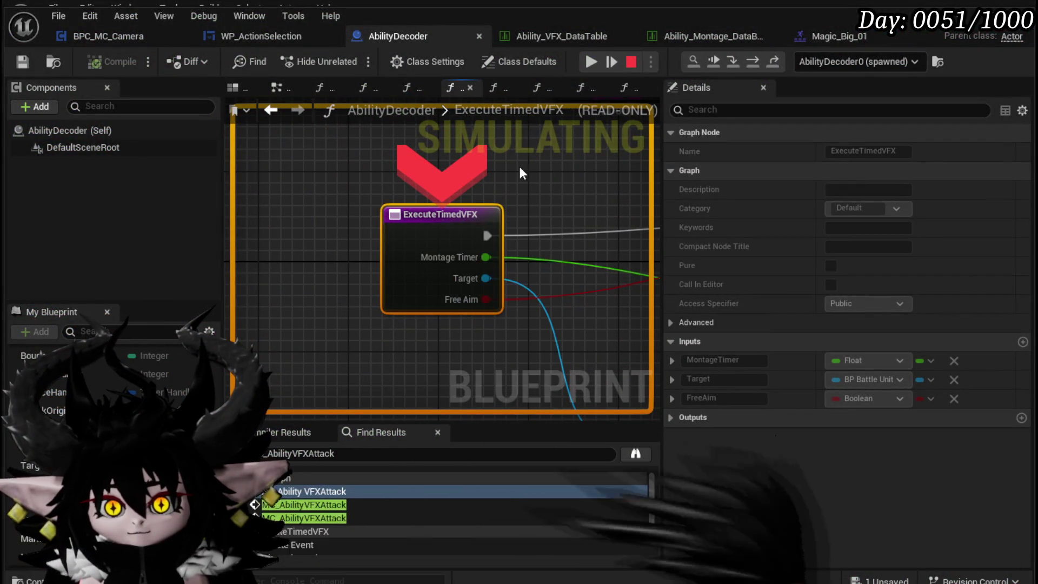
click(590, 65)
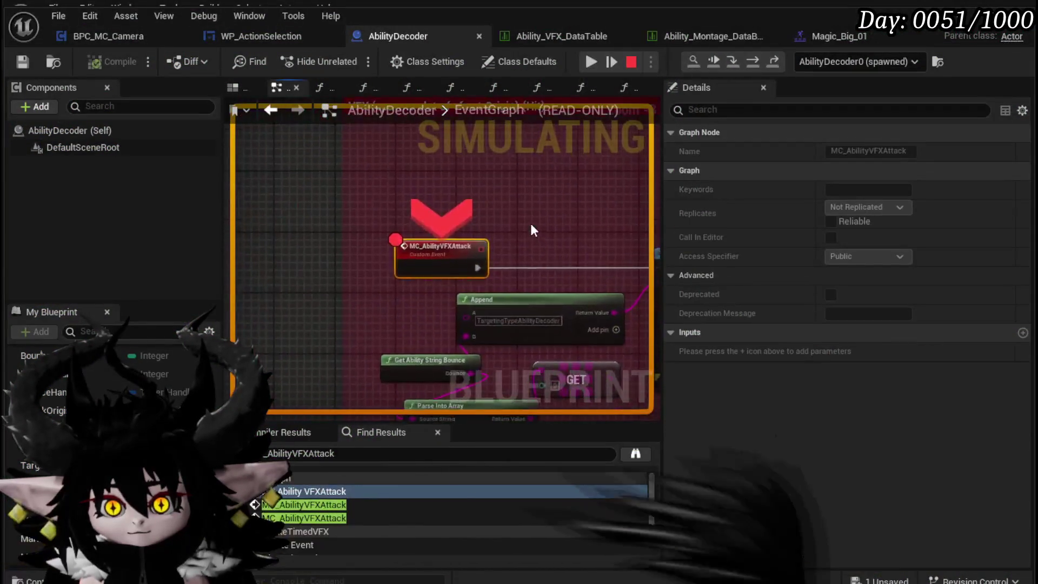
Step through Print String to Switch on String, confirming Parse Into Array yields 7 values.
click(757, 67)
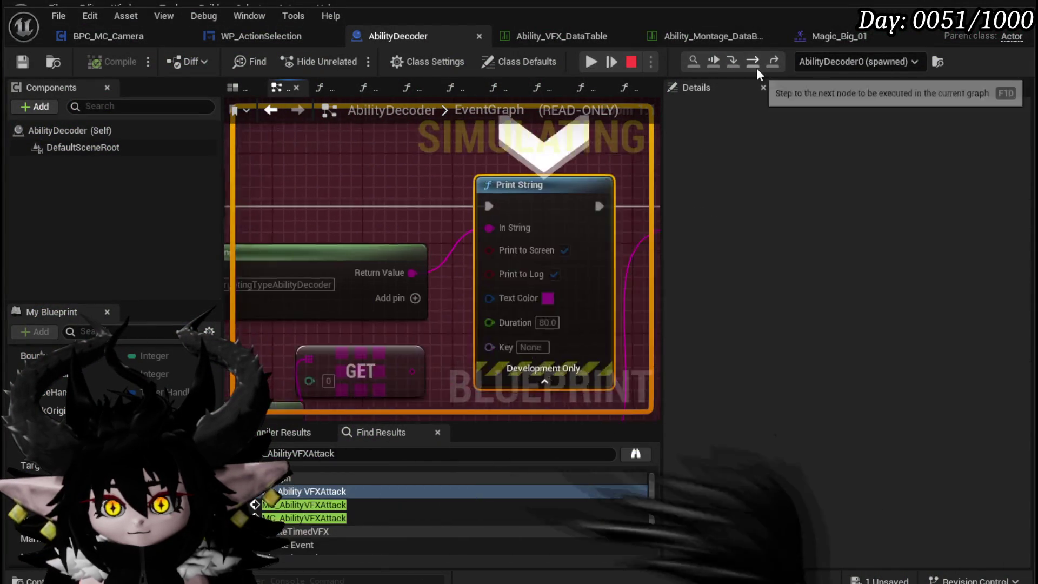
click(757, 67)
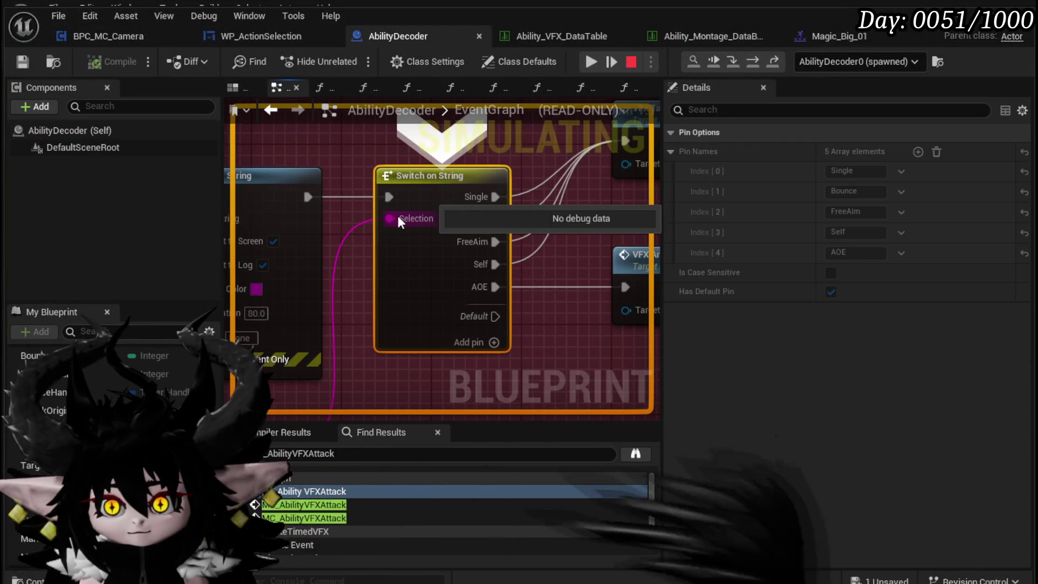
key(F10)
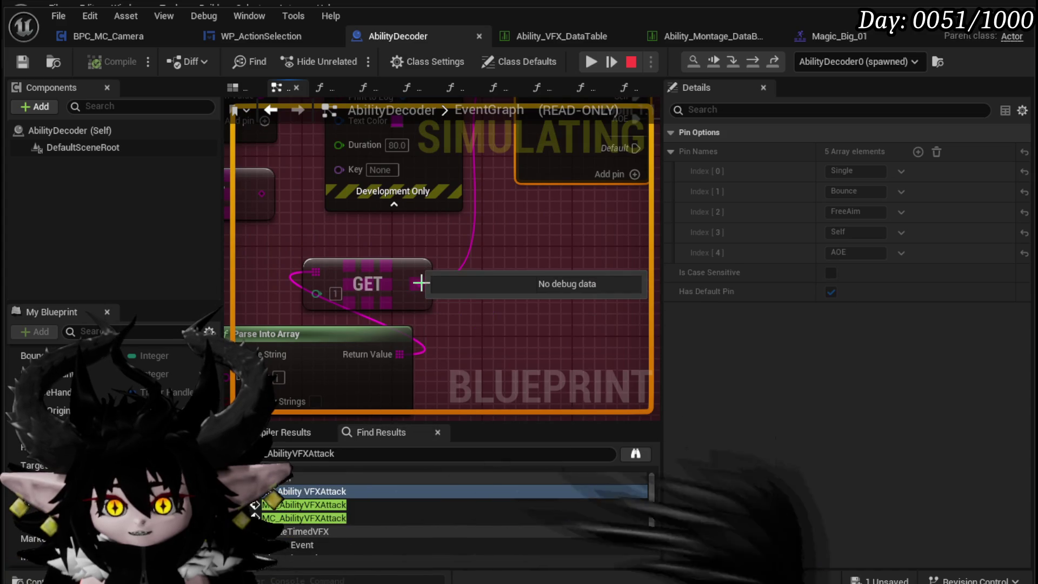
key(F10)
mouse_move(492, 311)
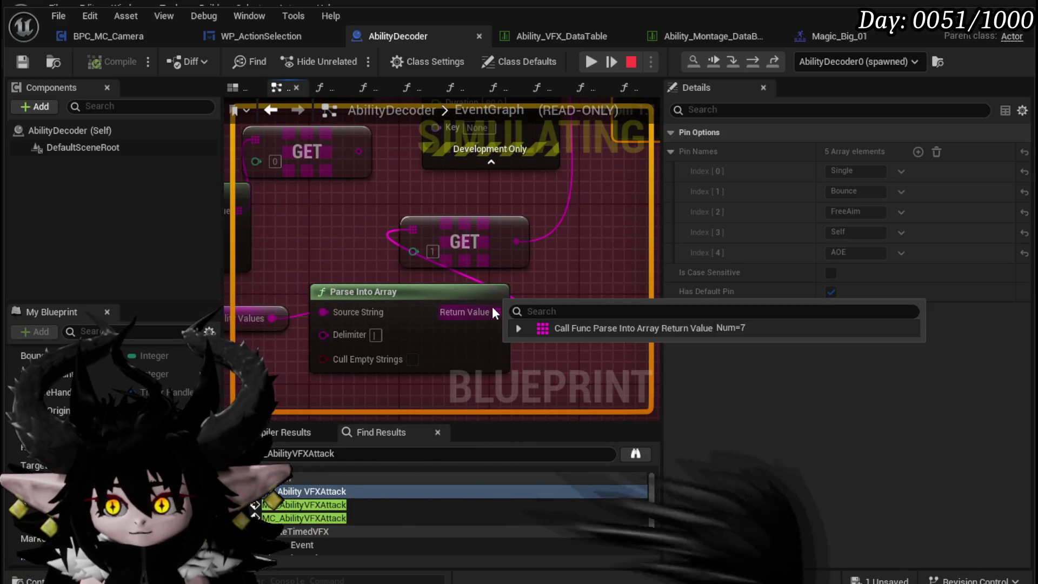
key(F10)
mouse_move(332, 307)
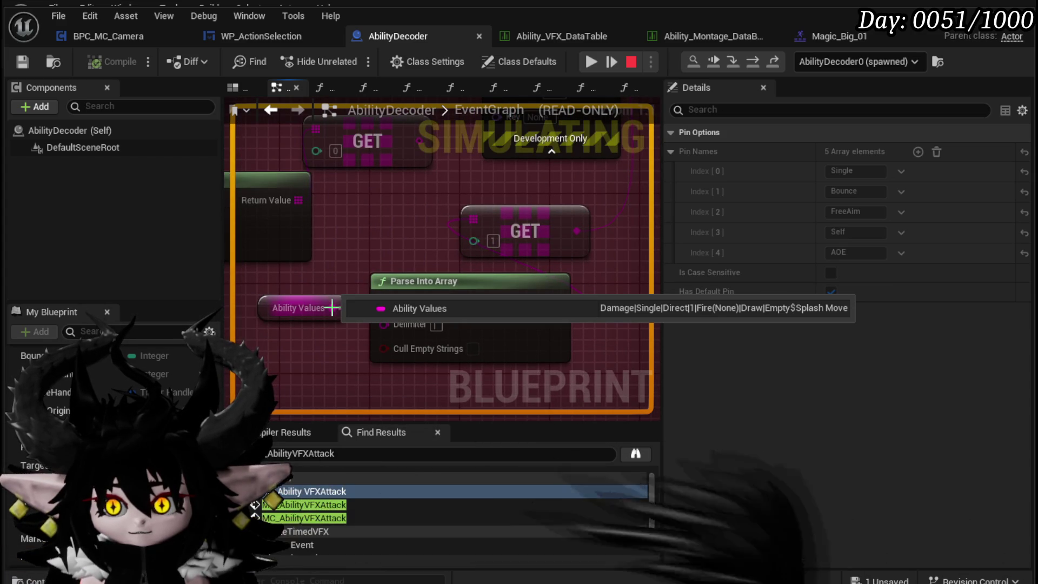
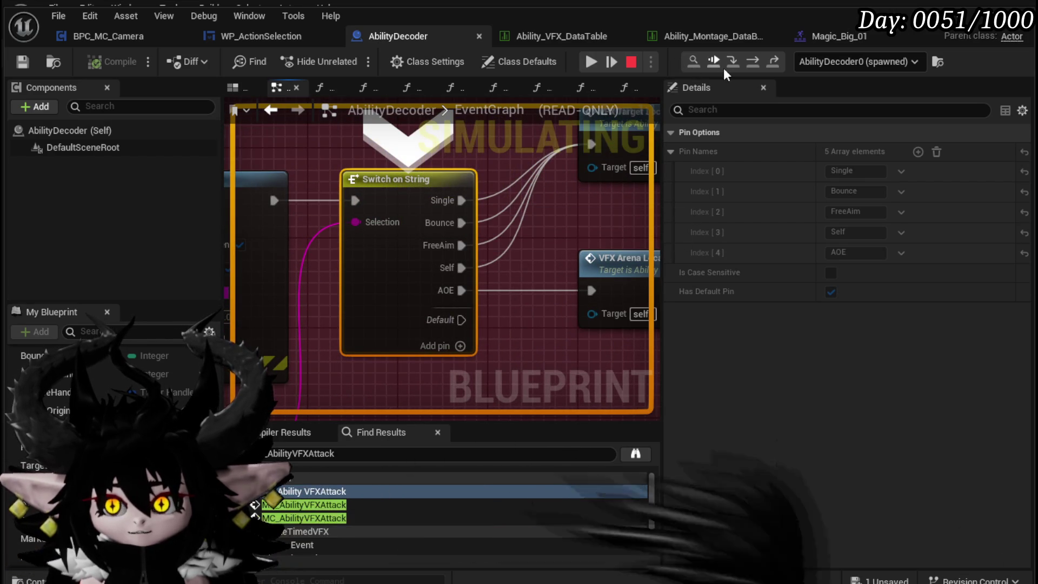
Step into VFX_TargetLocation, past Branch and Get Data Table Row to Spawn System at Location, then resume.
click(749, 60)
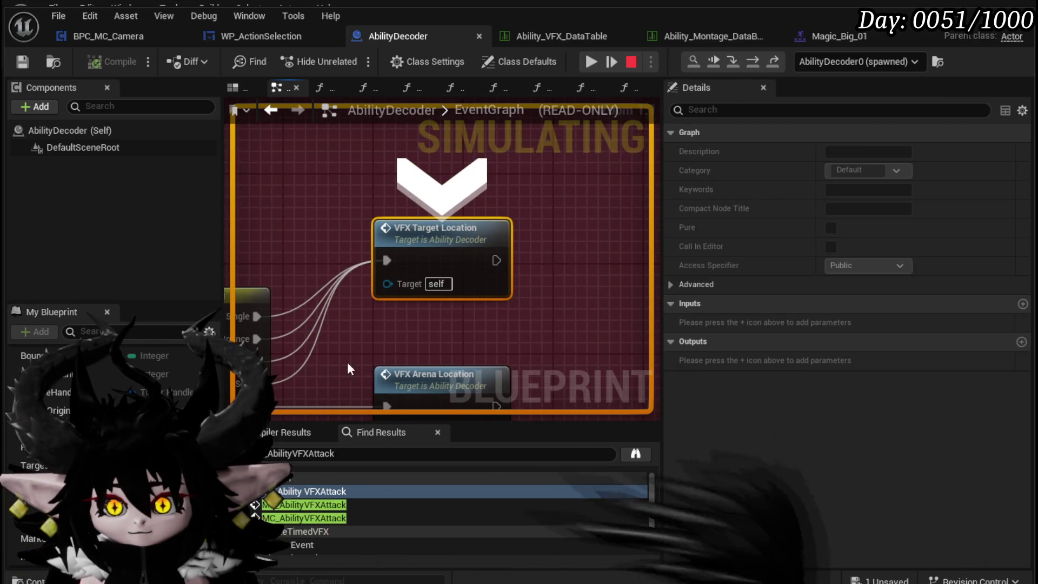
drag(372, 338, 610, 227)
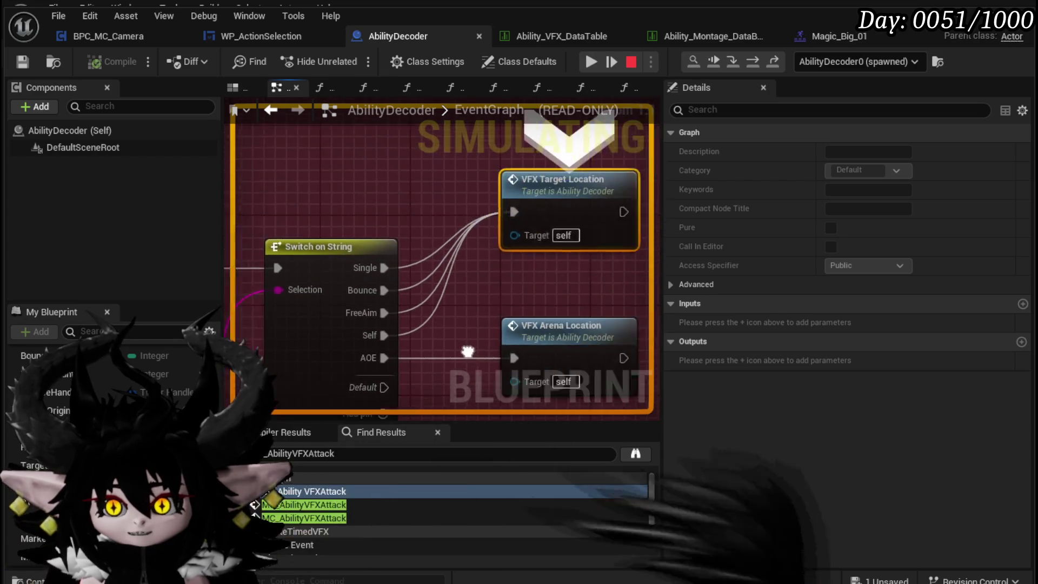
click(734, 61)
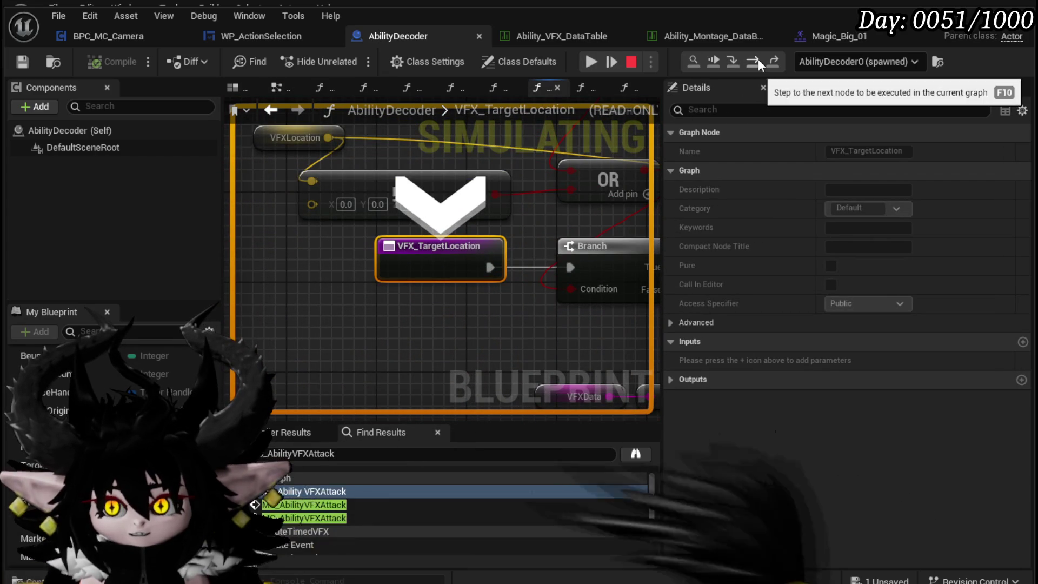
click(759, 61)
click(758, 59)
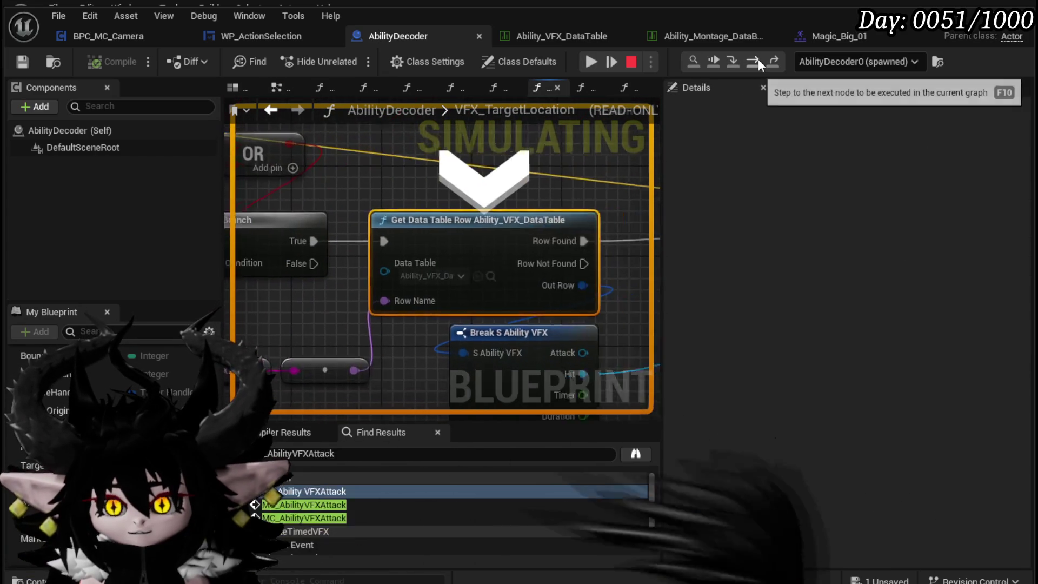
mouse_move(301, 348)
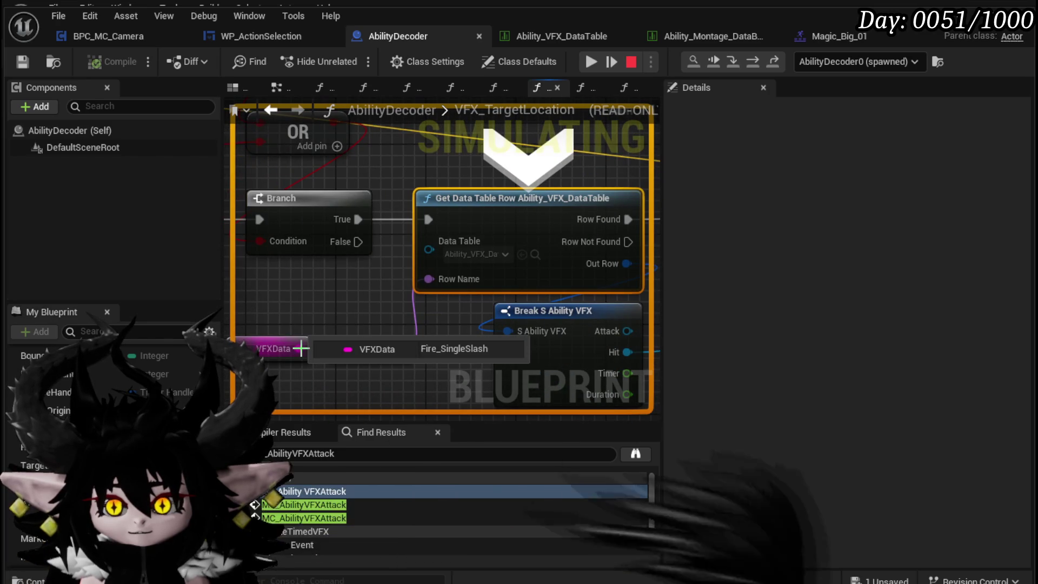
click(755, 64)
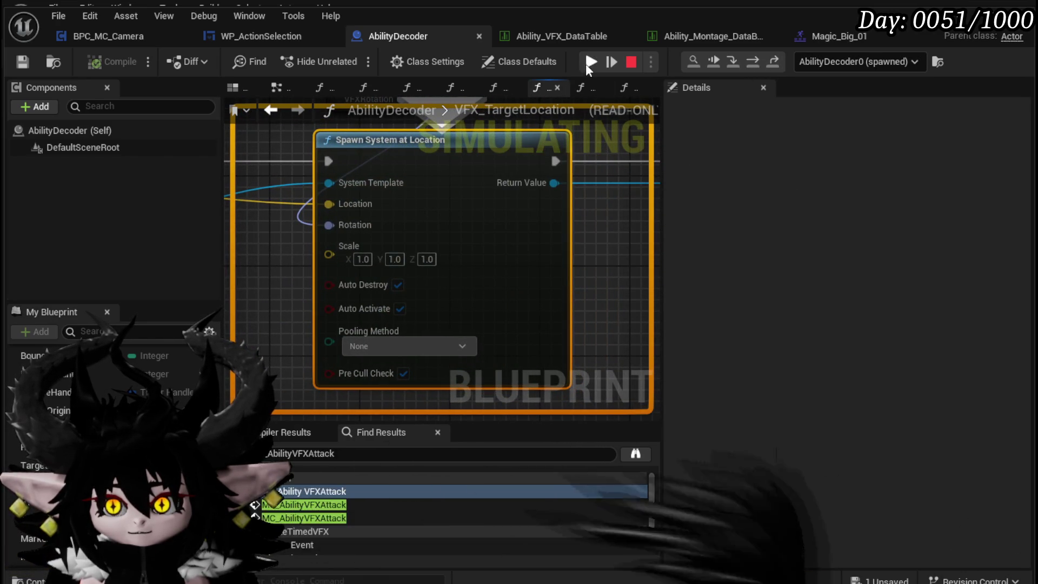
click(590, 62)
scroll(546, 207, down, 5)
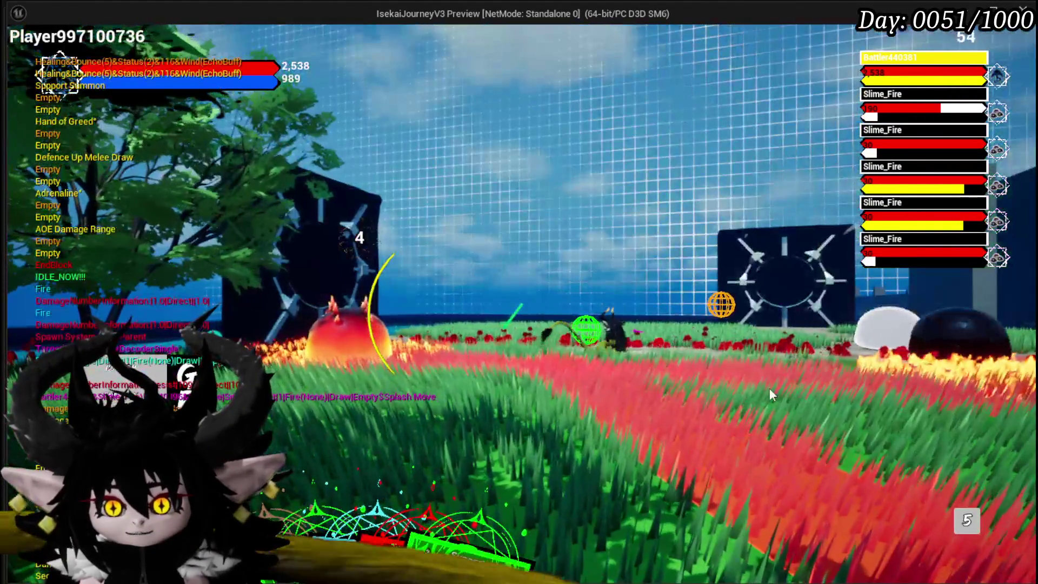
Aim Hand of Greed at the slimes twice, cancelling each time, until AbilityDecoder pauses.
mouse_move(346, 514)
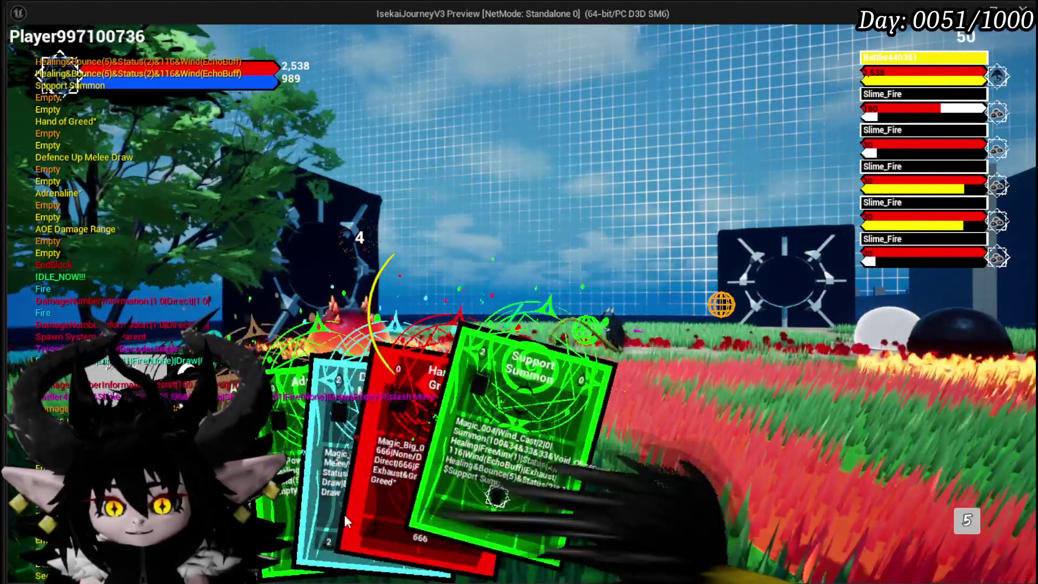
click(404, 470)
right_click(584, 415)
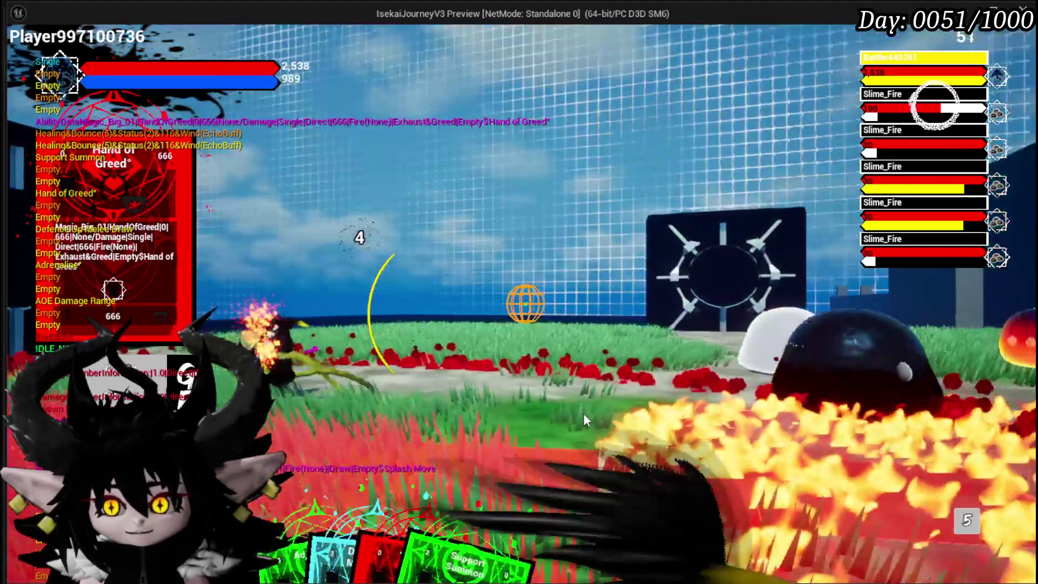
mouse_move(432, 524)
click(420, 475)
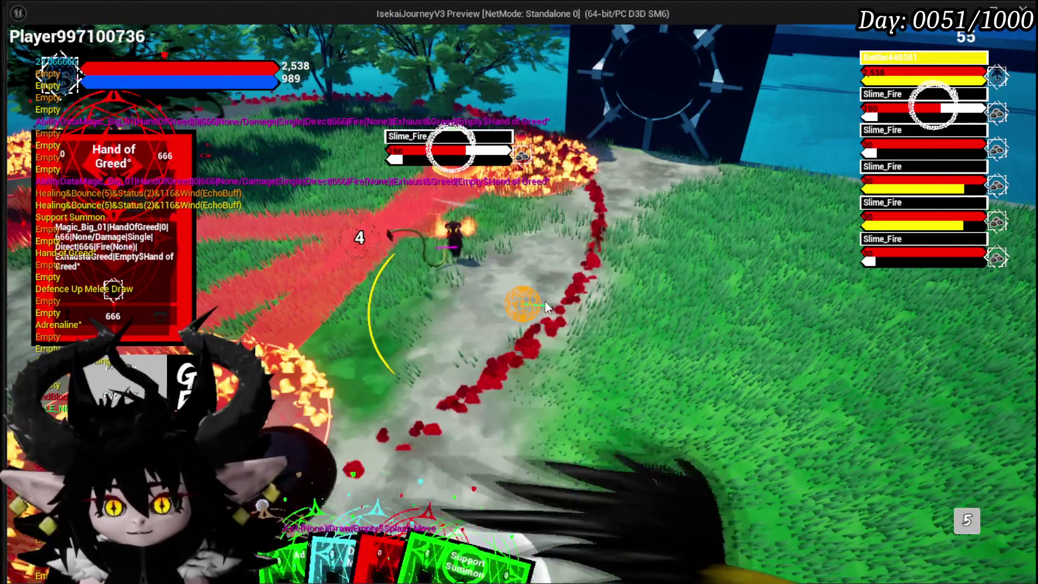
right_click(438, 434)
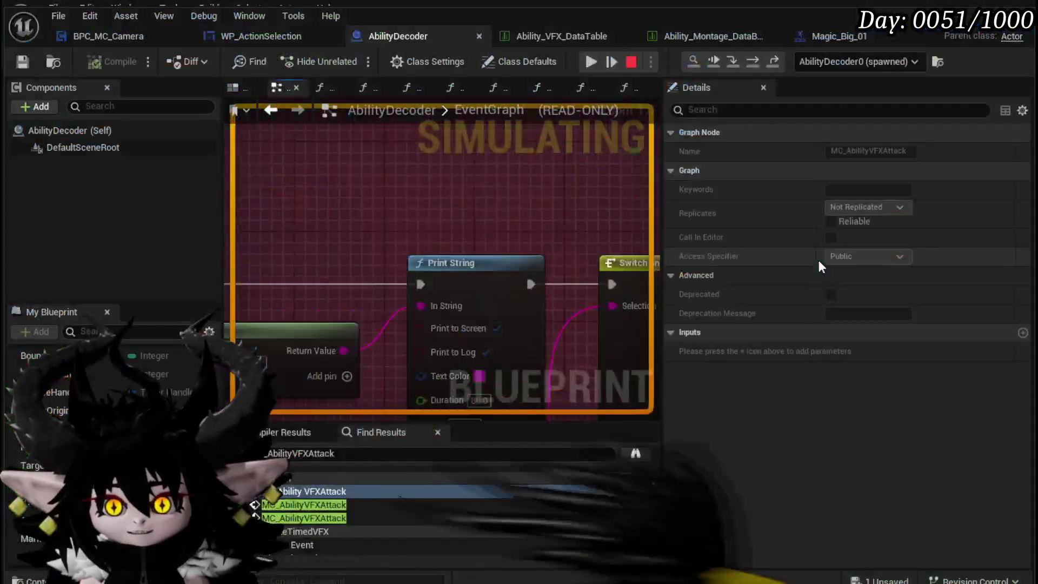
Resume the paused game, then stop the Play-In-Editor session with Esc.
click(595, 63)
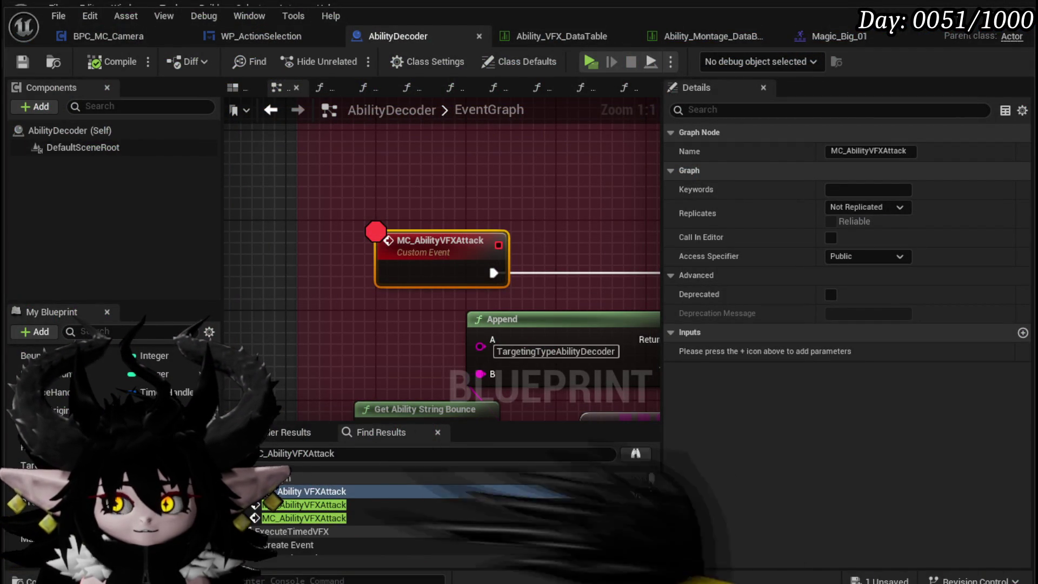
key(Escape)
Start a play session and raise Animation Speed in the in-game settings.
click(350, 58)
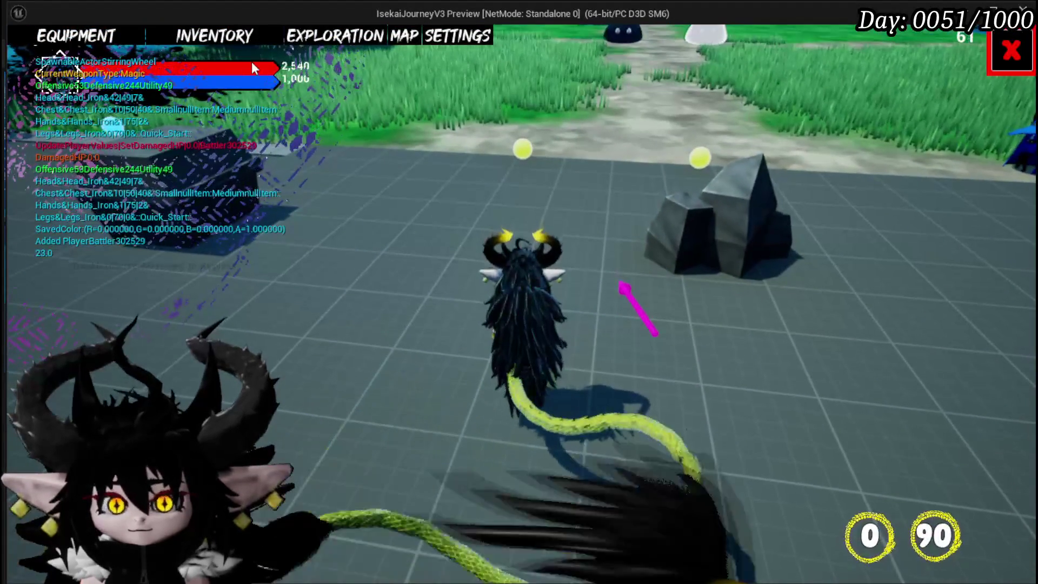
click(1013, 58)
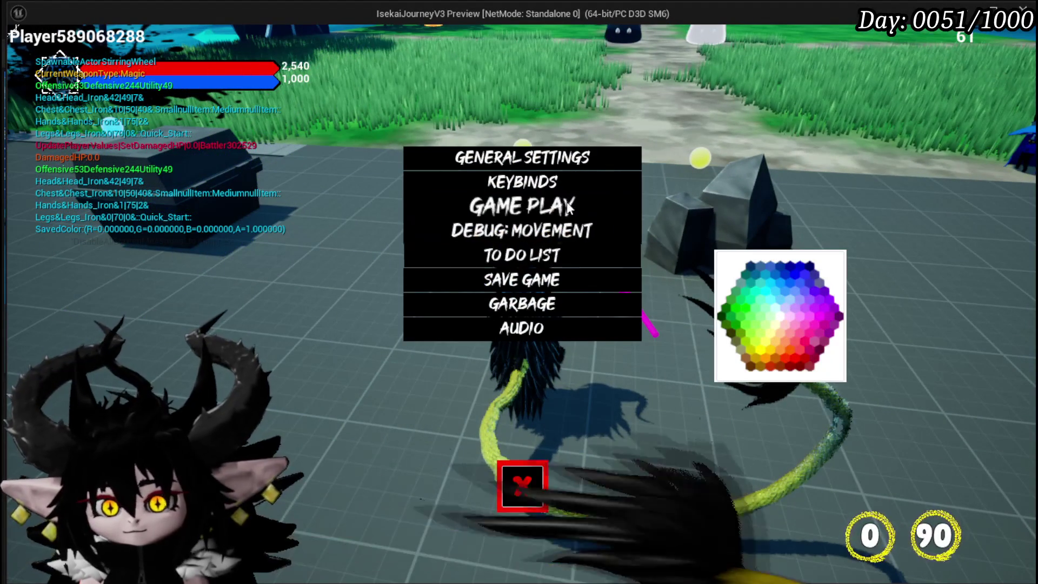
click(965, 125)
click(966, 126)
click(965, 126)
click(535, 491)
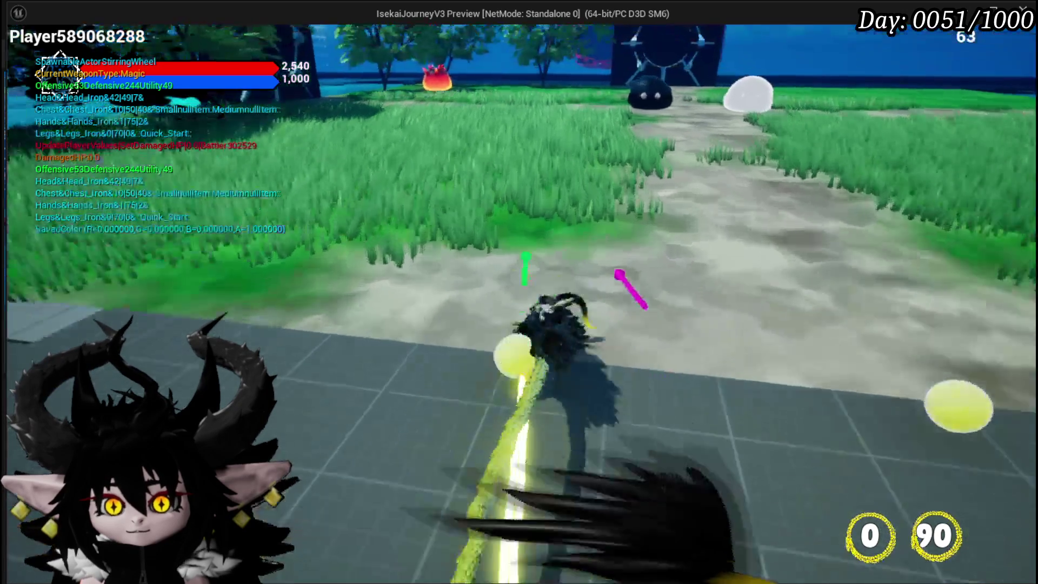
Walk to a Slime_Fire, cast Hand of Greed on it, and stop playing.
key(w)
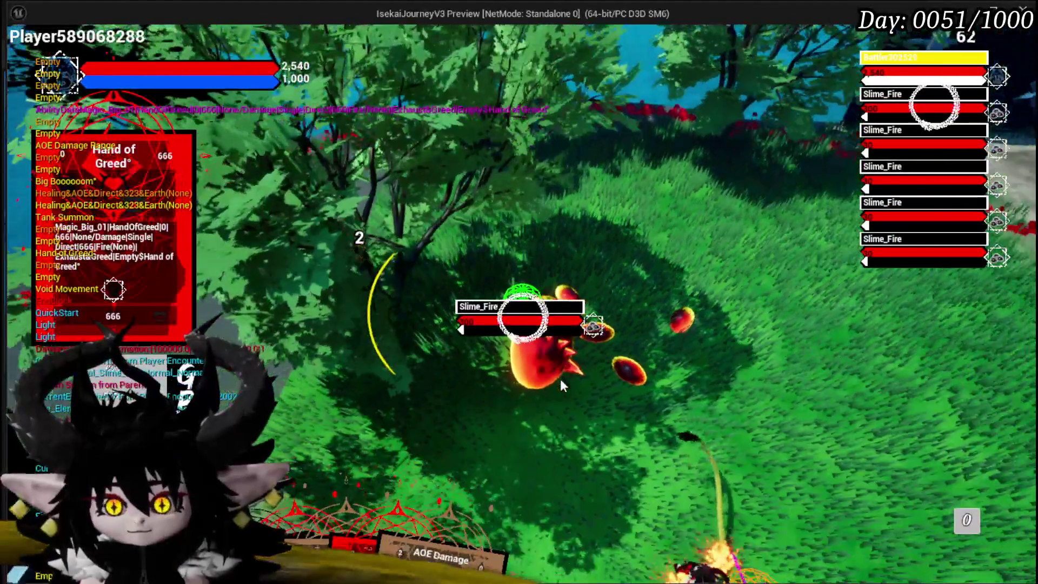
click(560, 379)
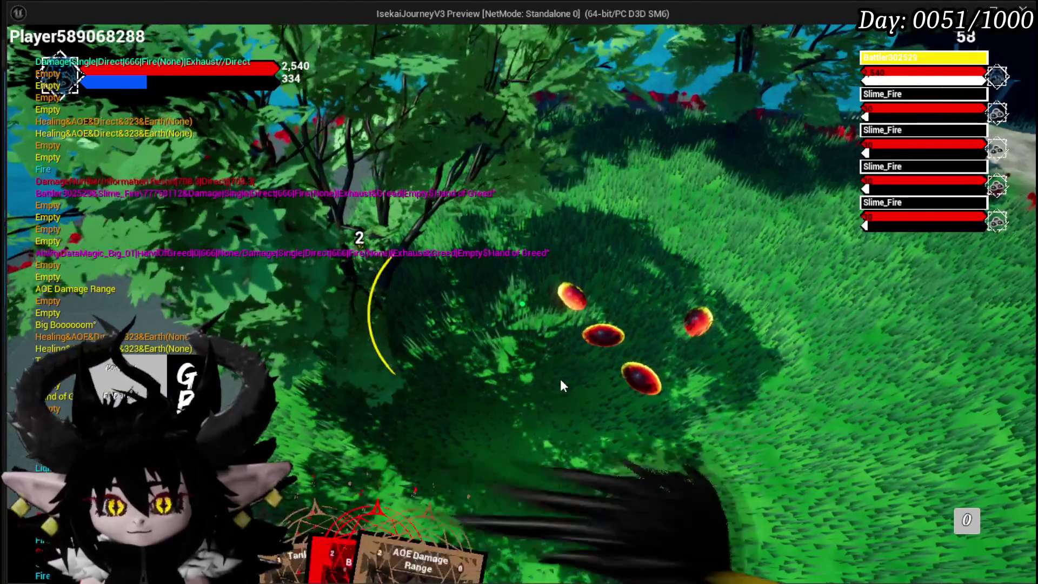
key(Escape)
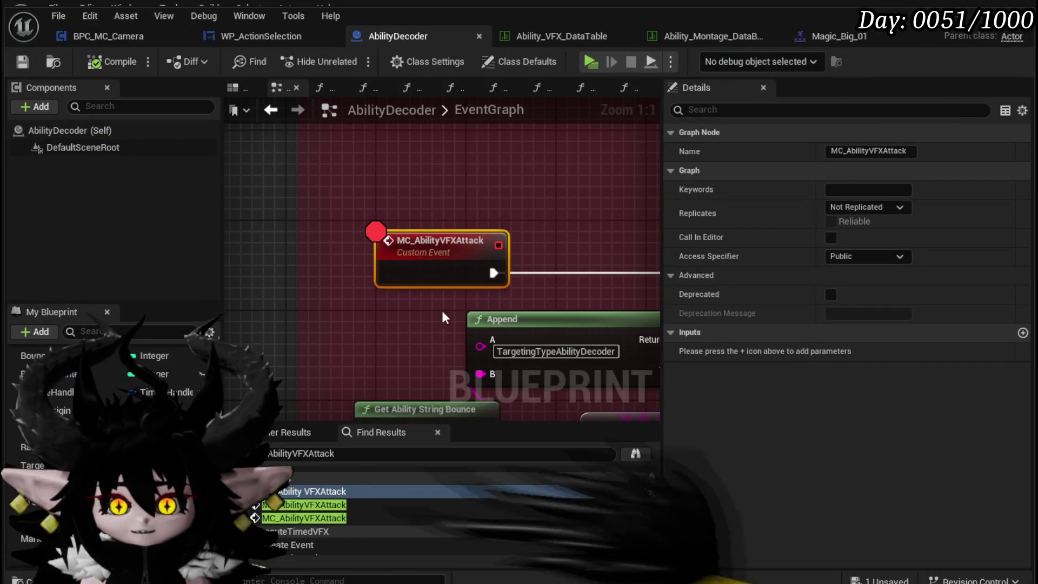
Add a breakpoint on the Execute Timed VFX node.
scroll(443, 318, down, 3)
mouse_move(226, 254)
mouse_down()
mouse_move(124, 257)
mouse_move(333, 259)
mouse_up()
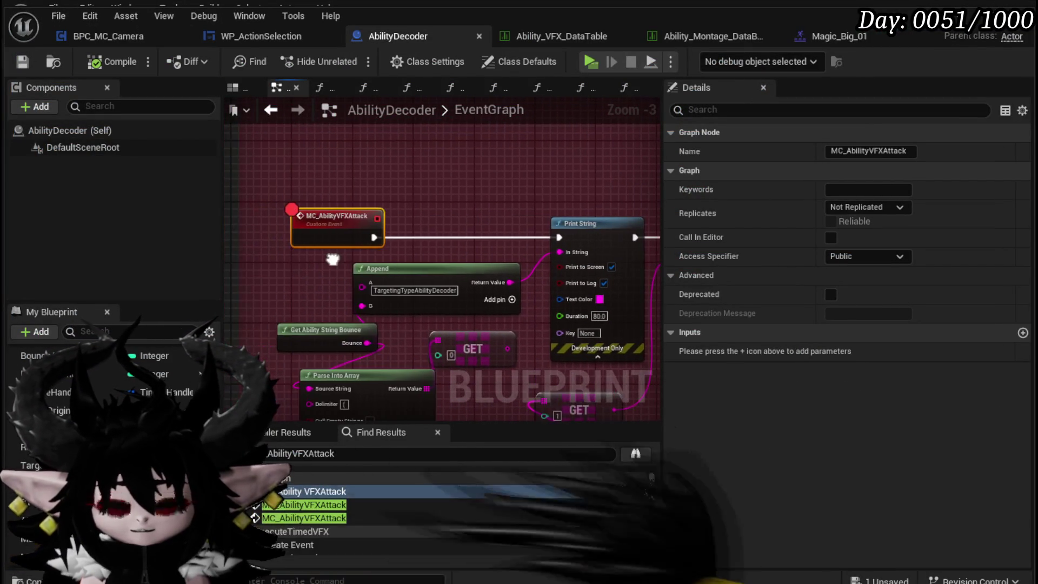
scroll(583, 169, down, 9)
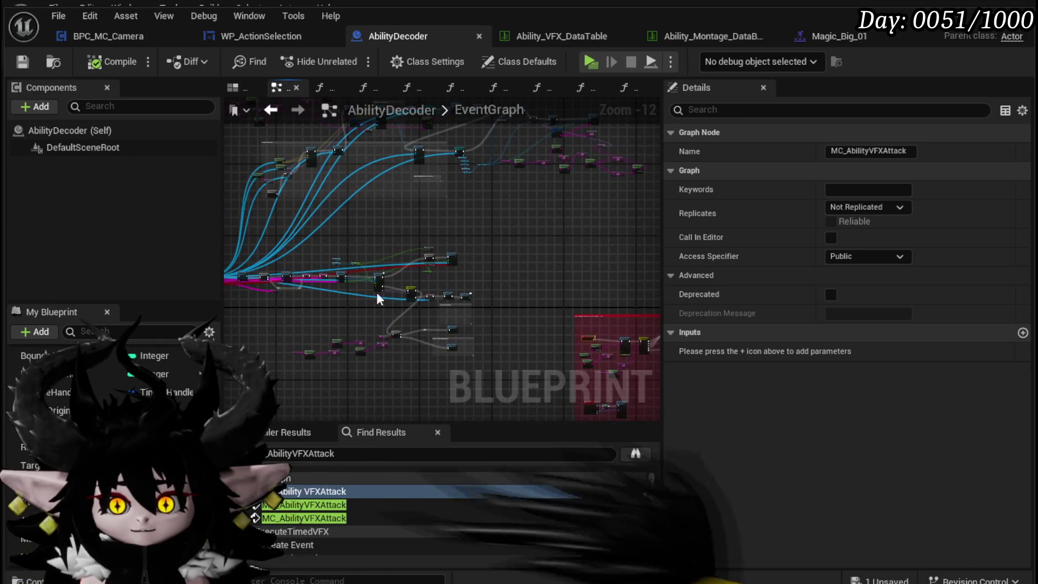
scroll(510, 185, up, 8)
right_click(510, 184)
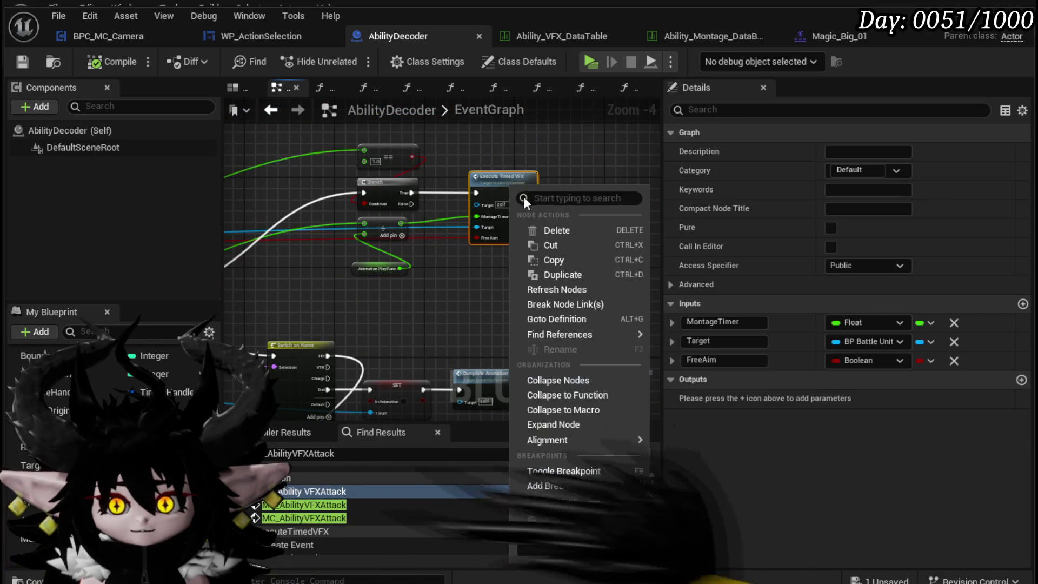
click(550, 486)
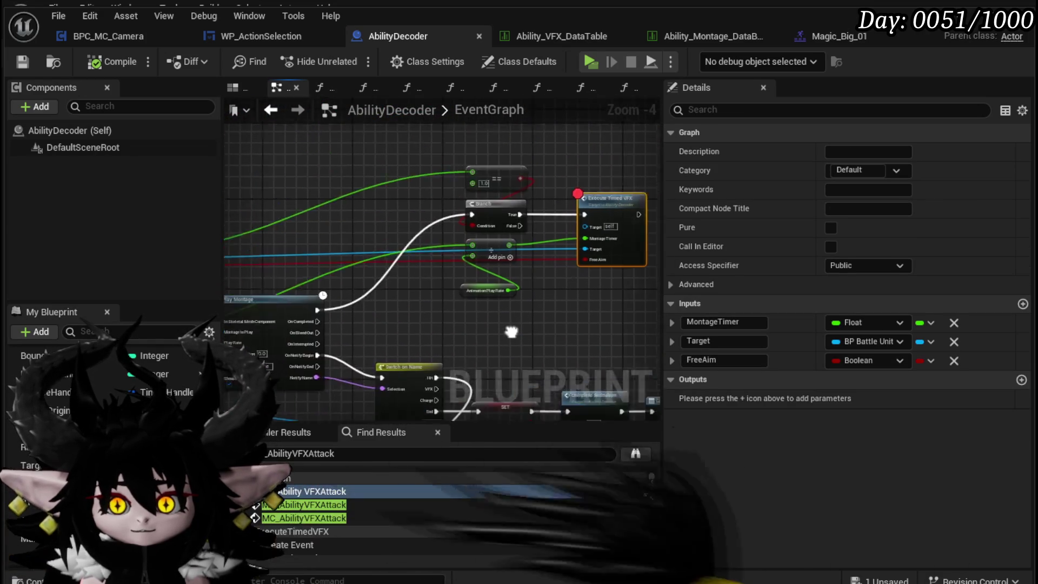
Wire the event's execution straight into Execute Timed VFX, with a reroute point tidying the wire.
mouse_move(493, 242)
mouse_down()
mouse_move(408, 292)
mouse_move(228, 294)
mouse_up()
scroll(417, 200, up, 3)
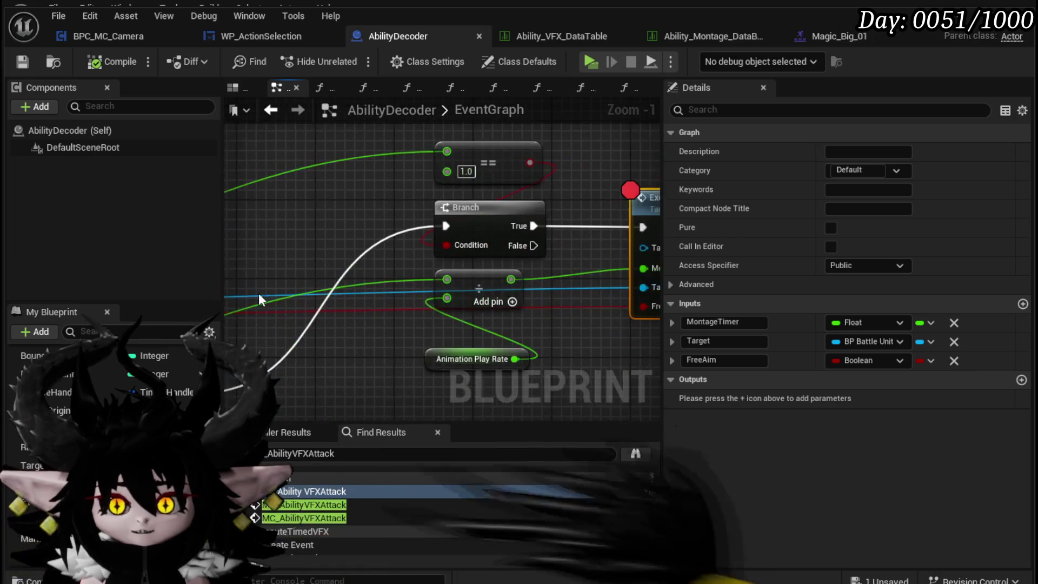
drag(547, 152, 547, 154)
scroll(313, 242, down, 2)
drag(341, 333, 227, 332)
mouse_move(444, 202)
mouse_down()
mouse_move(618, 199)
mouse_move(605, 201)
mouse_up()
double_click(410, 277)
mouse_move(413, 278)
mouse_down()
mouse_move(397, 257)
mouse_move(388, 198)
mouse_up()
Compile and save AbilityDecoder, then minimize the Blueprint window to reach the level.
click(103, 62)
click(23, 63)
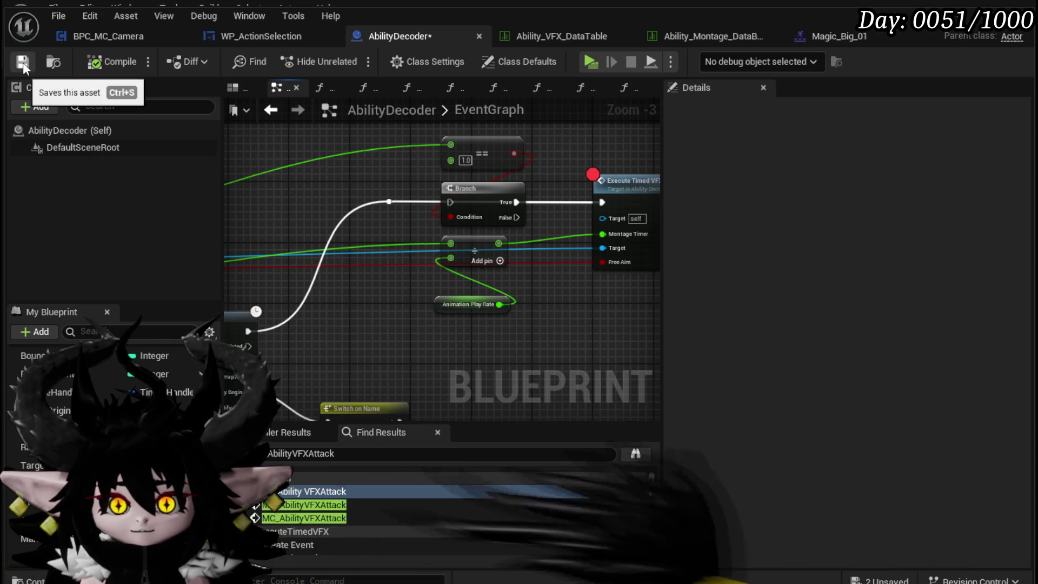
click(974, 34)
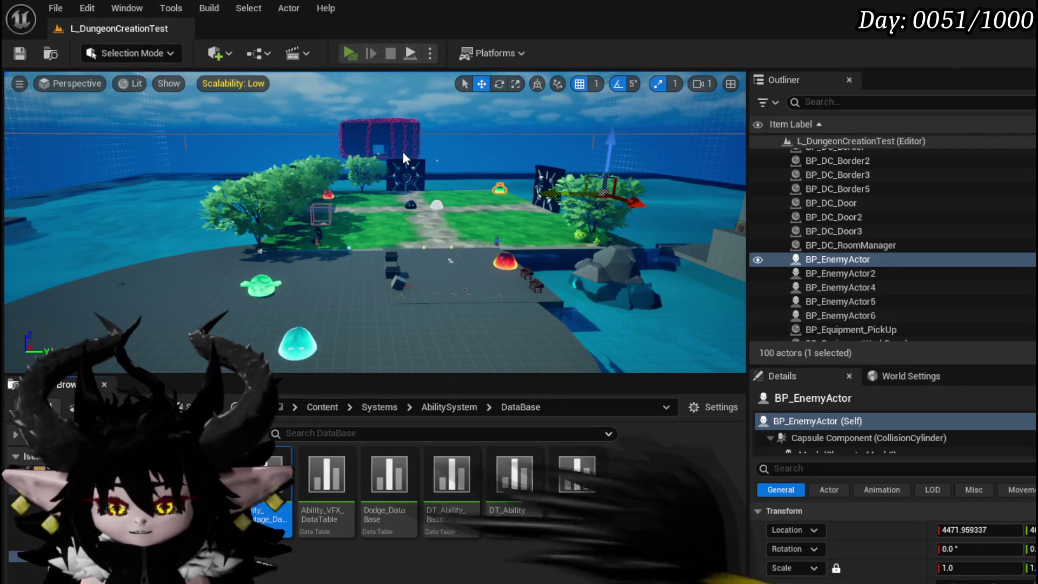
Play with Alt+P, close settings, fire-slash a slime and end the turn.
key(alt+p)
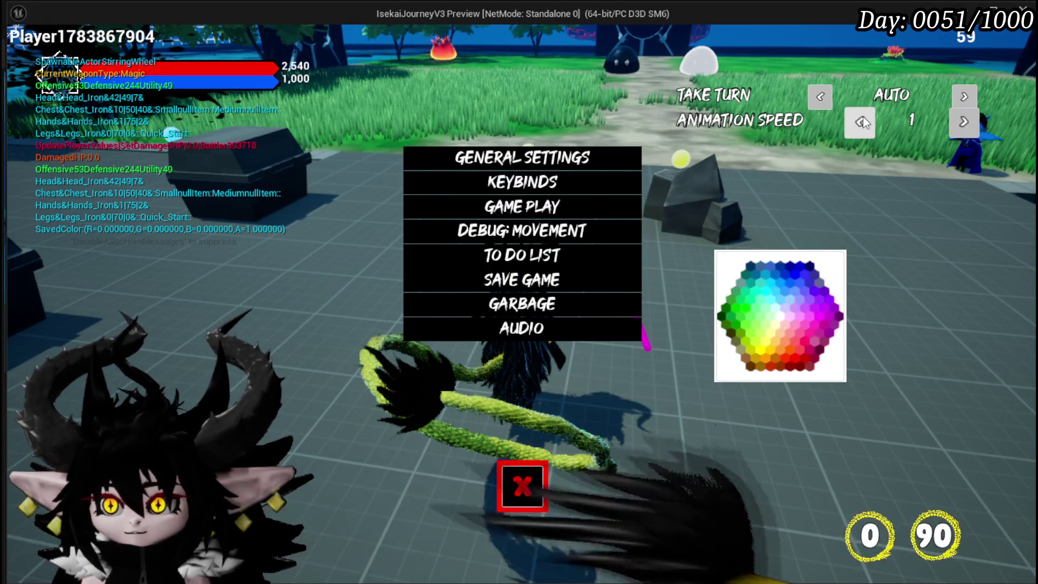
click(523, 485)
key(w)
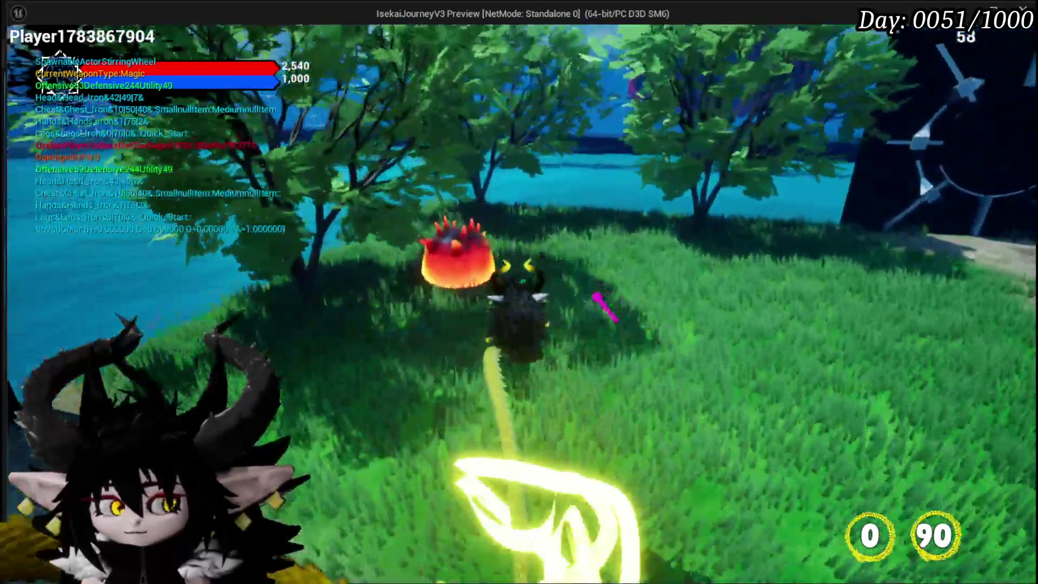
click(601, 298)
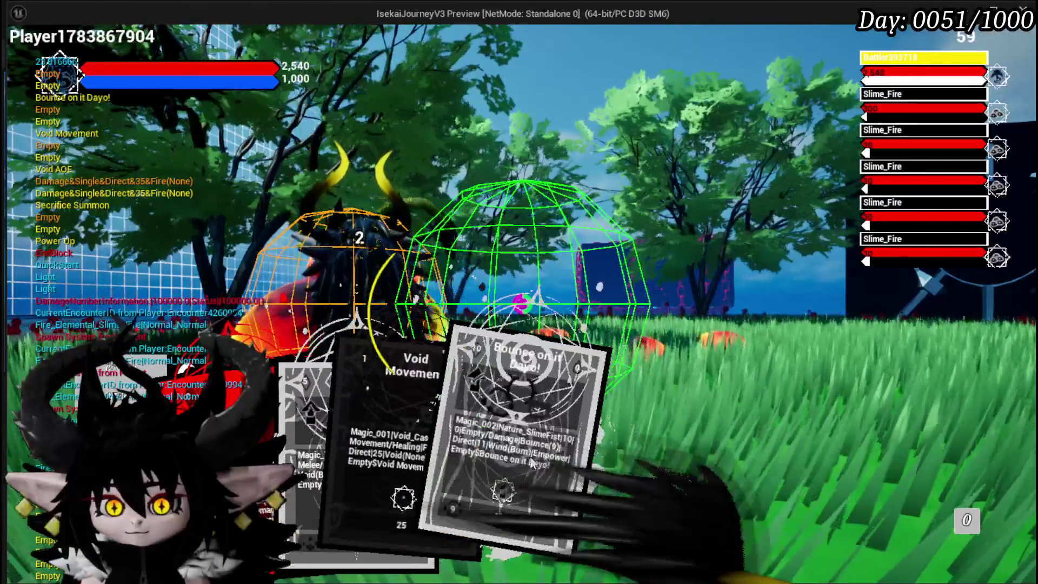
click(312, 456)
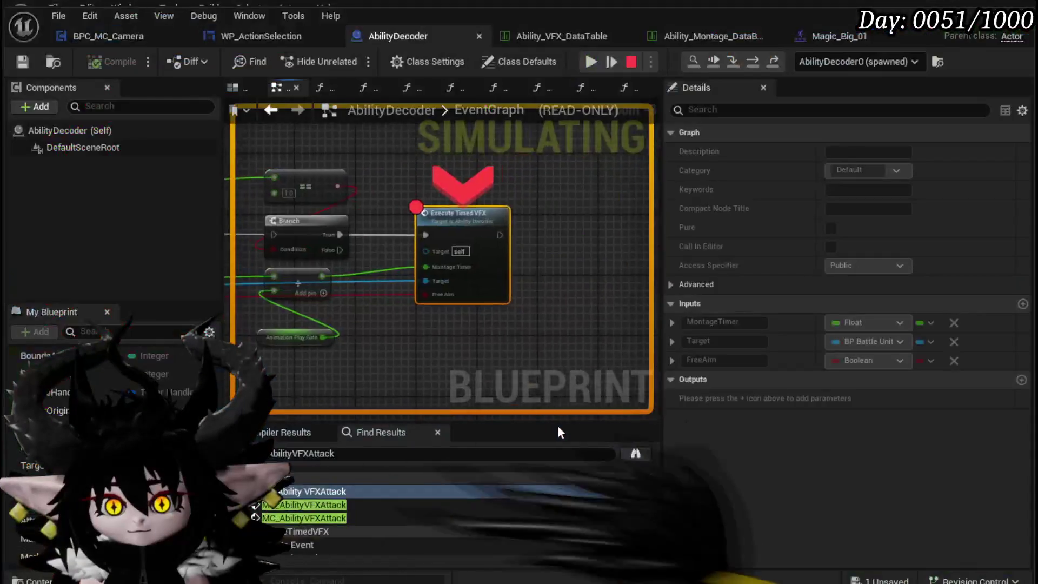
Resume past the Execute Timed VFX breakpoint, then open the VFX_TargetLocation function graph.
click(602, 61)
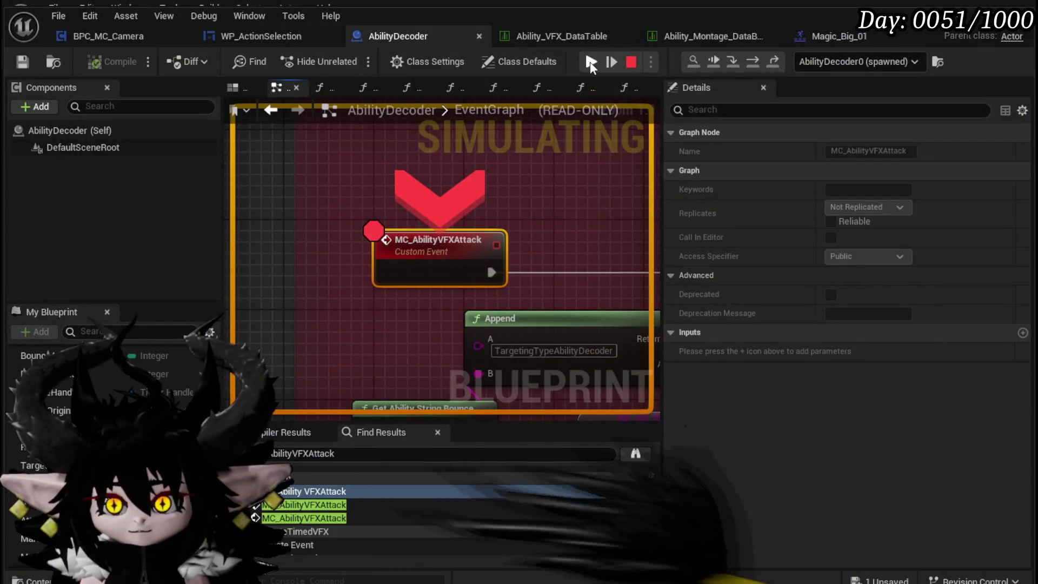
click(591, 62)
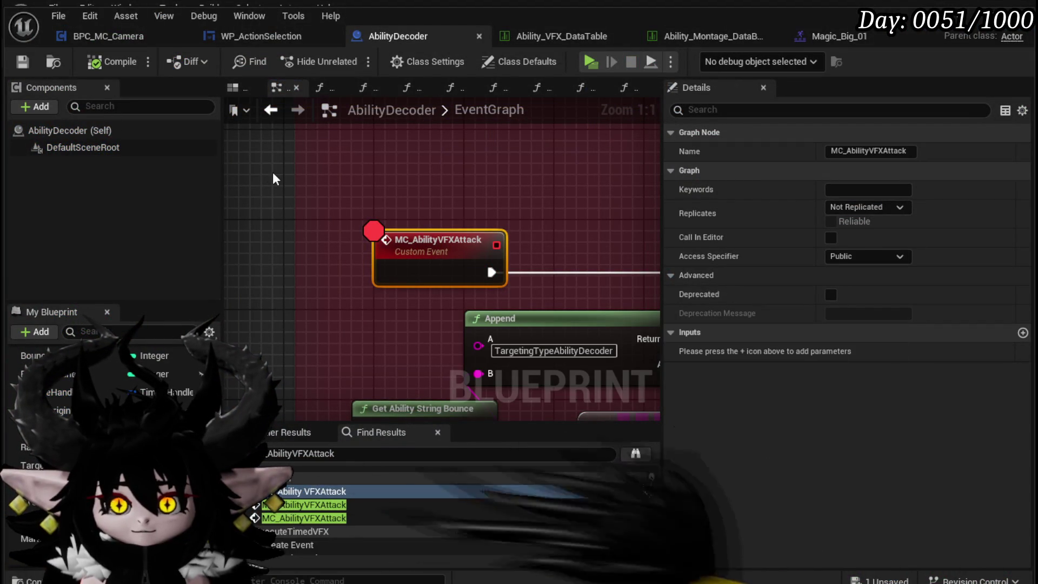
scroll(432, 243, down, 3)
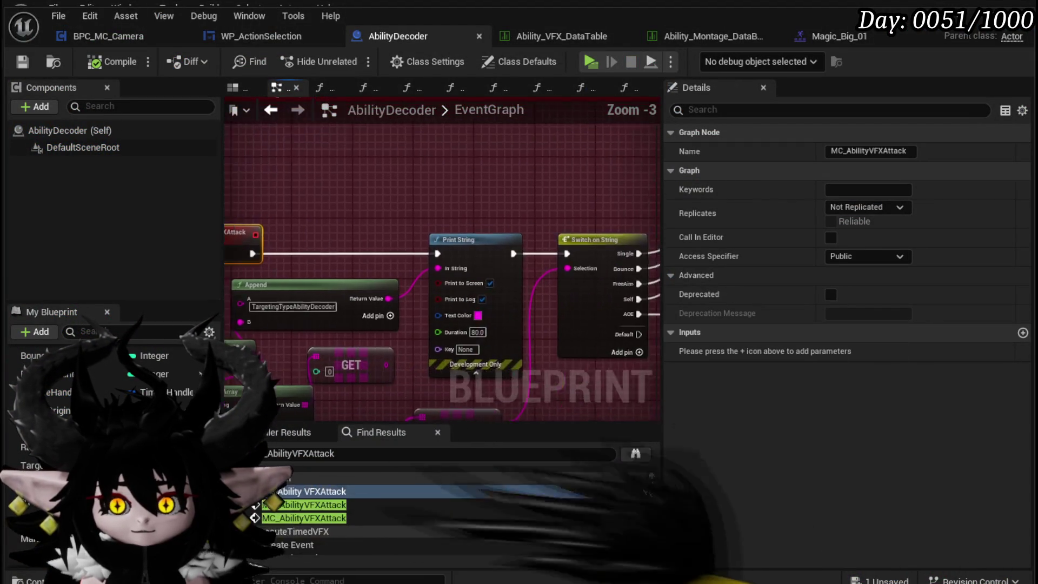
double_click(508, 179)
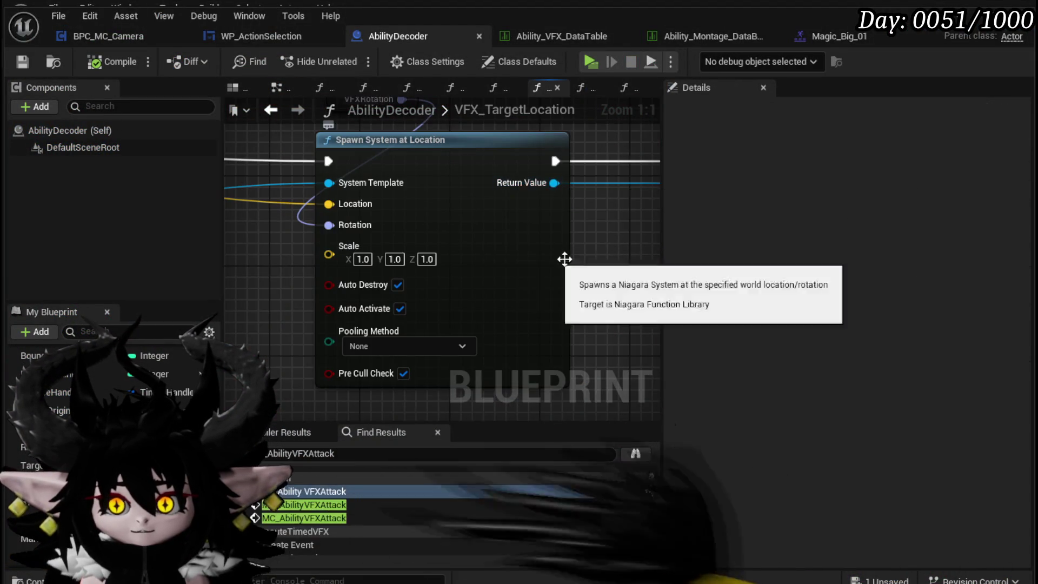
Add a Set Custom Time Dilation node off Spawn System at Location's Return Value.
scroll(510, 184, down, 3)
drag(510, 216, 320, 246)
click(443, 208)
drag(444, 209, 849, 208)
drag(800, 181, 478, 205)
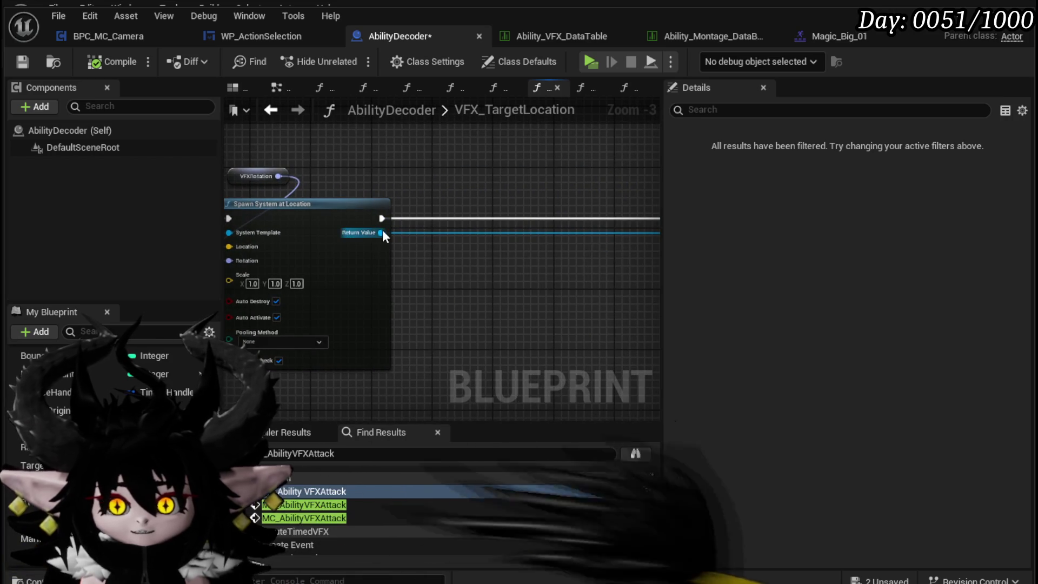
drag(382, 232, 554, 269)
text(Set Cus)
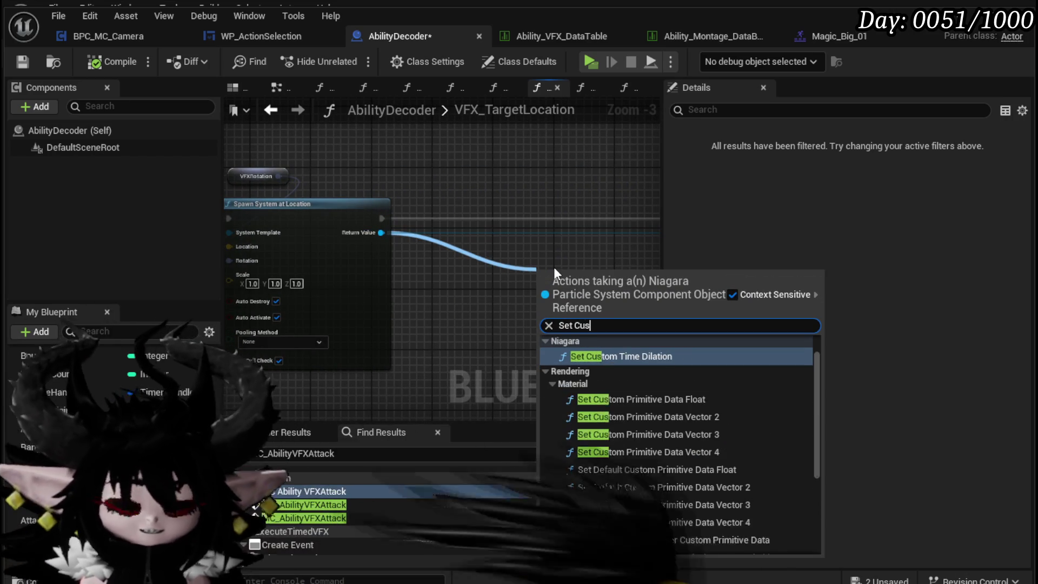
key(Return)
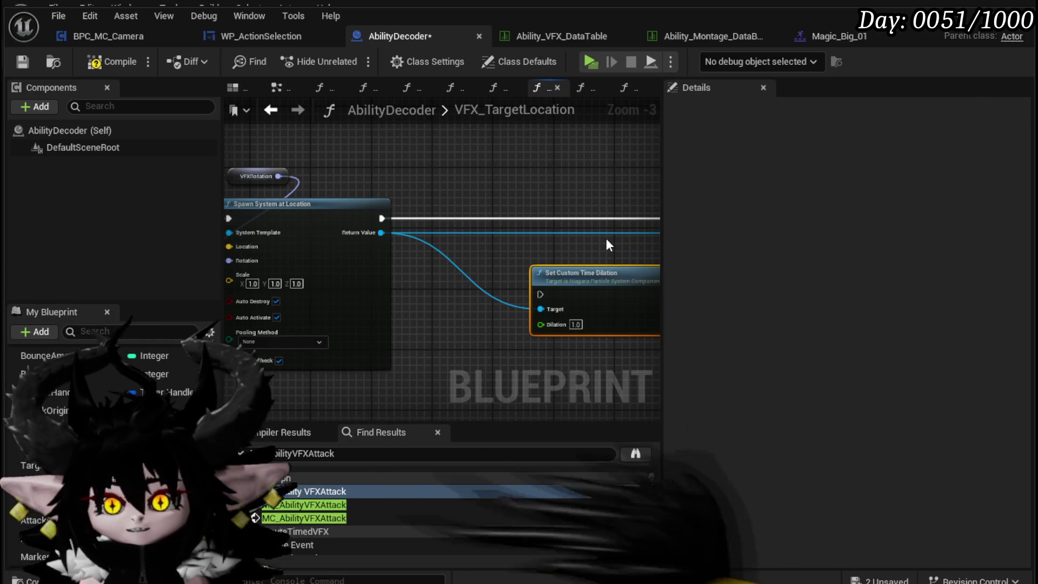
Chain Set Custom Time Dilation into Set Niagara Variable and feed it an AnimationPlayRate getter.
drag(604, 238, 438, 250)
drag(256, 219, 372, 219)
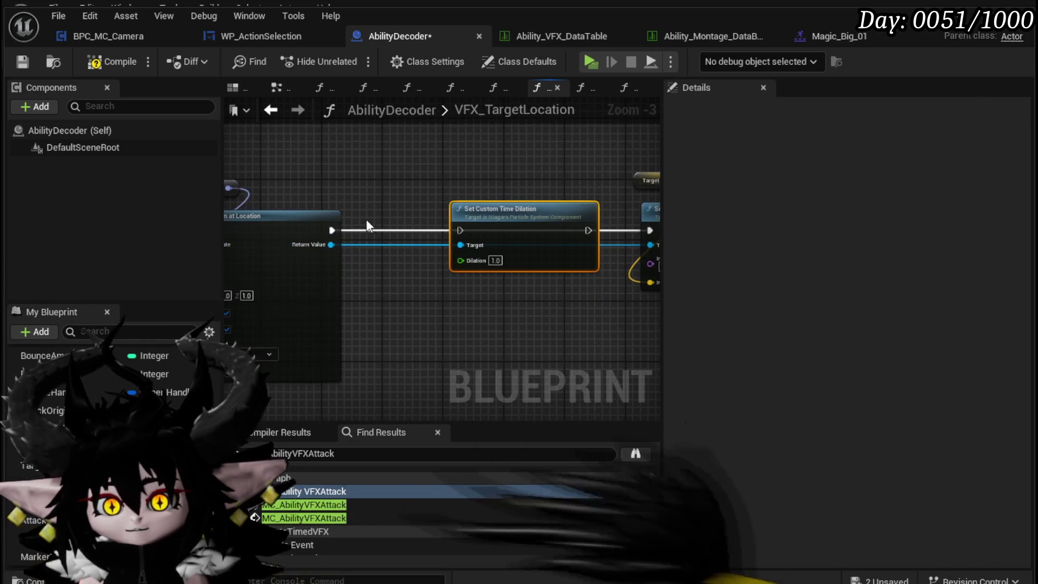
mouse_move(586, 232)
mouse_down()
mouse_move(661, 226)
mouse_move(518, 231)
mouse_up()
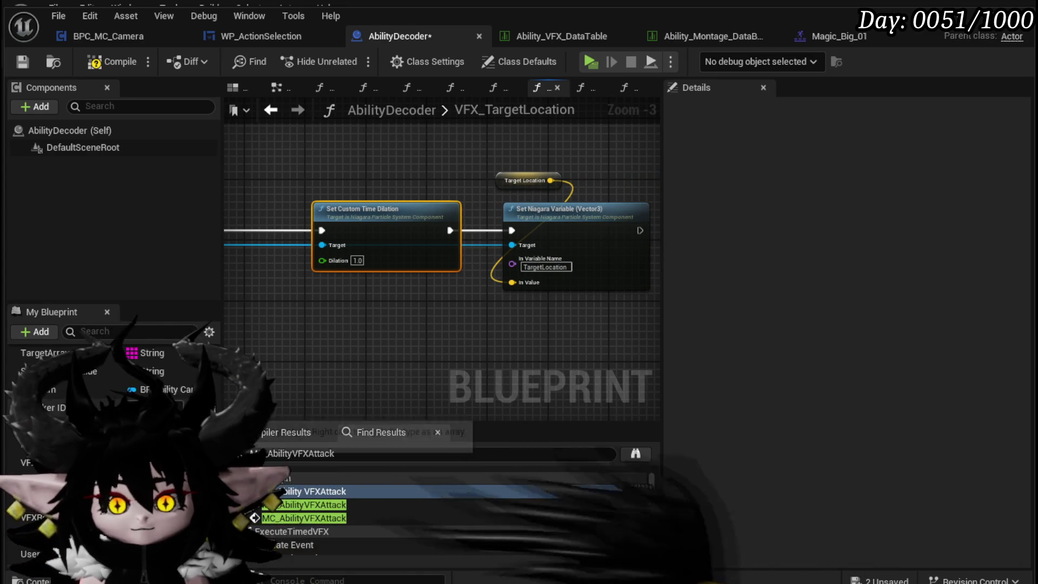
mouse_move(49, 429)
mouse_down()
mouse_move(348, 298)
mouse_move(320, 297)
mouse_move(593, 272)
mouse_up()
click(354, 314)
scroll(325, 269, down, 3)
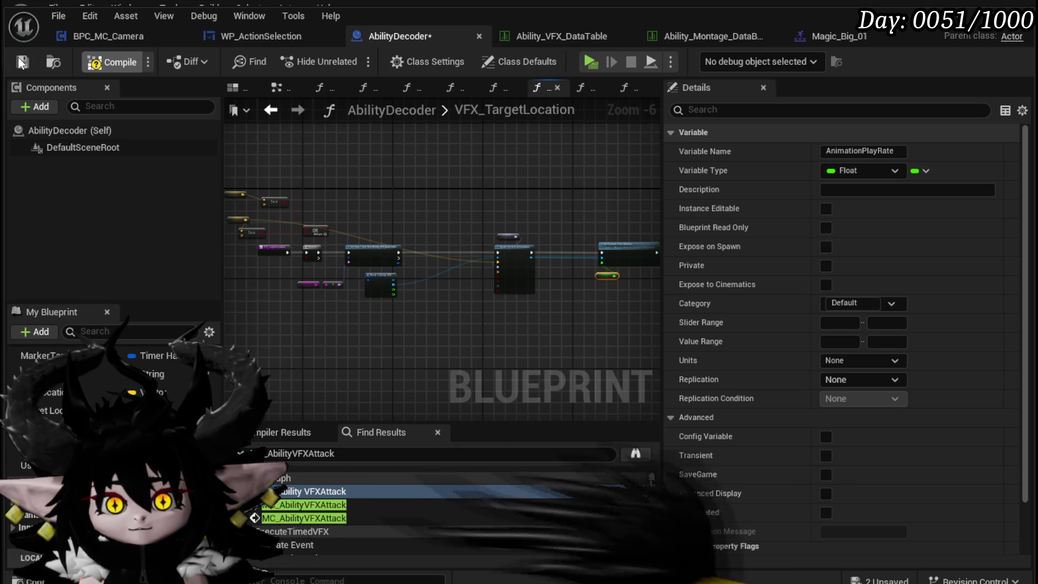
drag(498, 202, 365, 179)
scroll(472, 193, up, 2)
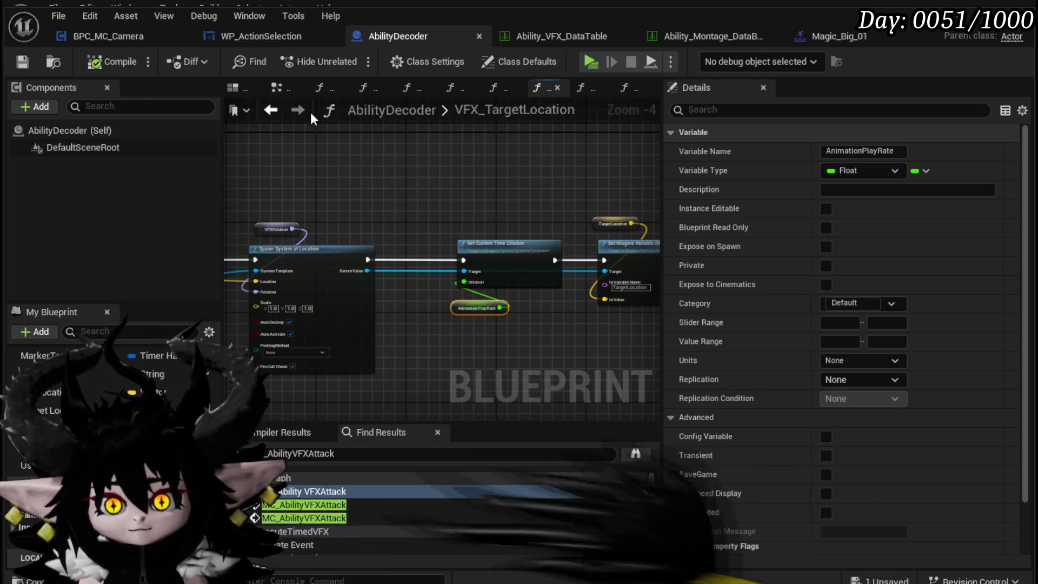
Go back to the EventGraph, open VFX_ArenaLocation and drag from its spawned system's Return Value.
click(265, 113)
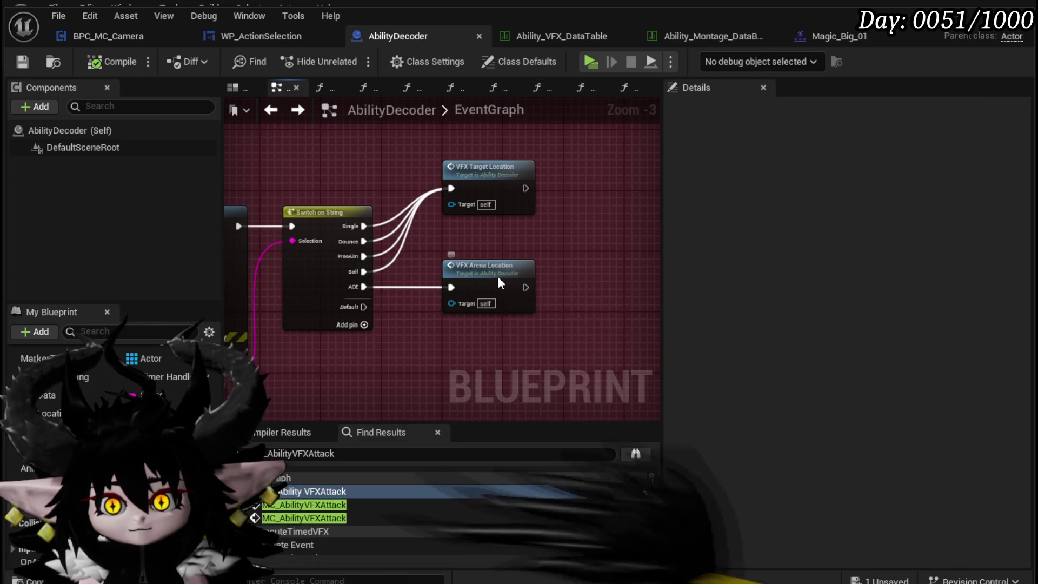
double_click(497, 276)
scroll(349, 223, up, 2)
drag(426, 251, 467, 307)
Place Set Custom Time Dilation between the spawn step and Set Niagara Variable in the execution line.
text(set custo)
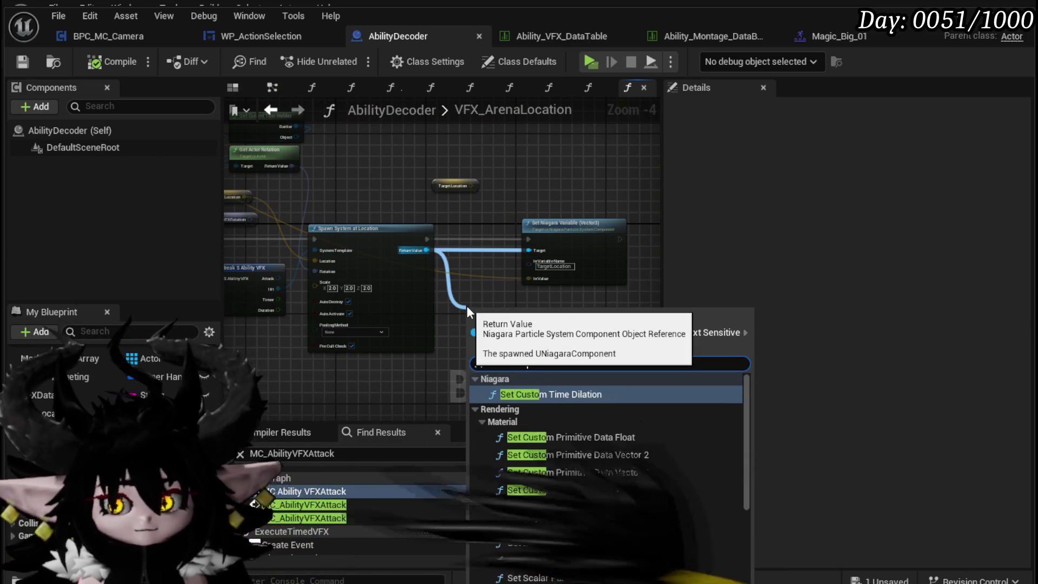
key(Return)
drag(452, 290, 285, 285)
drag(336, 313, 376, 232)
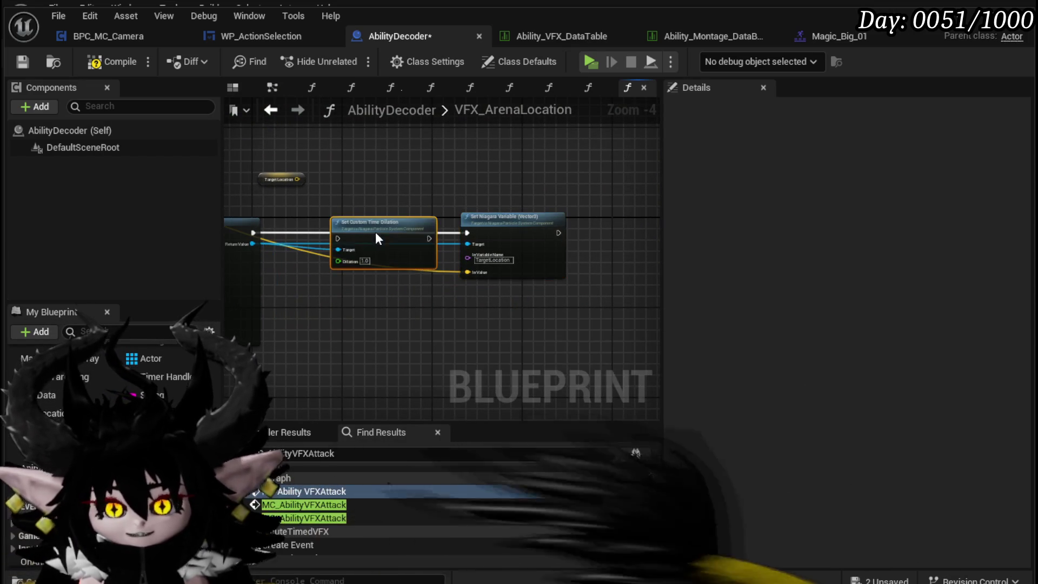
scroll(276, 234, up, 3)
drag(238, 237, 427, 236)
drag(557, 231, 557, 232)
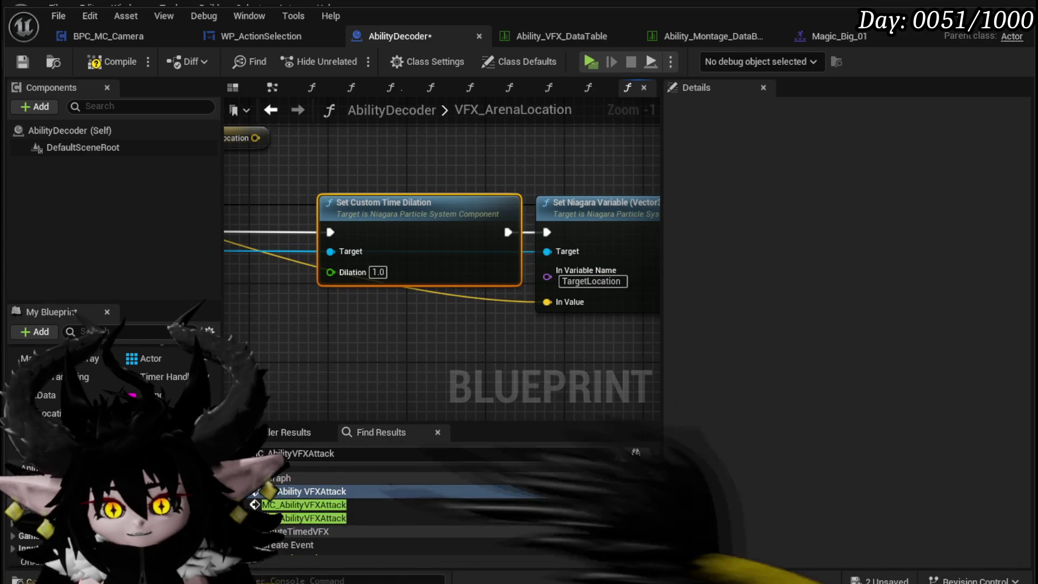
Plug Animation Play Rate into the Dilation input, then compile and save AbilityDecoder.
click(30, 468)
mouse_move(341, 344)
mouse_down()
mouse_move(350, 327)
mouse_move(330, 271)
mouse_up()
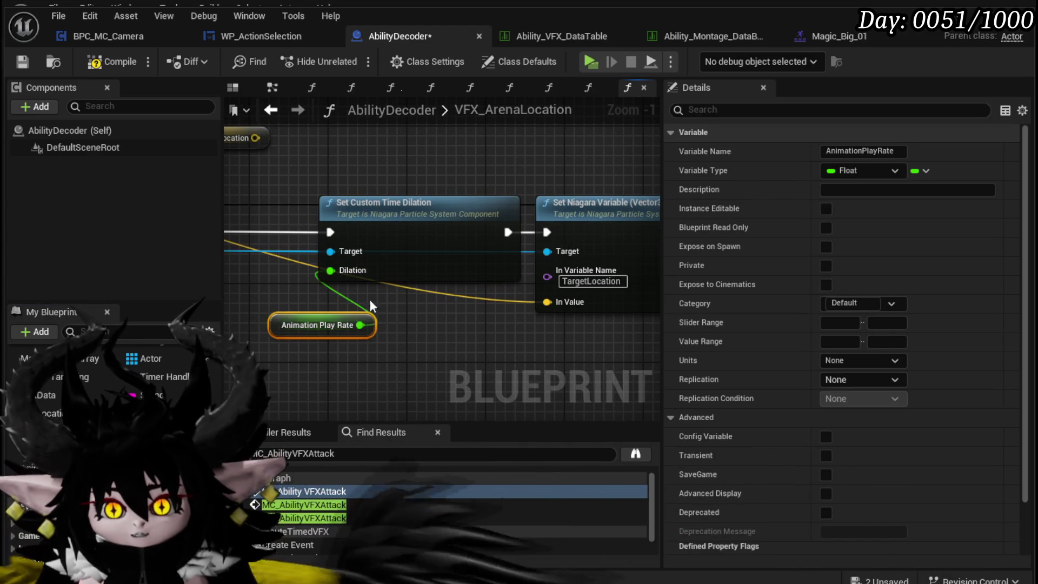
click(25, 62)
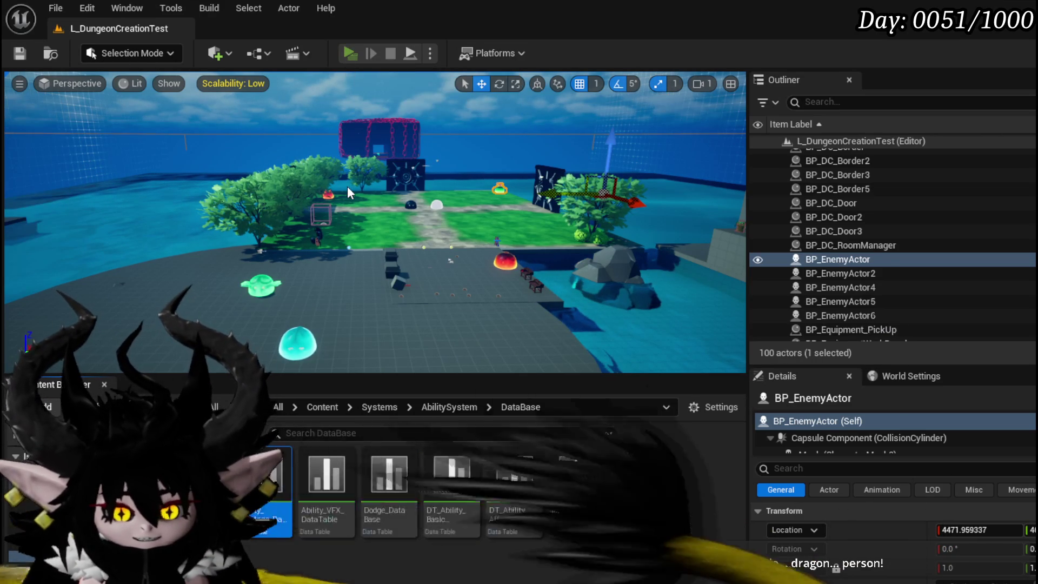
Run to the fire slime, attack, answer the X/O prompt and play Hand of Greed.
key(w)
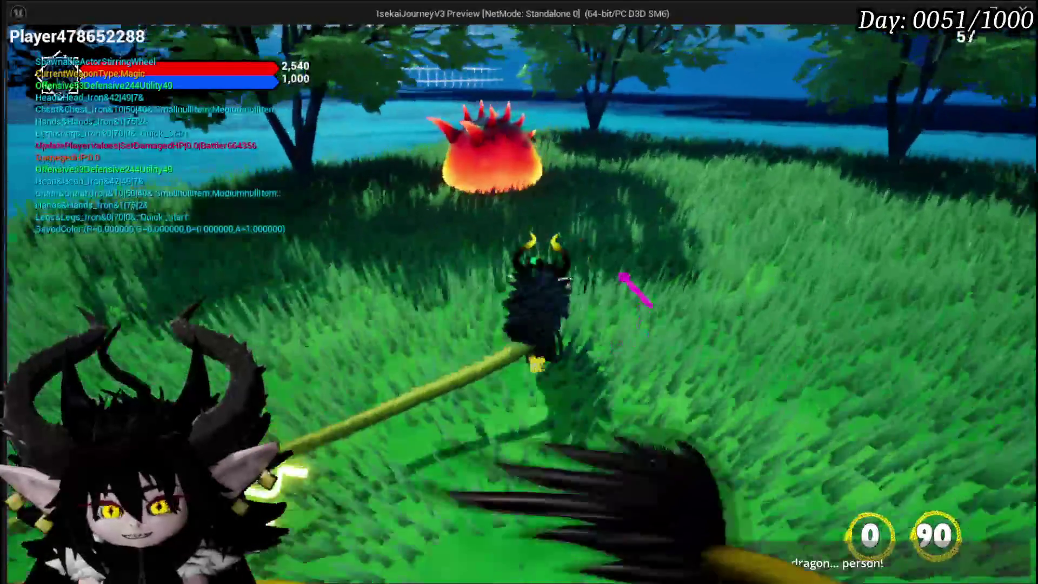
click(622, 298)
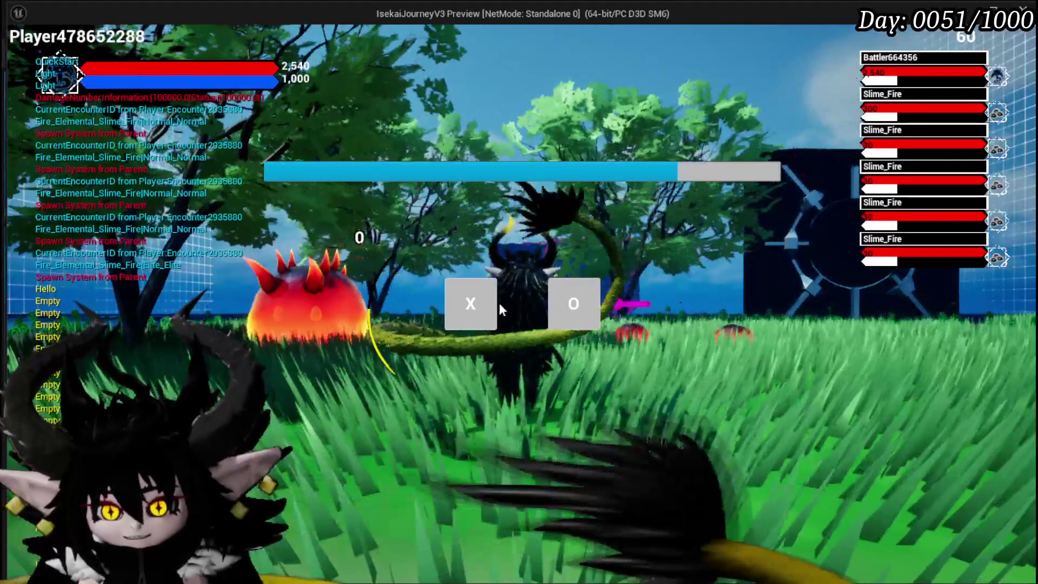
click(498, 303)
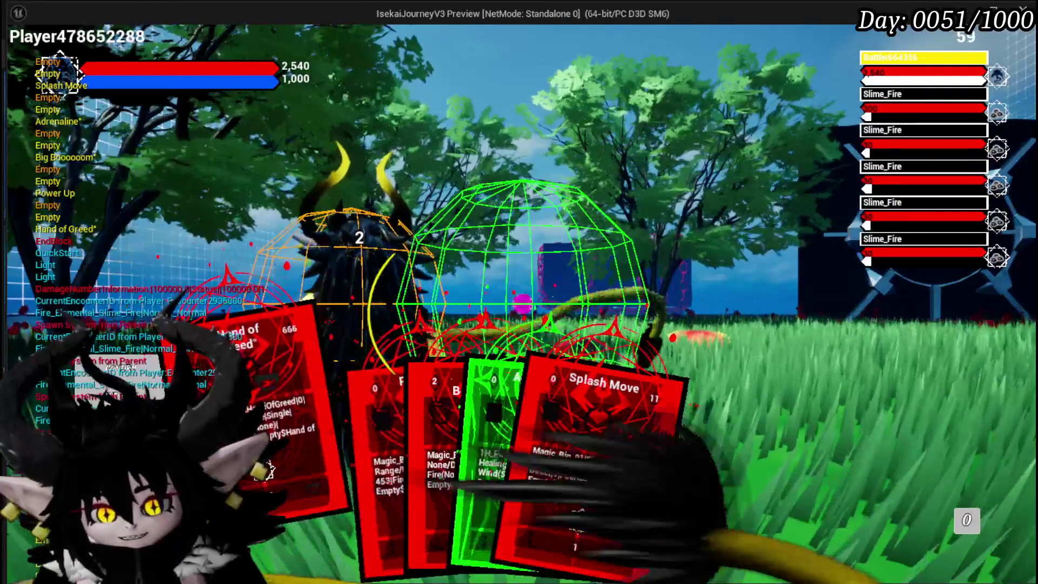
click(341, 388)
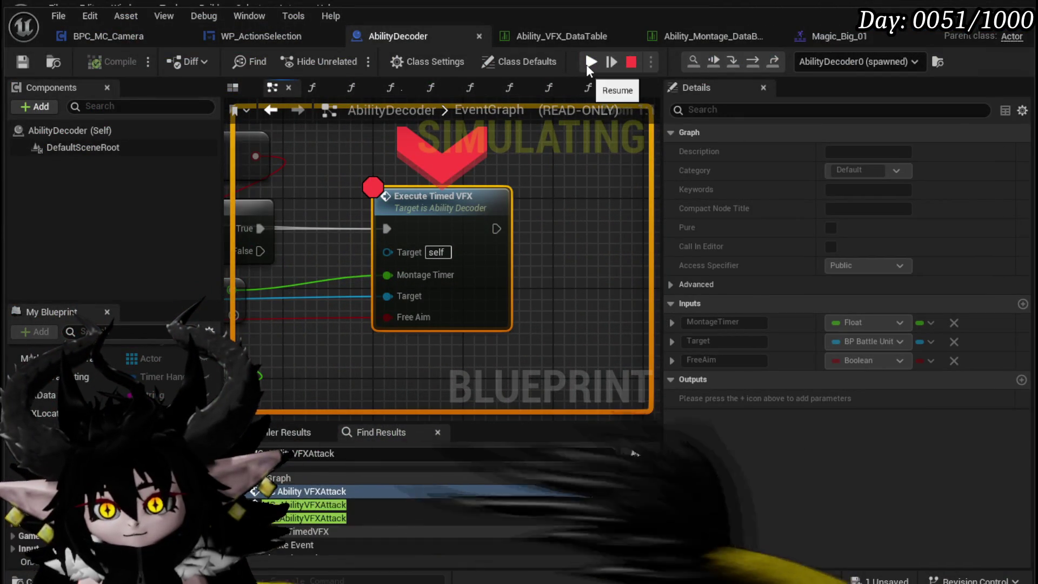
Resume past the breakpoints, then hit the fire creature with a magic bolt and a fire slash.
click(587, 64)
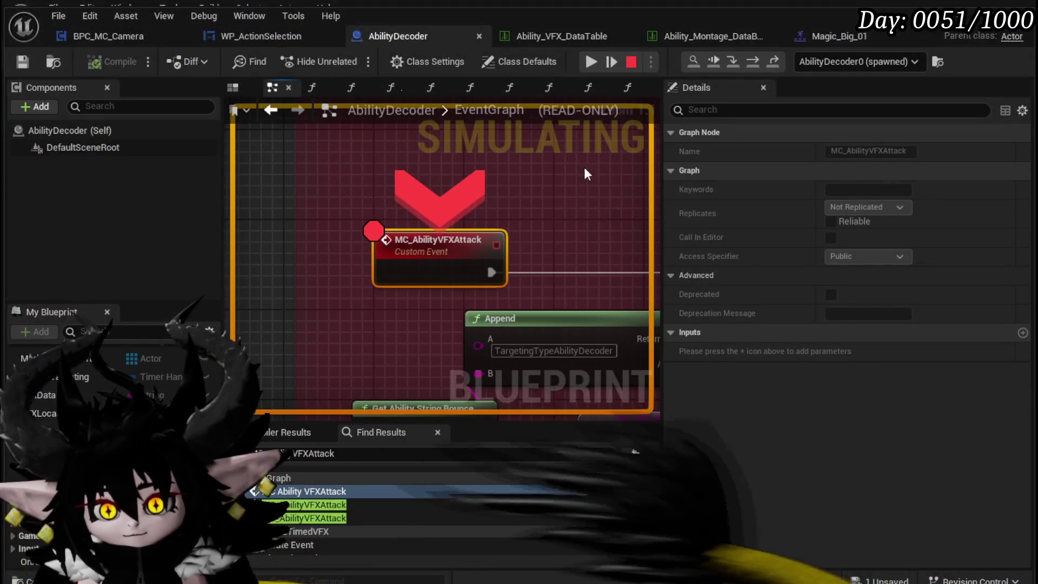
click(591, 63)
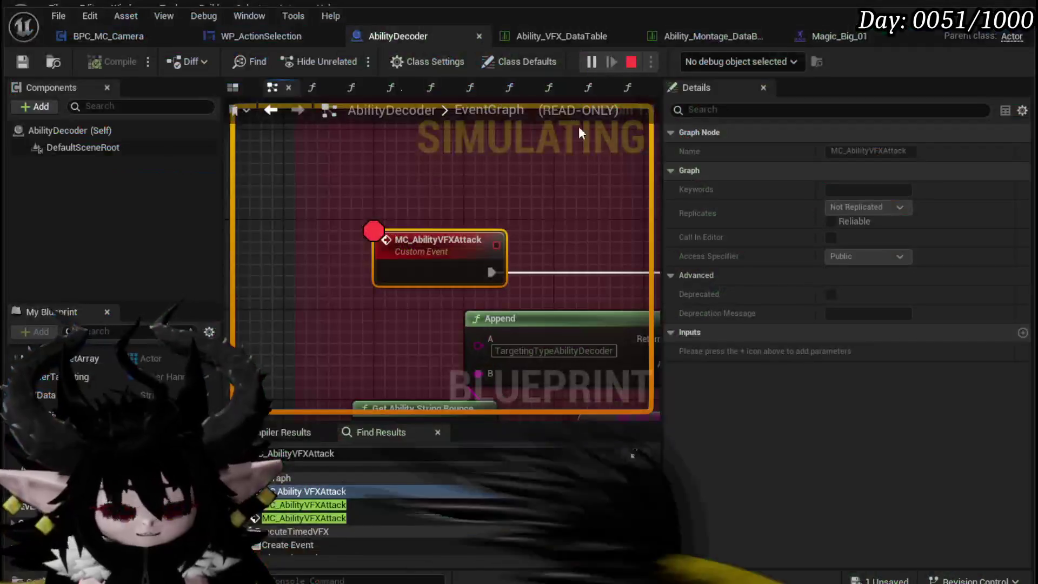
click(588, 60)
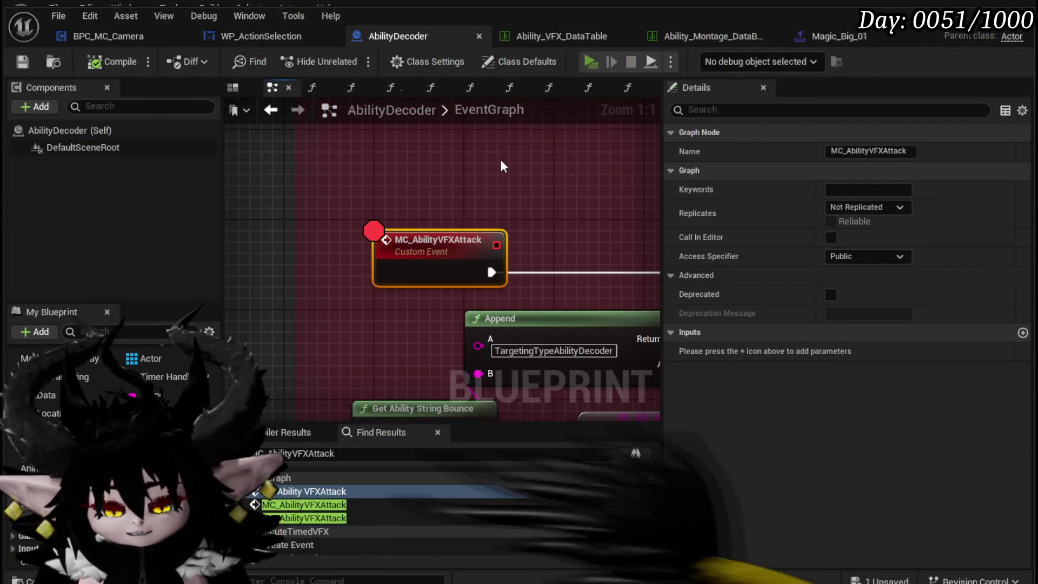
key(Tab)
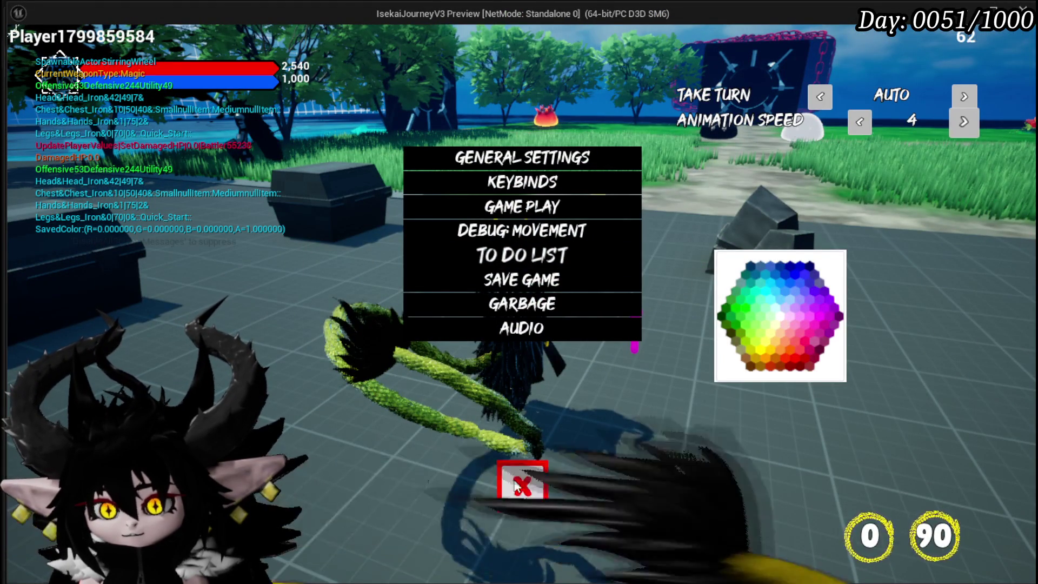
key(Tab)
key(w)
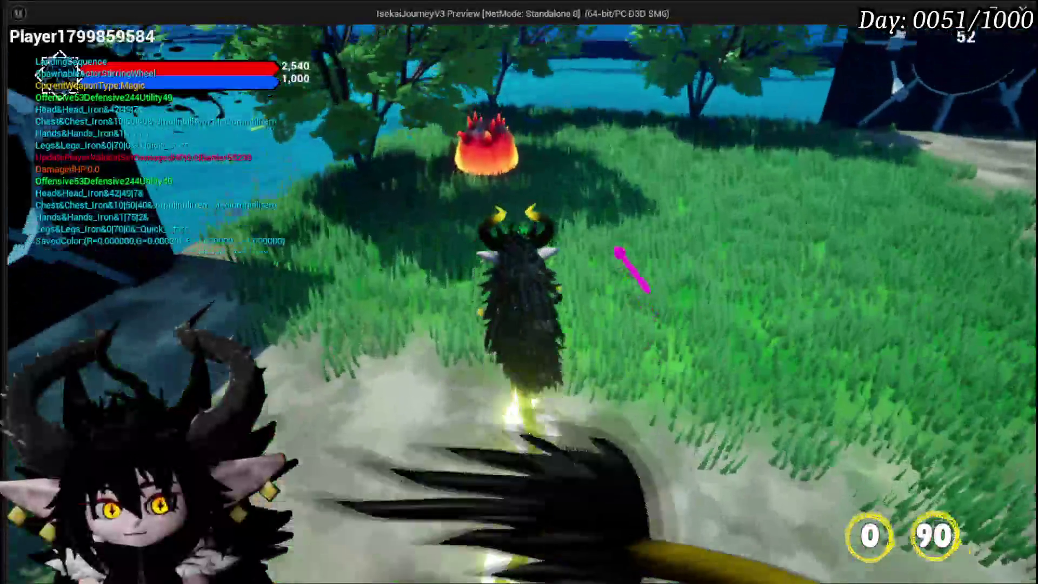
click(617, 251)
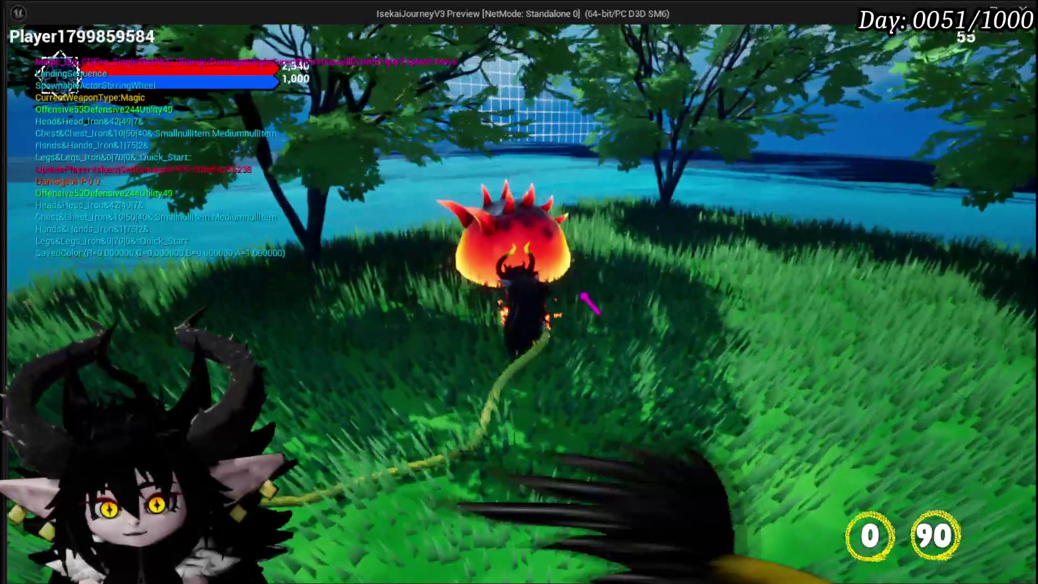
click(584, 297)
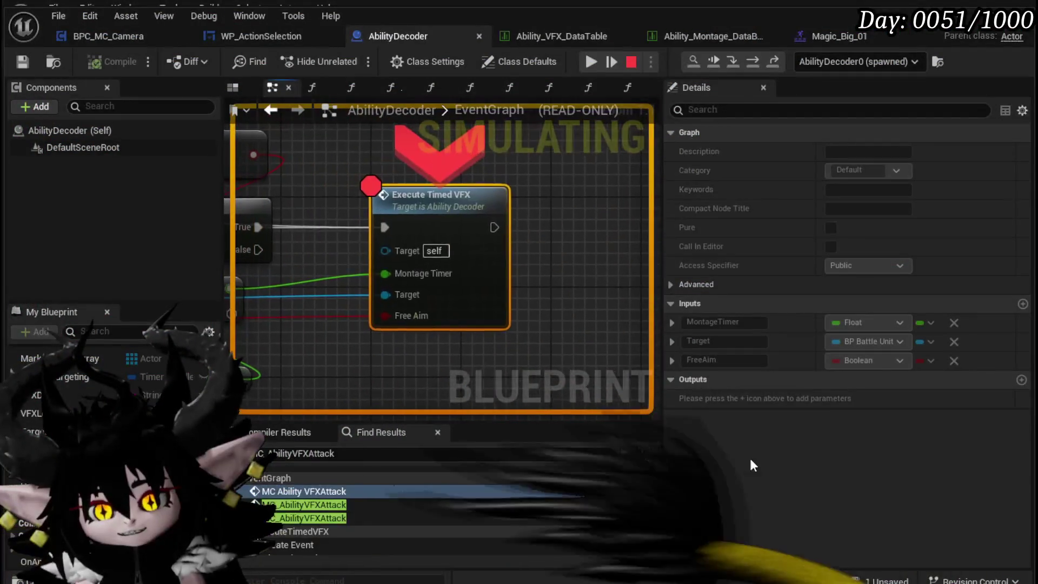
Remove the breakpoint from Execute Timed VFX and resume the game.
right_click(425, 224)
click(474, 331)
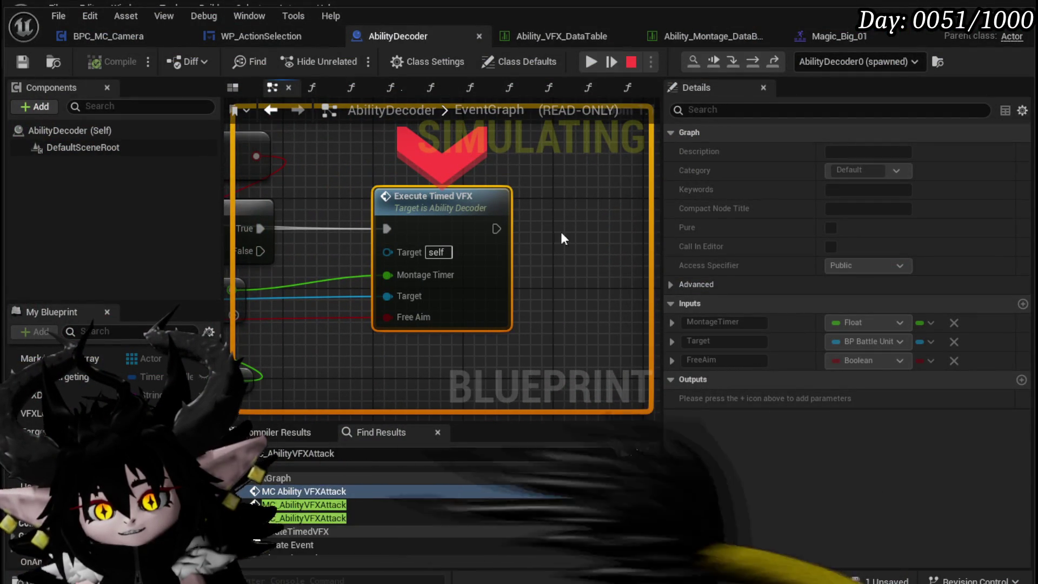
click(592, 62)
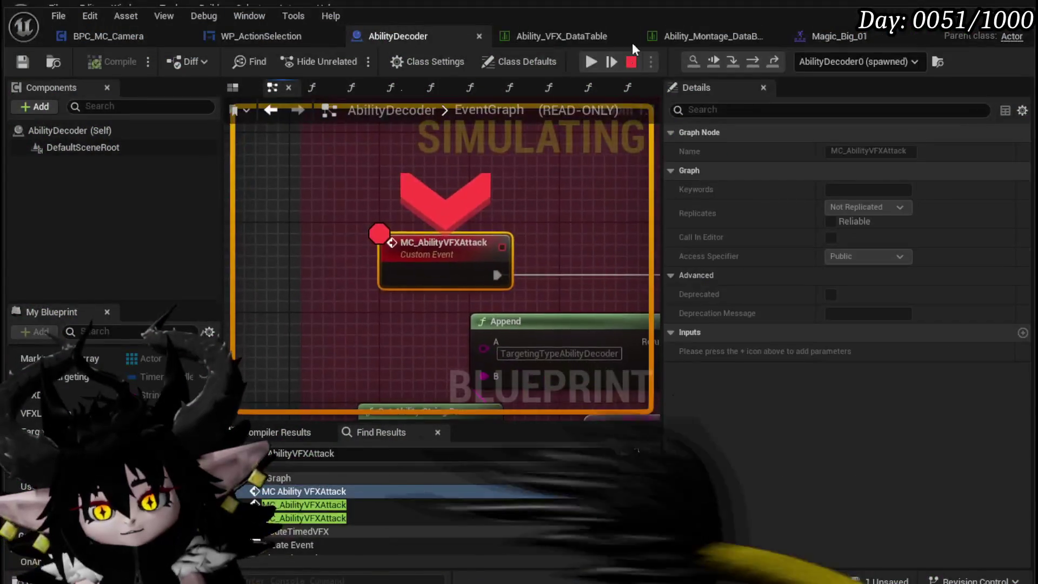
click(593, 61)
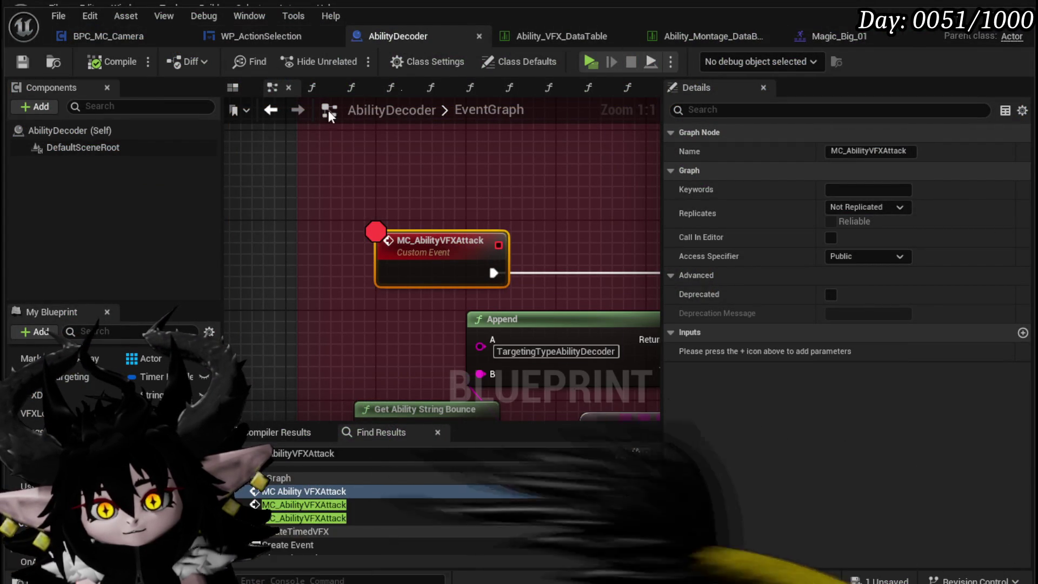
Add a breakpoint on Set Custom Time Dilation in the VFX_TargetLocation function graph.
key(F10)
key(F10)
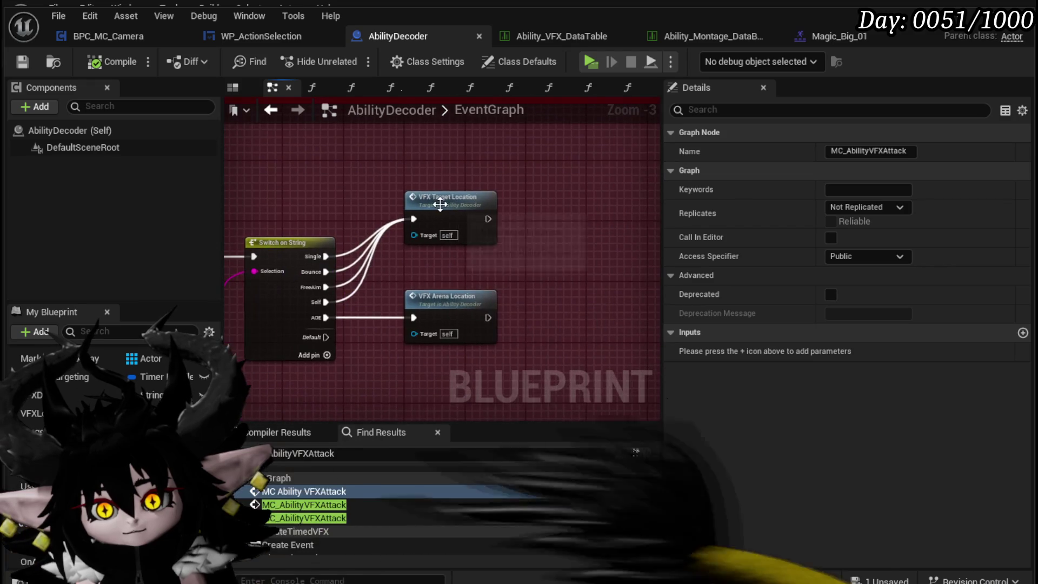
key(F11)
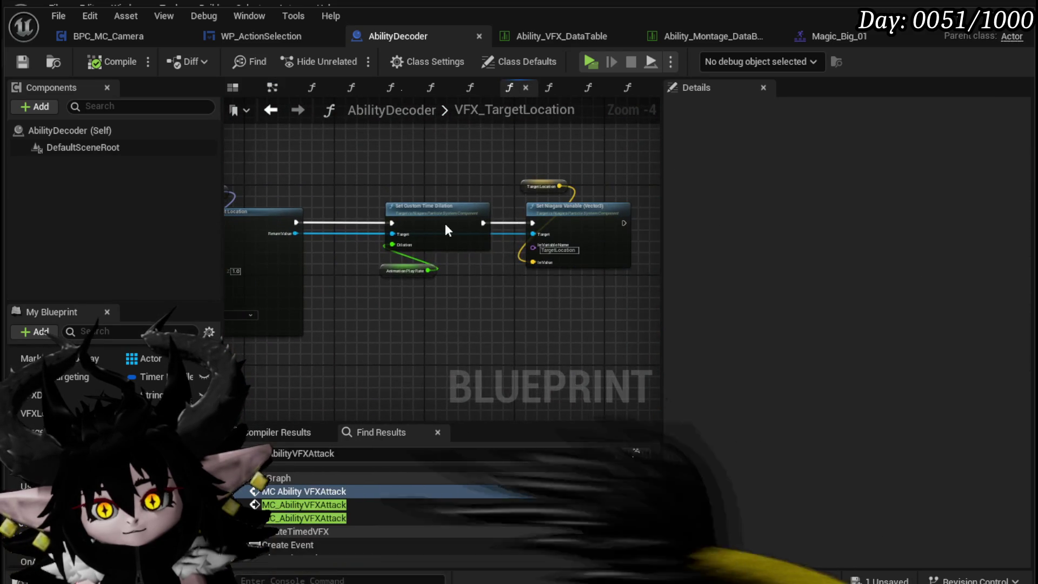
right_click(445, 225)
click(488, 510)
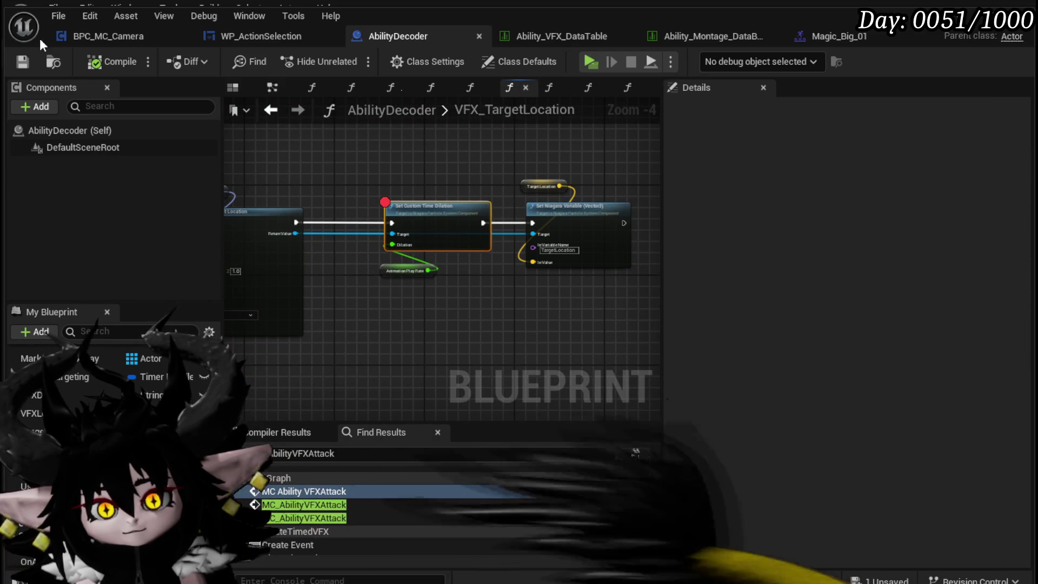
Back in the EventGraph, remove the MC_AbilityVFXAttack event breakpoint and start a play session.
click(270, 111)
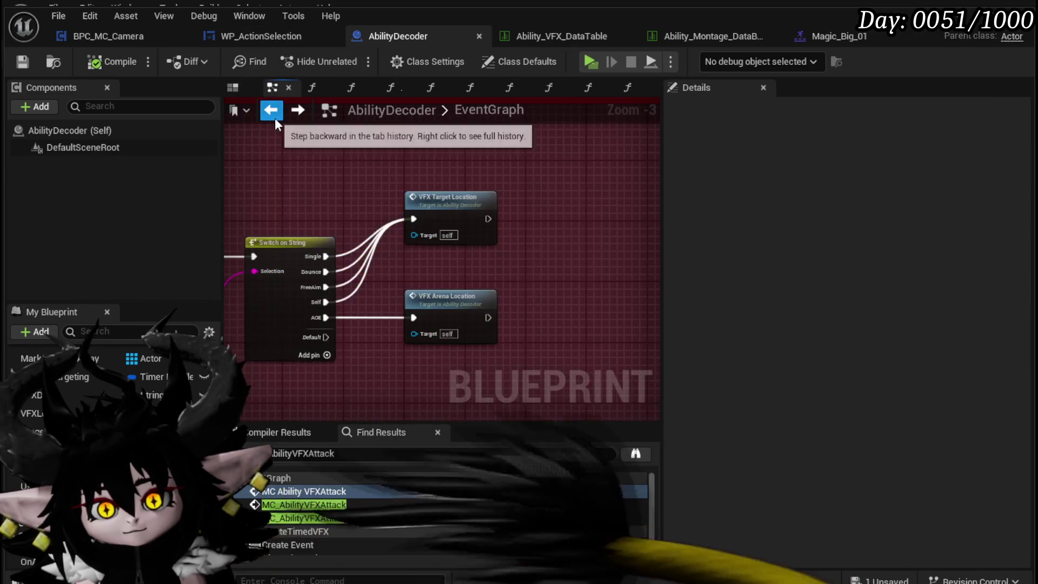
right_click(272, 241)
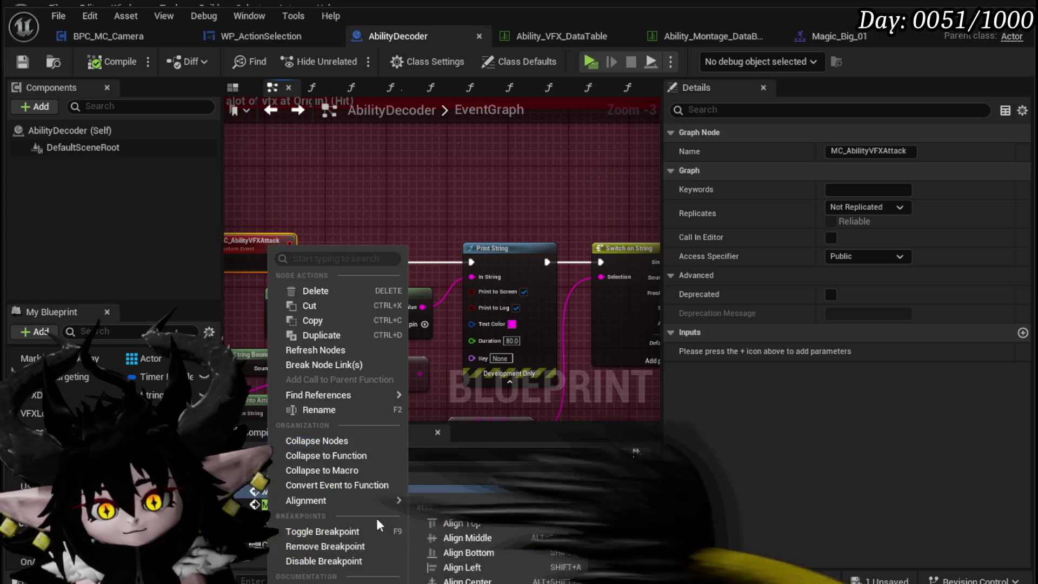
click(324, 547)
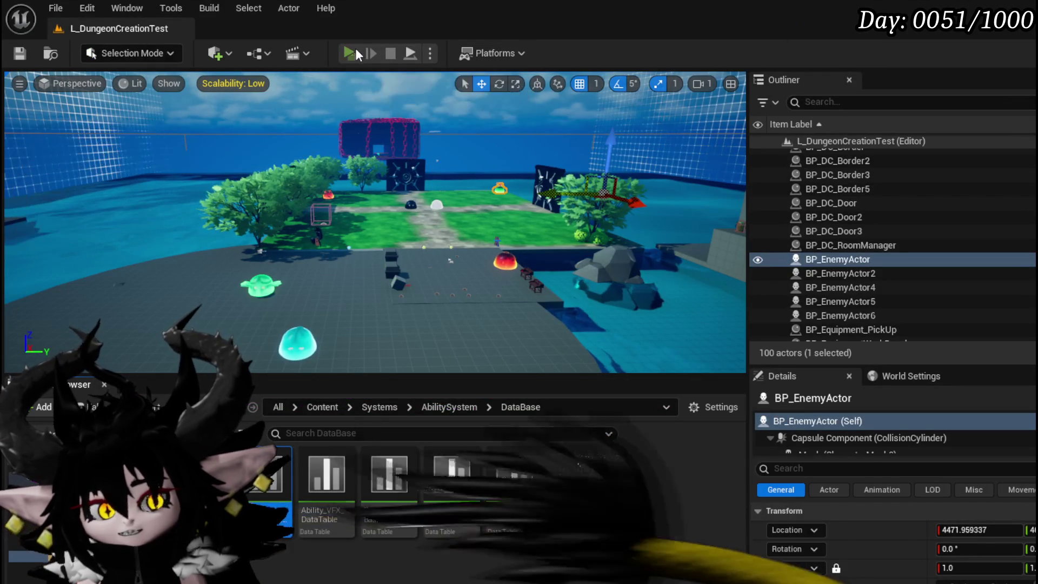
click(356, 53)
Walk to the fire slime, attack it, play a card turn, then stop the session.
key(w)
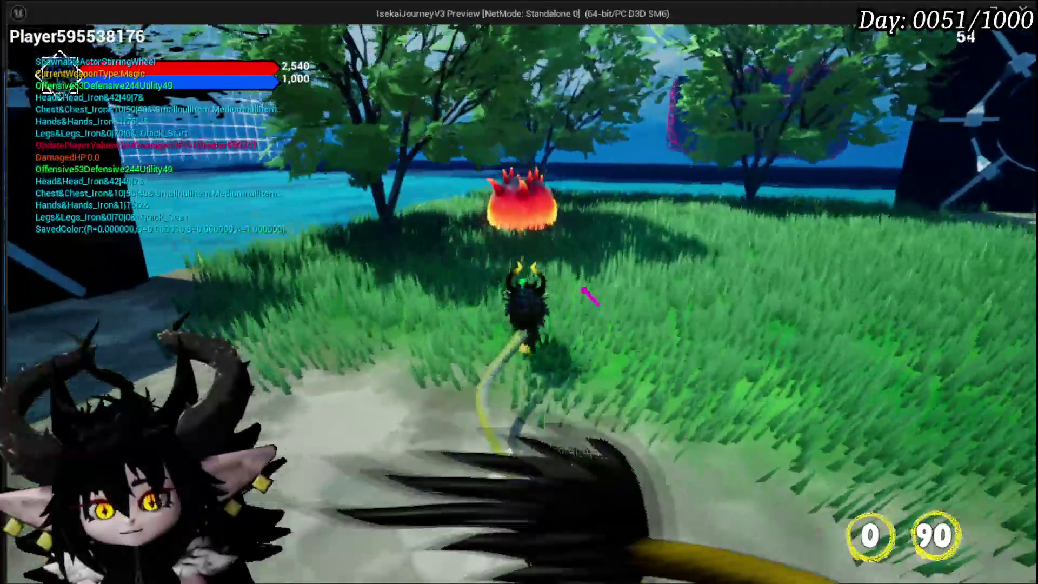
click(590, 300)
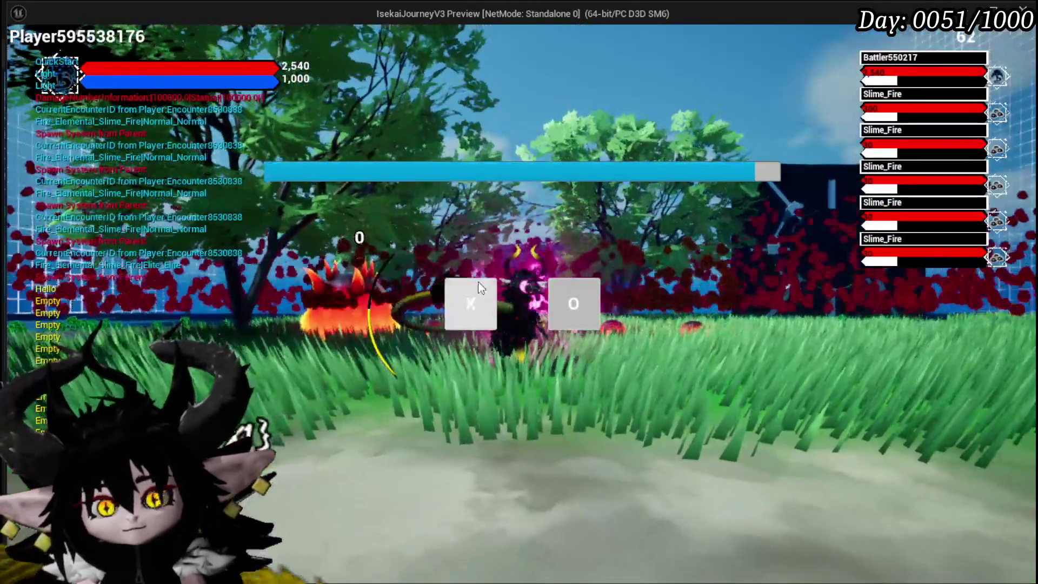
click(469, 294)
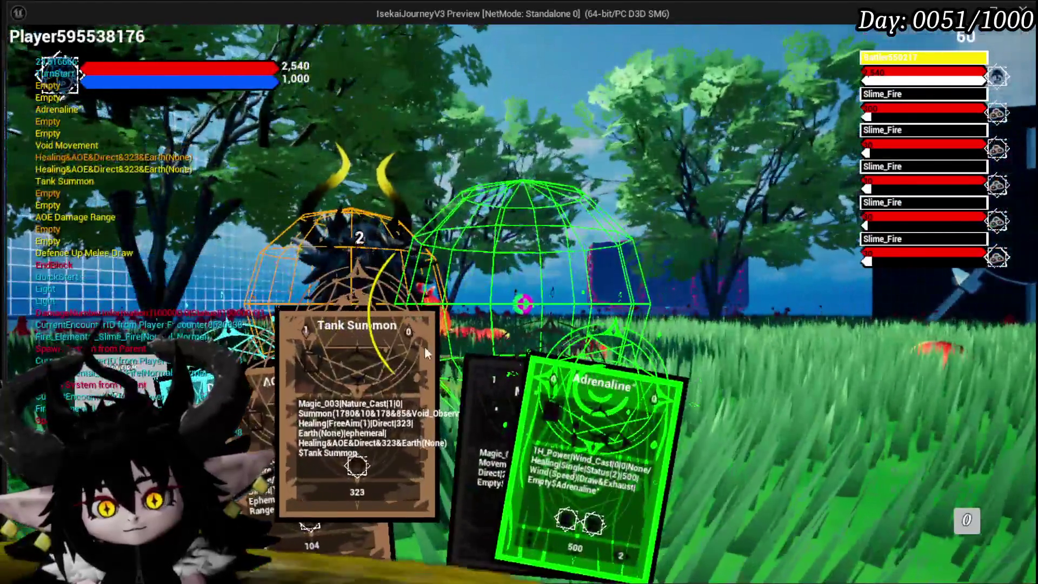
click(469, 294)
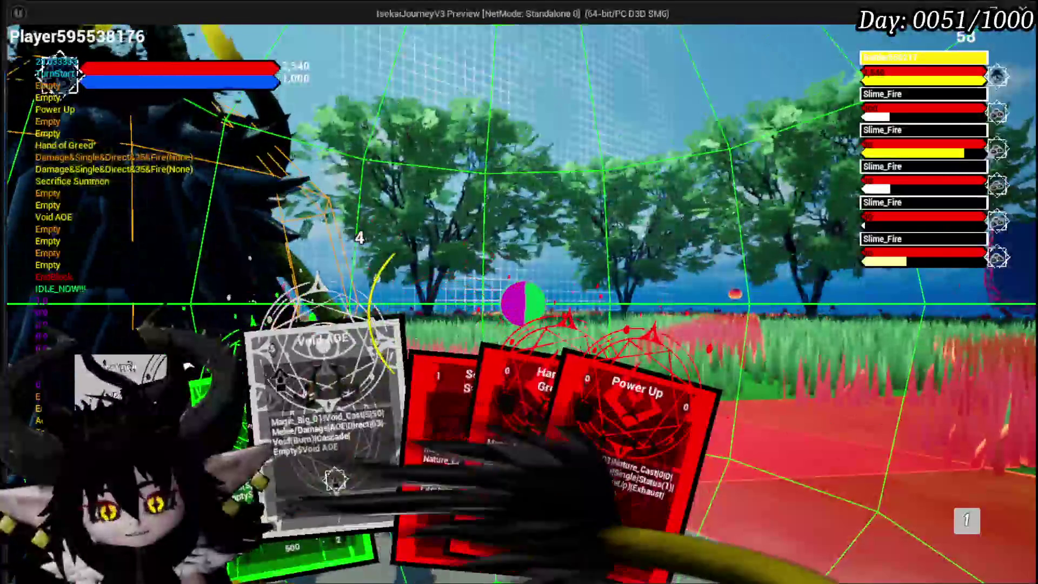
key(Escape)
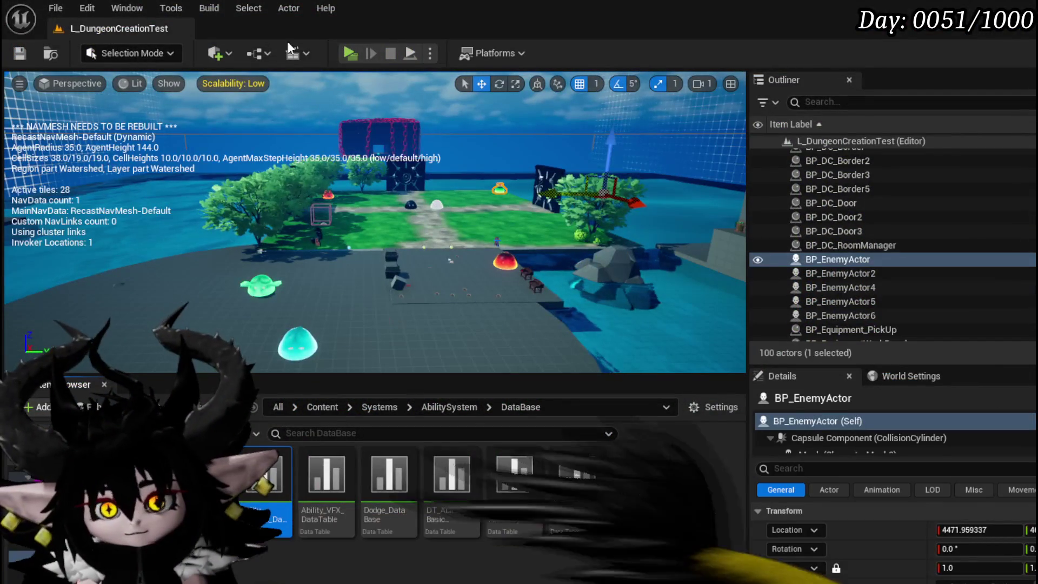
Relaunch play, close the settings menu, and attack the fire slime until the breakpoint hits.
key(alt+p)
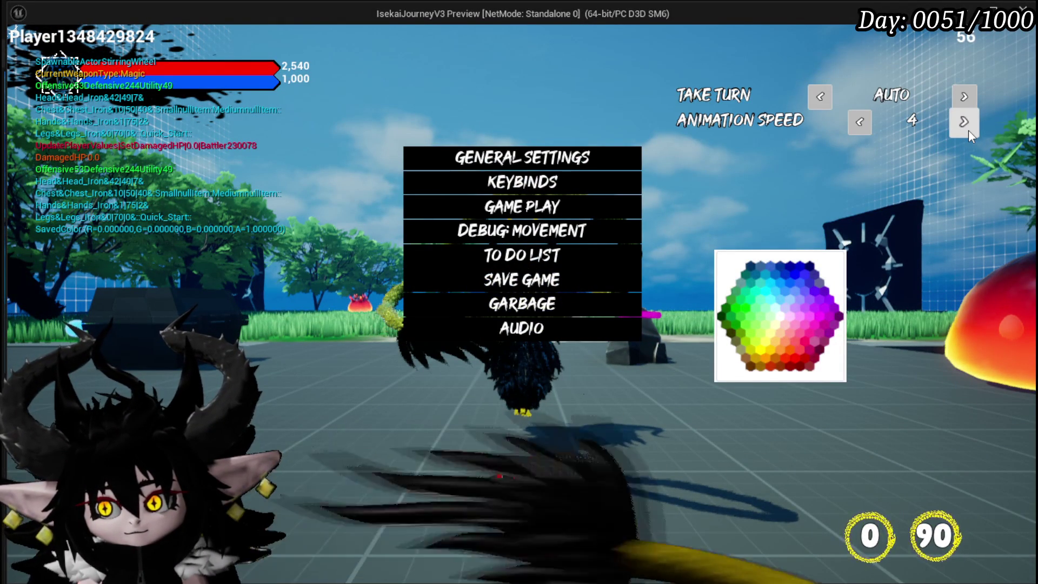
click(519, 476)
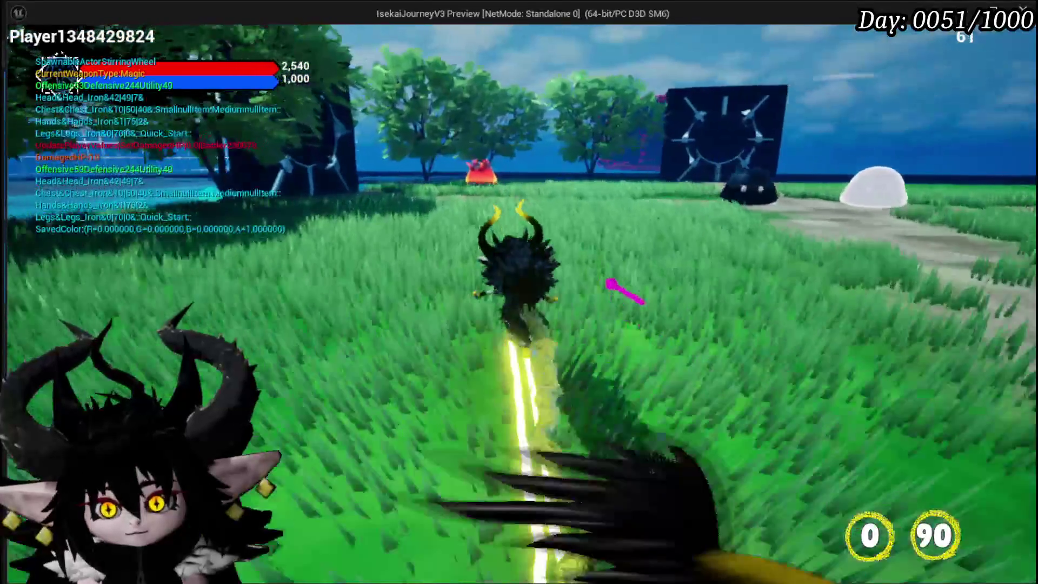
key(w)
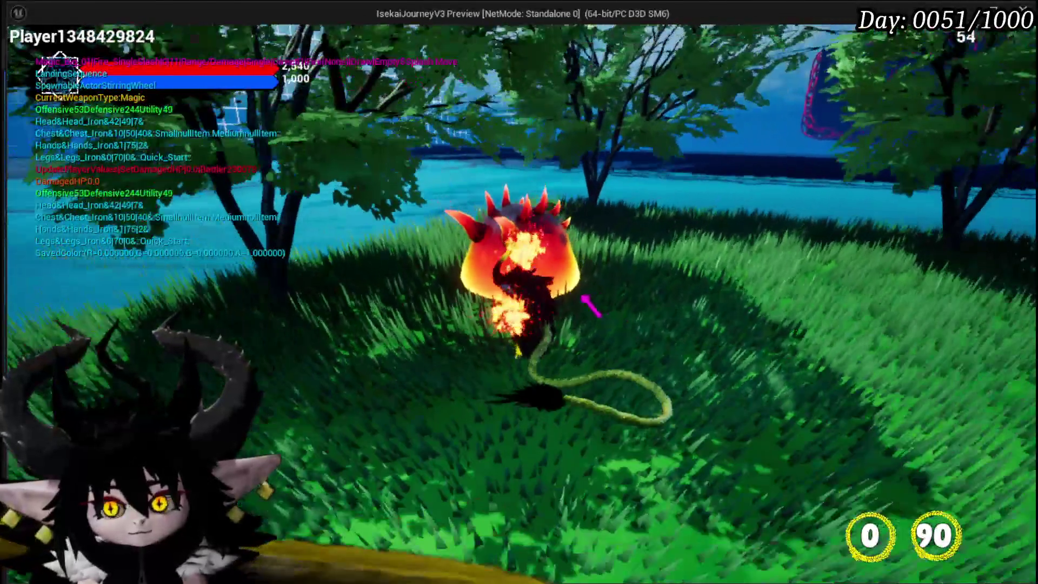
click(519, 292)
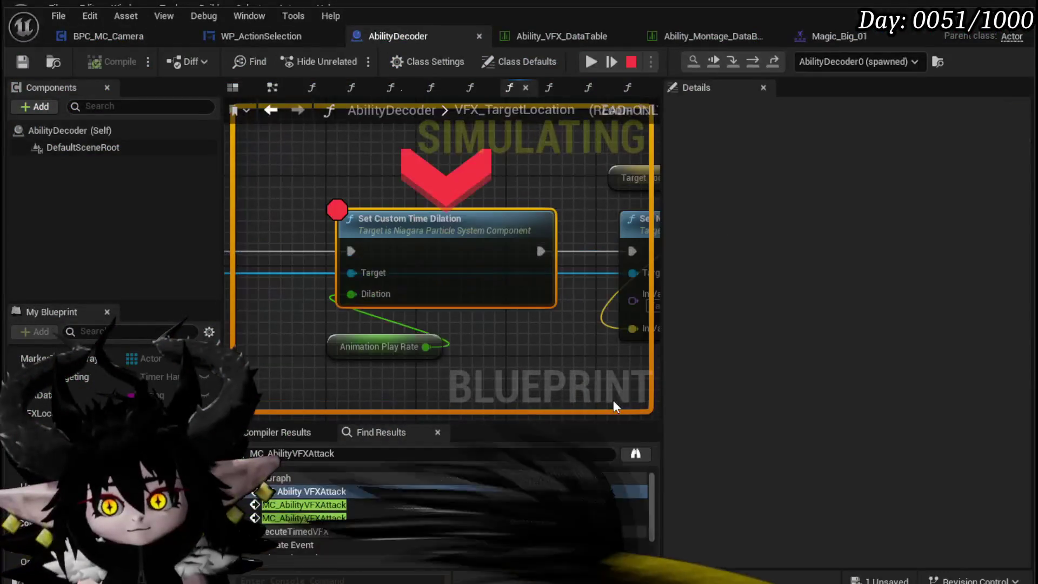
Confirm Animation Play Rate reads 1.0 near Spawn System and Set Custom Time Dilation, then resume and stop play.
mouse_move(430, 347)
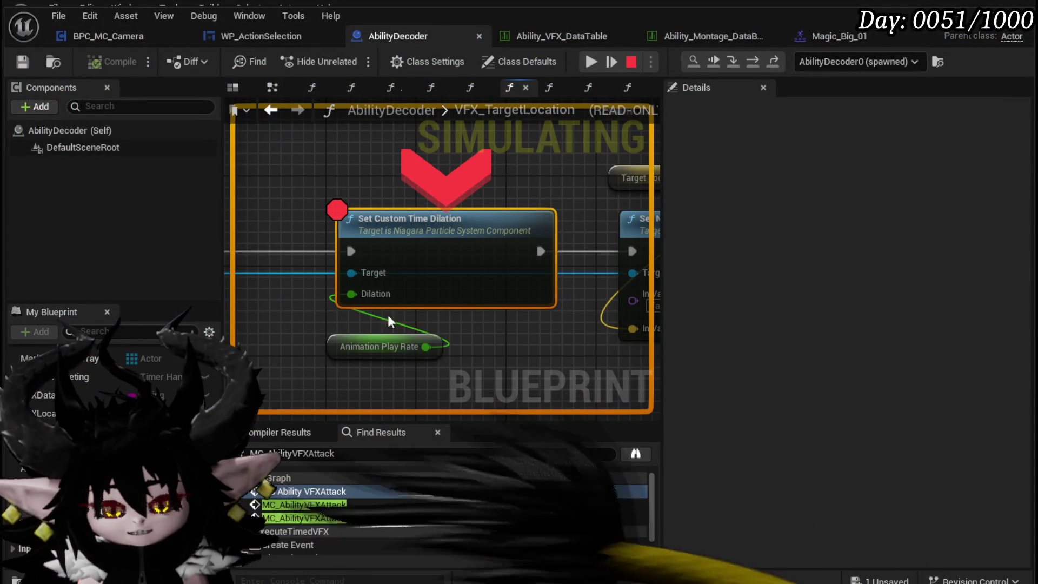
mouse_move(325, 327)
mouse_down()
mouse_move(530, 294)
mouse_move(379, 271)
mouse_up()
scroll(530, 297, down, 3)
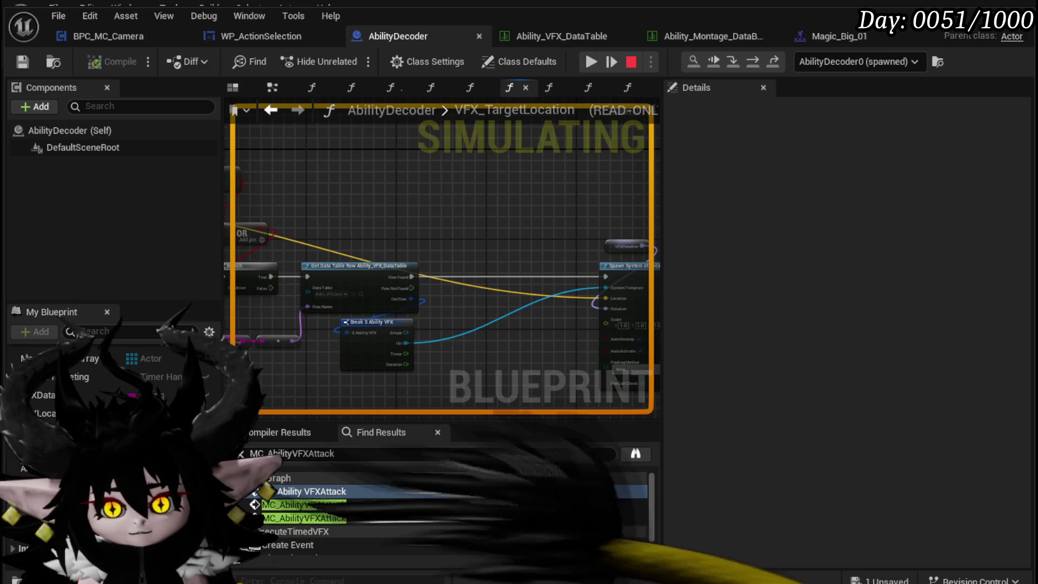
drag(514, 322, 236, 315)
click(597, 65)
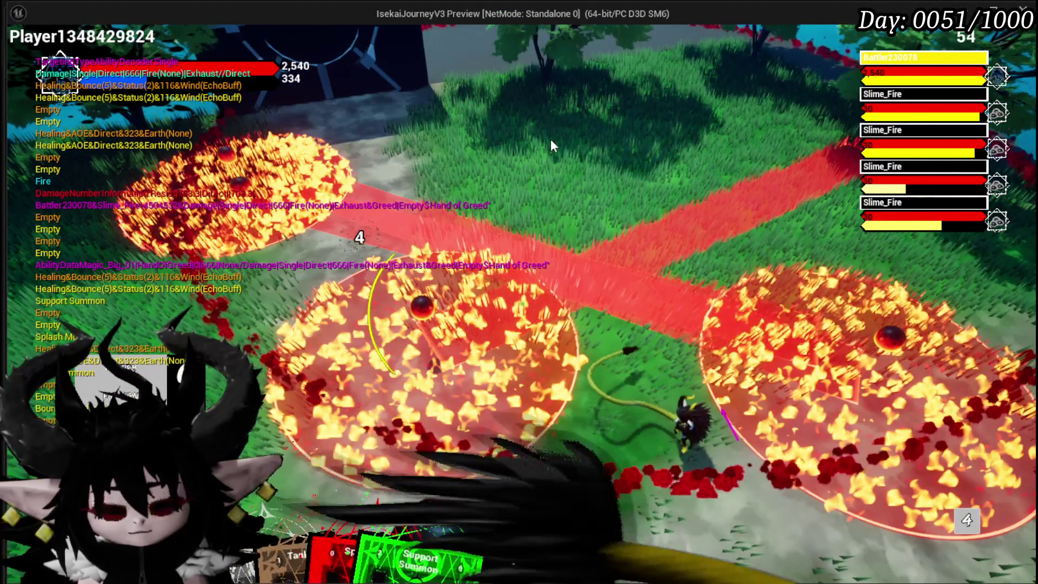
key(Escape)
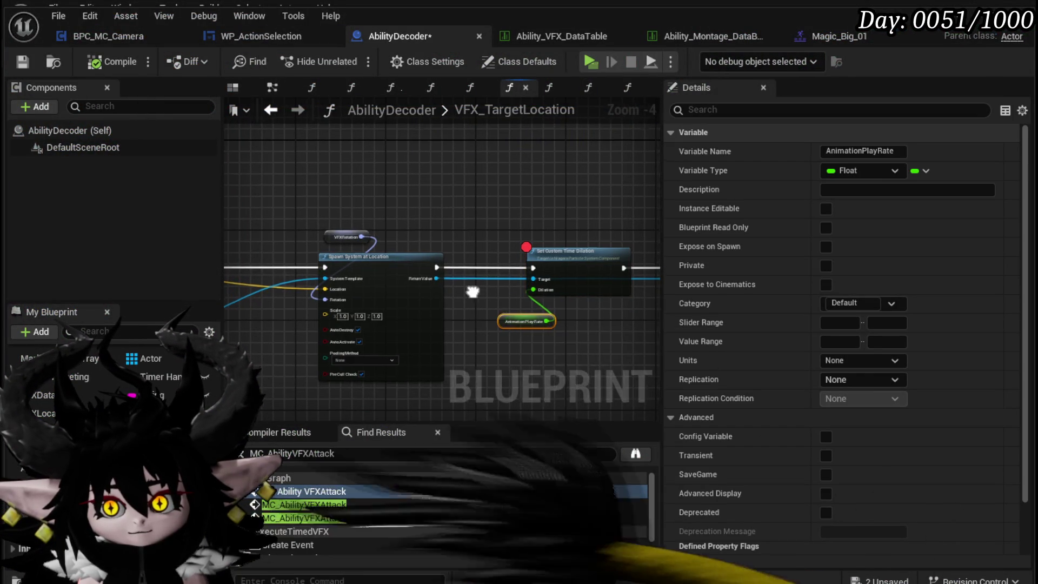
Break the Animation Play Rate link so Dilation uses 4.0, then compile and save AbilityDecoder.
drag(528, 323, 417, 265)
alt+click(414, 255)
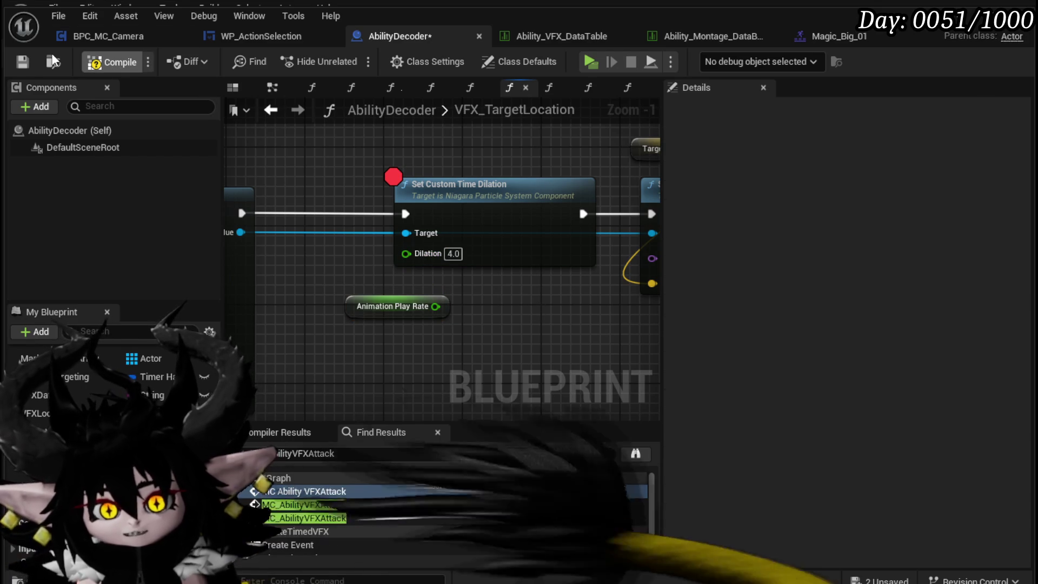
click(23, 60)
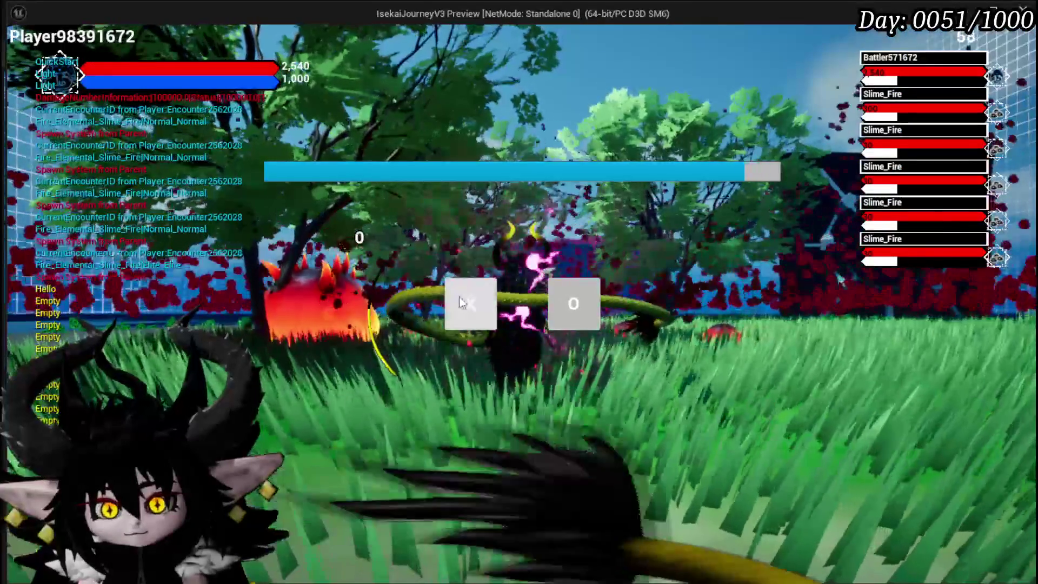
Start the fire slime battle, cast Hand of Greed, and resume from the breakpoint.
click(470, 280)
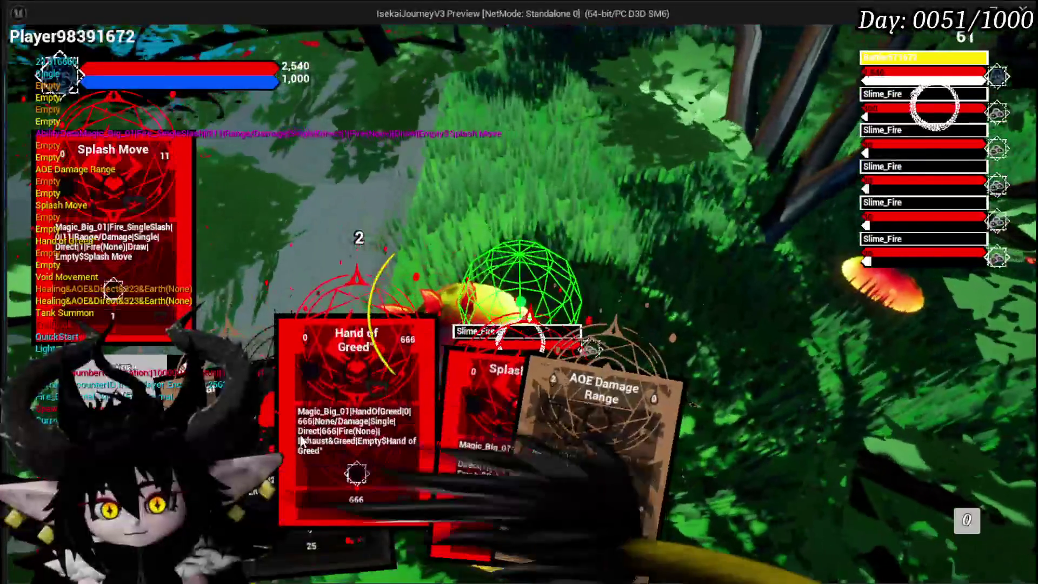
click(408, 410)
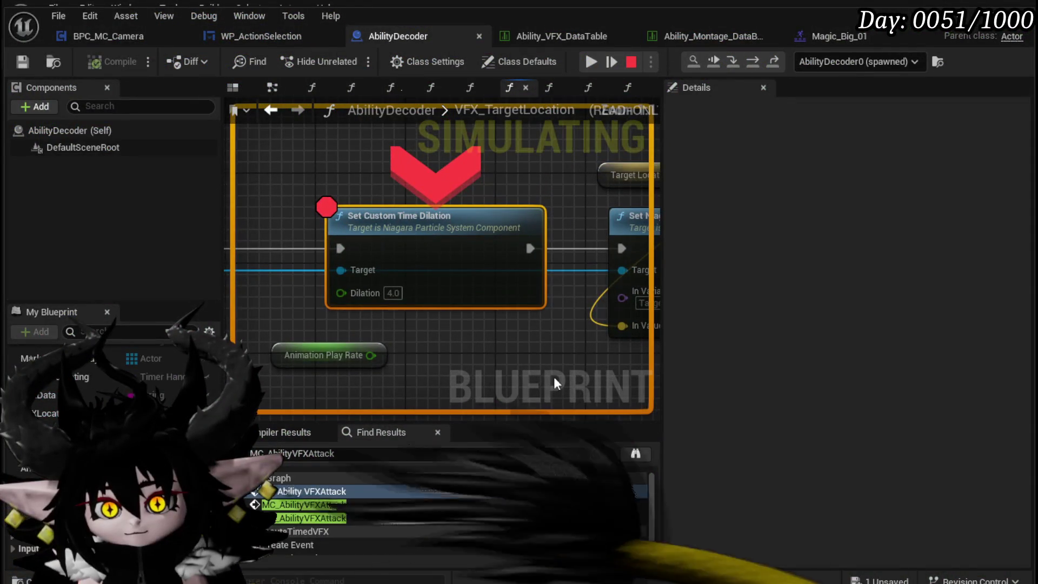
click(600, 64)
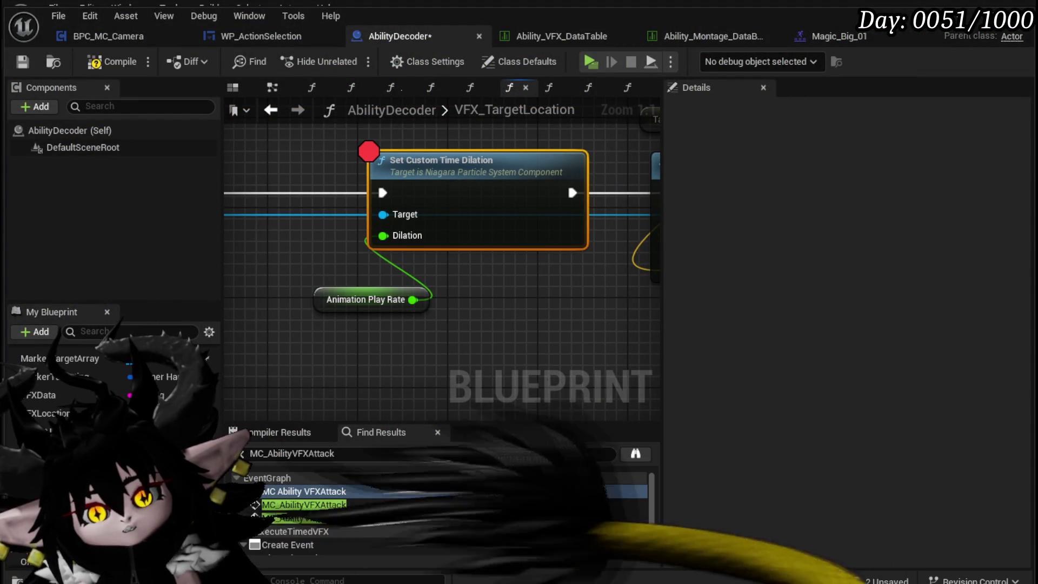
Reconnect Animation Play Rate to Dilation, recompile AbilityDecoder, and return to the EventGraph.
click(331, 305)
scroll(589, 300, down, 4)
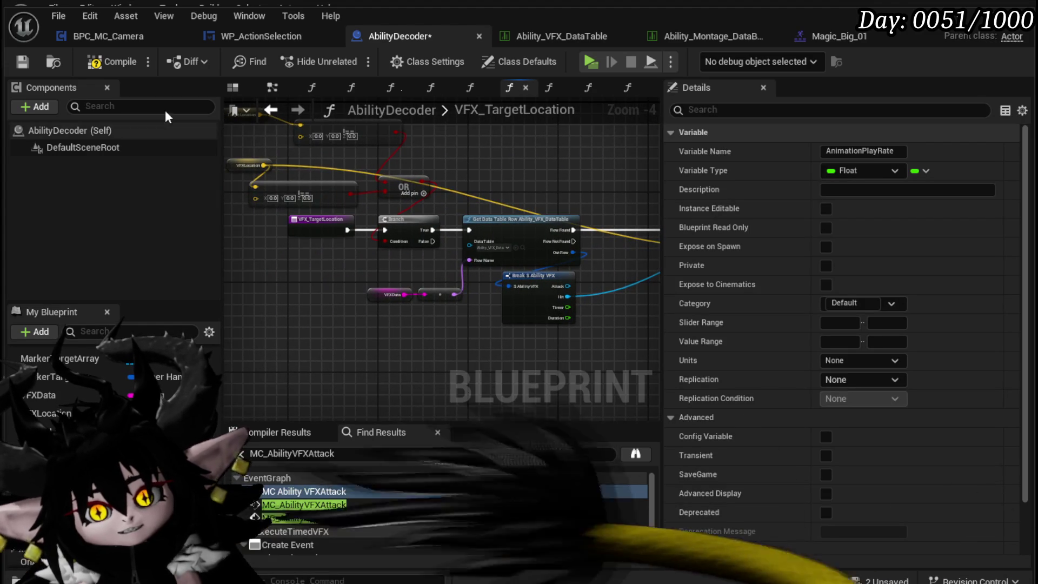
click(124, 63)
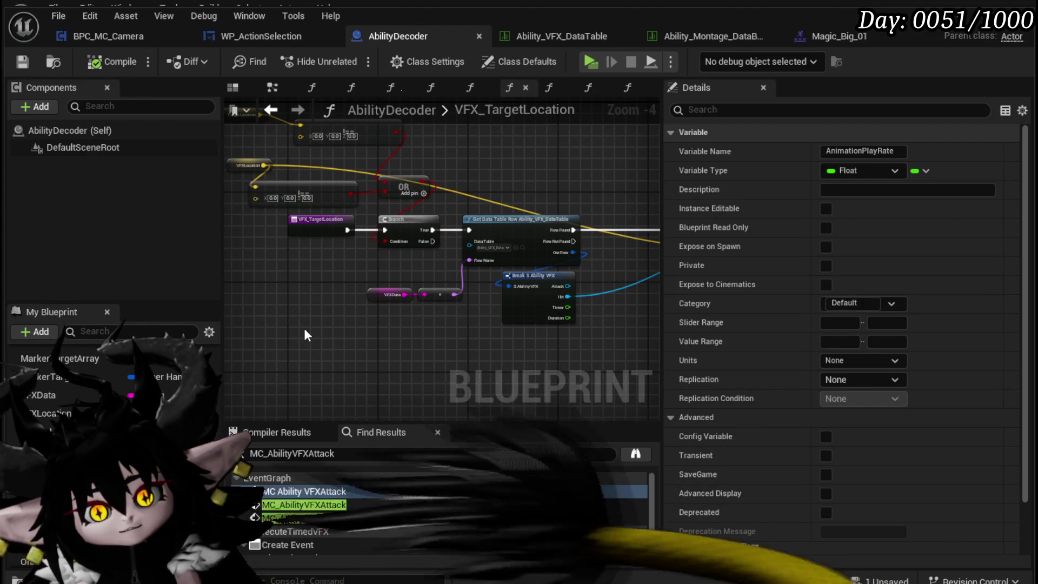
scroll(384, 290, up, 2)
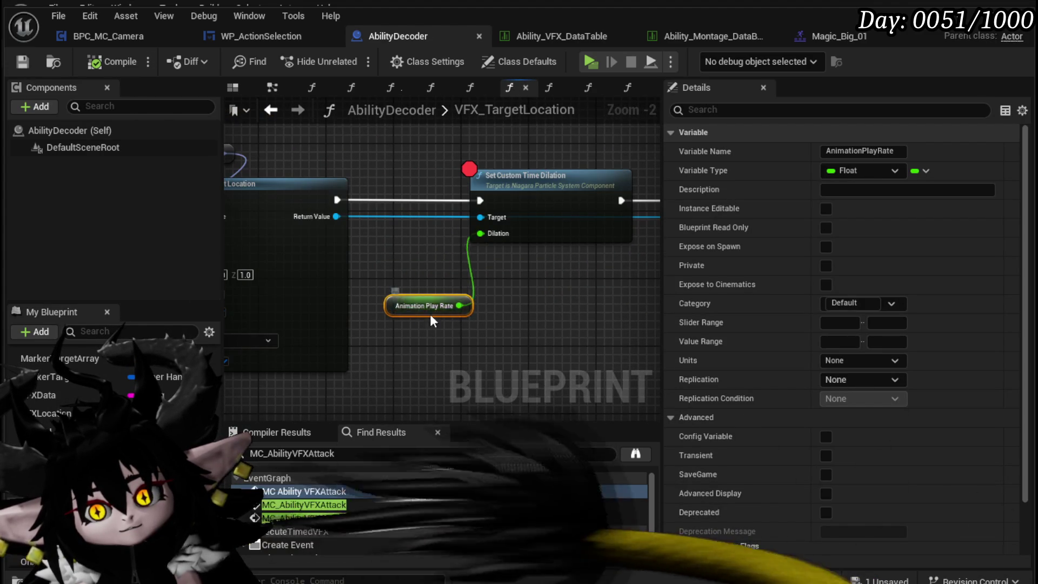
click(378, 248)
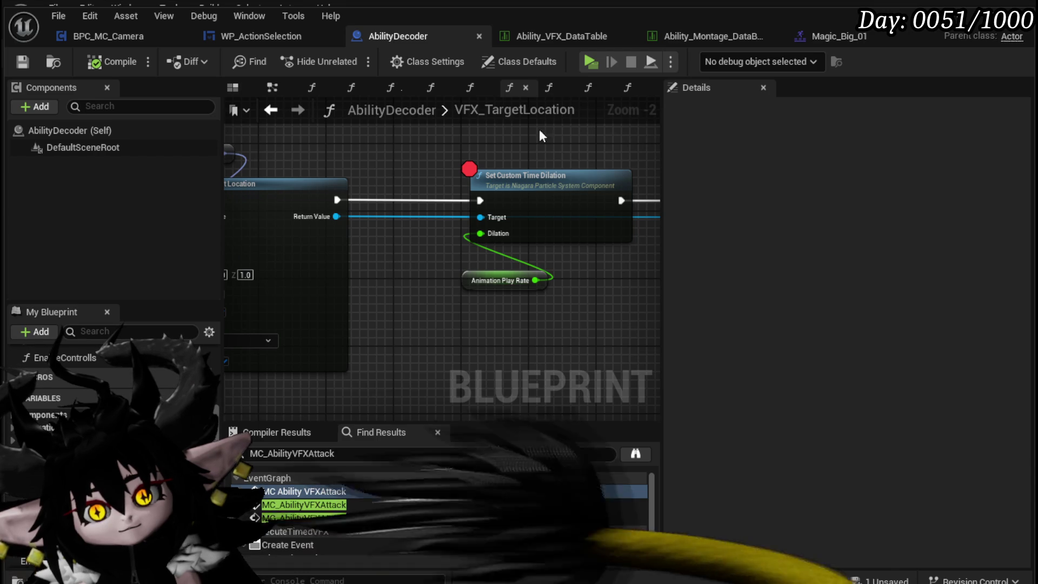
click(272, 110)
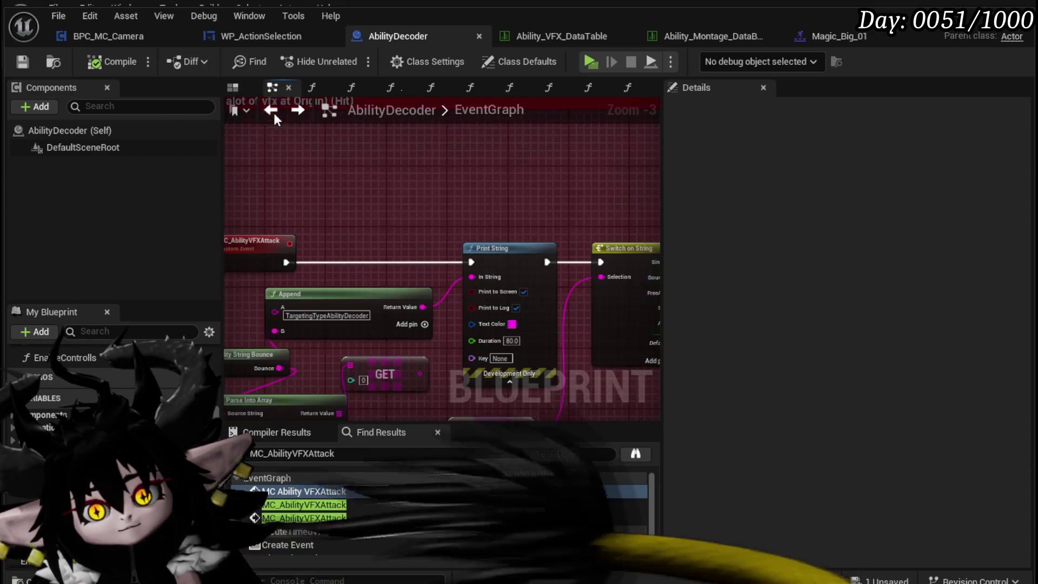
Locate Check for Transformation and Play Montage, and select the User, BPC Settings and Animation Speed nodes.
click(272, 111)
click(272, 110)
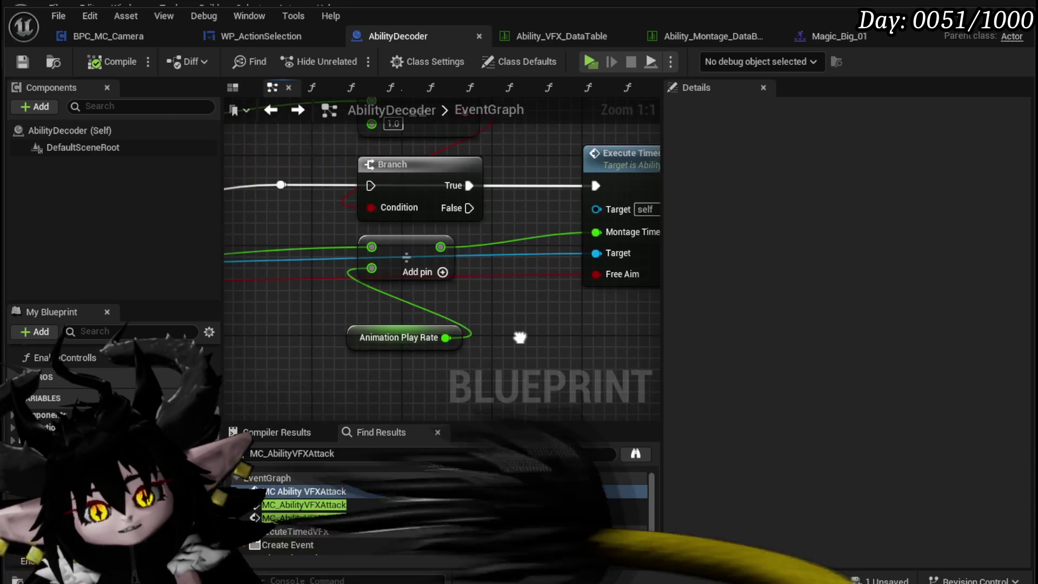
drag(375, 346, 282, 349)
scroll(281, 349, down, 3)
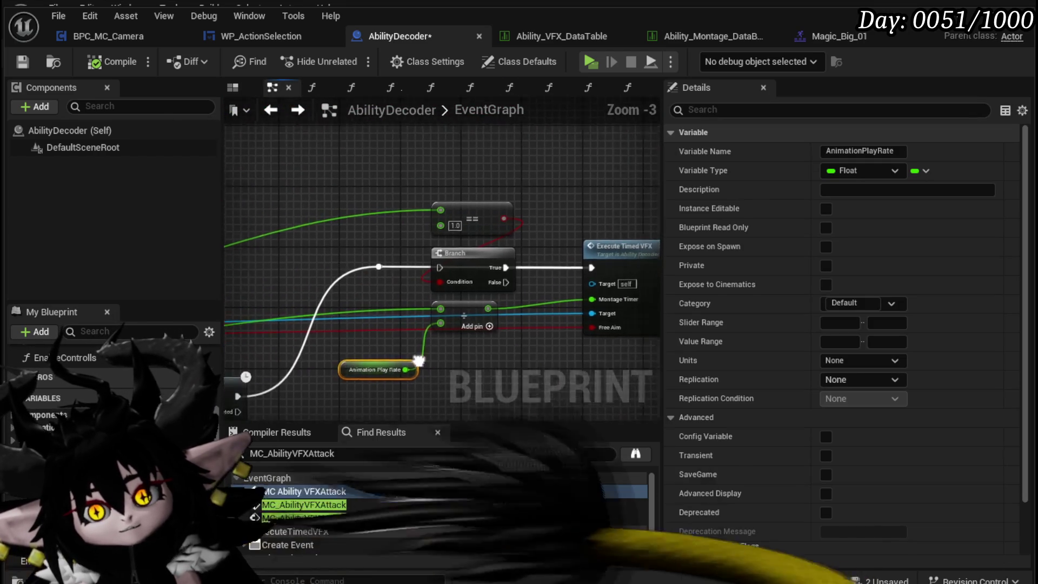
click(490, 270)
mouse_move(462, 275)
mouse_down()
mouse_move(579, 223)
mouse_move(765, 114)
mouse_move(886, 120)
mouse_up()
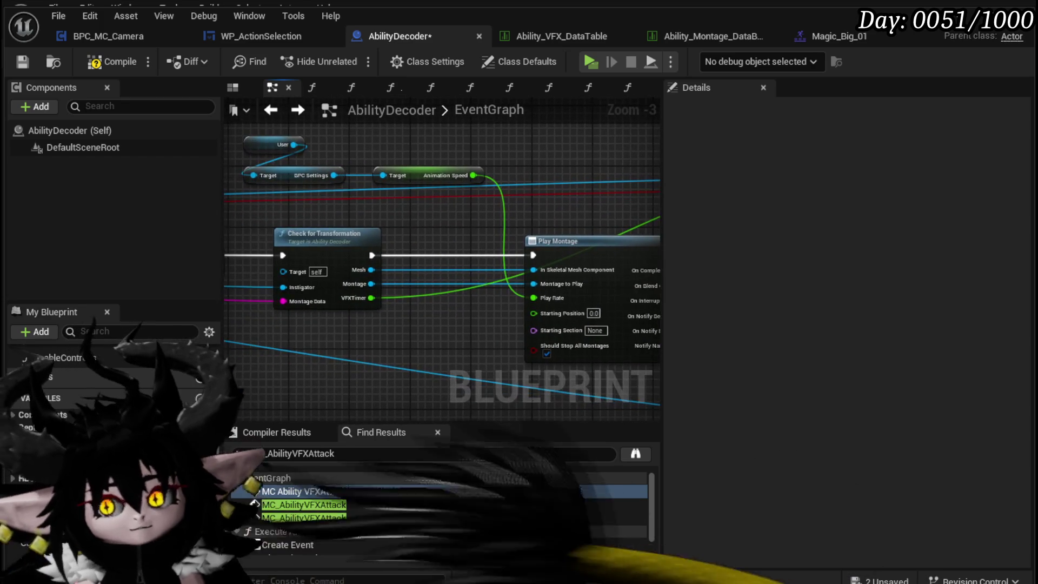
mouse_move(678, 230)
mouse_down()
mouse_move(354, 232)
mouse_move(685, 254)
mouse_up()
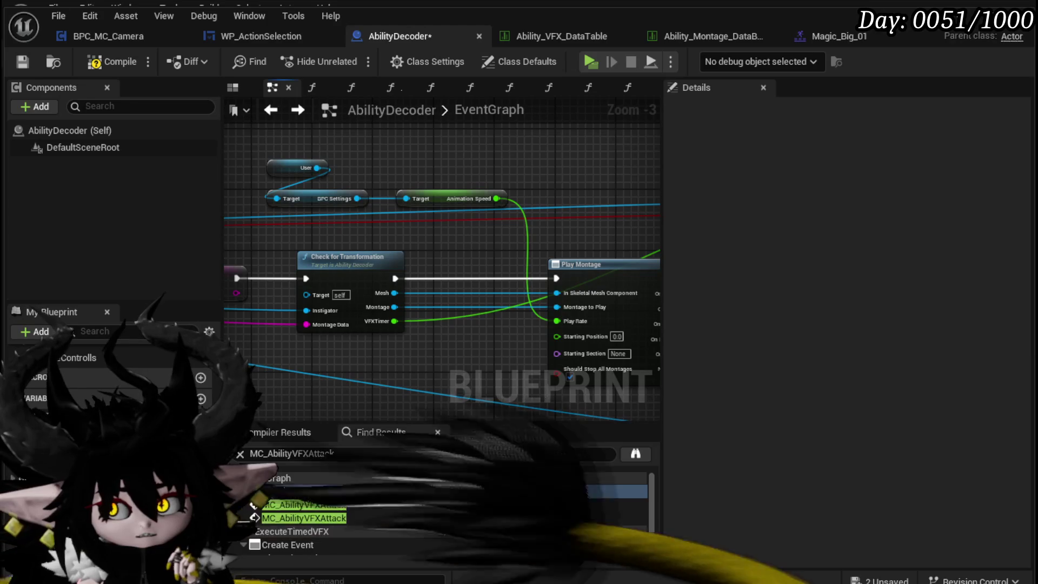
click(307, 204)
drag(260, 157, 447, 193)
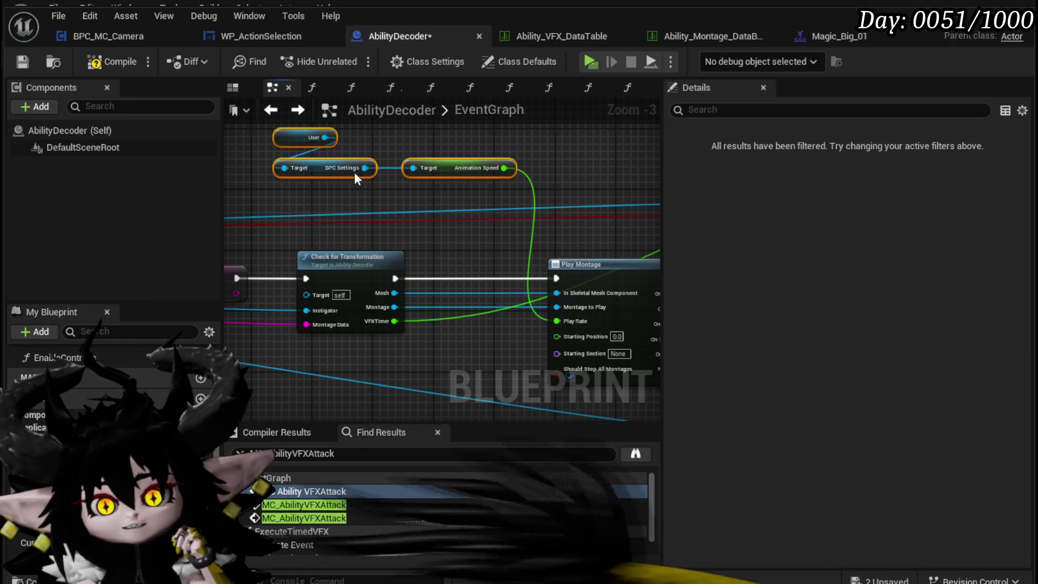
drag(465, 215, 322, 195)
mouse_move(592, 259)
mouse_down()
mouse_move(489, 259)
mouse_move(595, 340)
mouse_move(728, 259)
mouse_up()
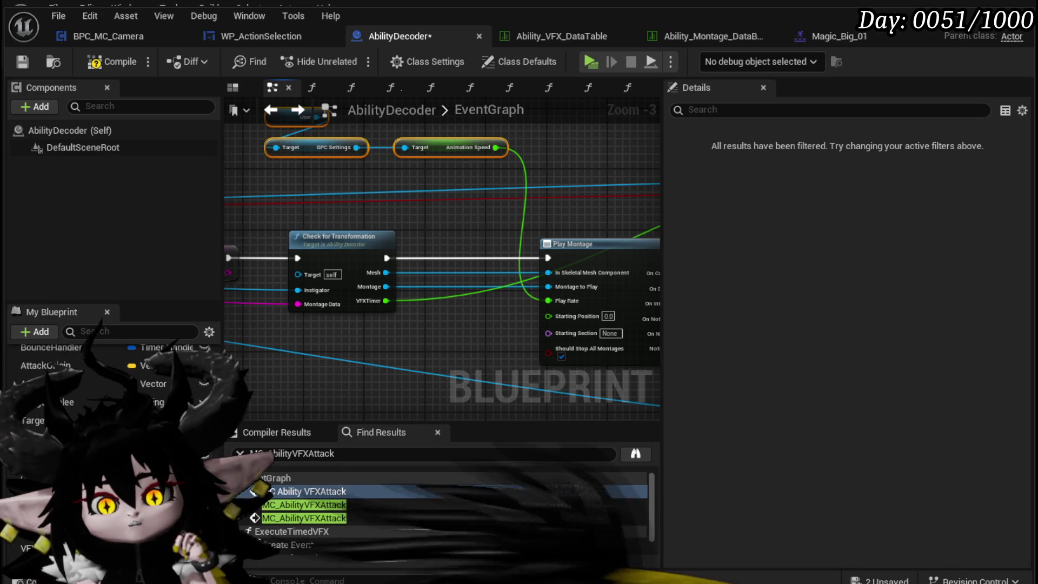
Insert an AnimationPlayRate setter before Play Montage, fed by Animation Speed and wired to Play Rate.
mouse_move(364, 365)
mouse_down()
mouse_move(473, 373)
mouse_move(452, 256)
mouse_up()
click(503, 393)
mouse_move(523, 273)
mouse_down()
mouse_move(536, 285)
mouse_move(530, 303)
mouse_move(548, 306)
mouse_up()
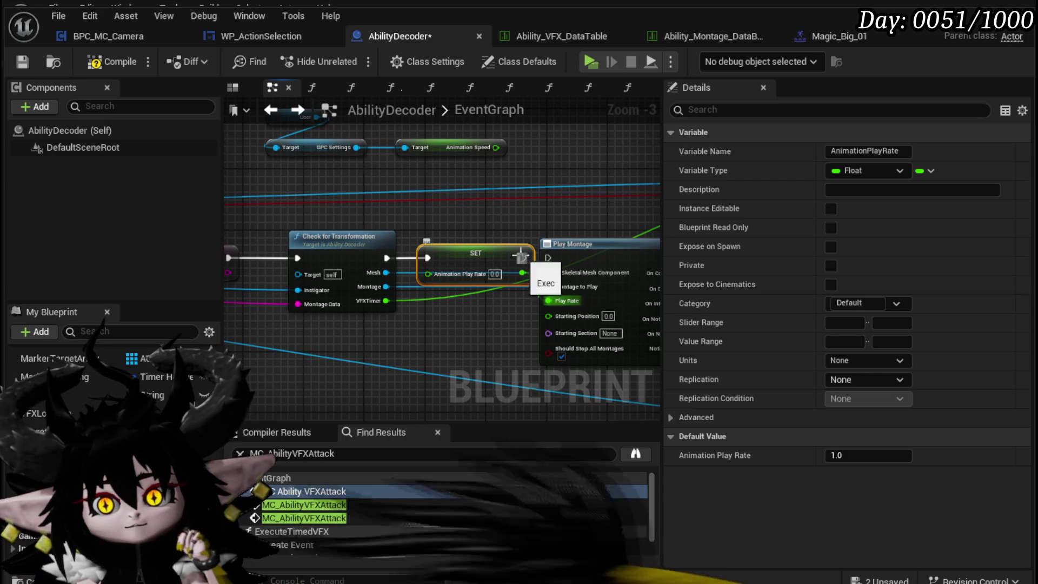
click(444, 148)
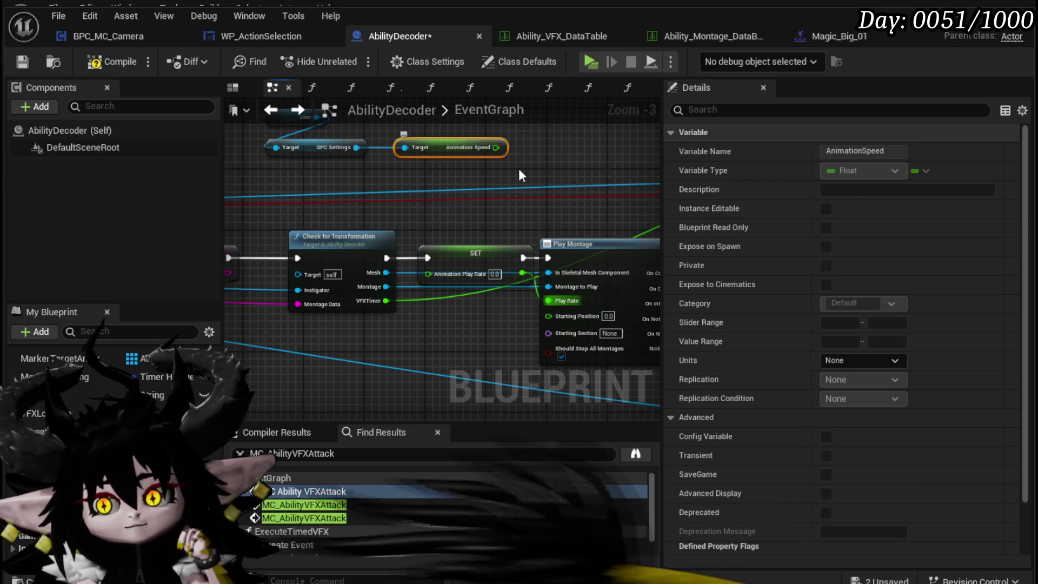
scroll(865, 382, down, 5)
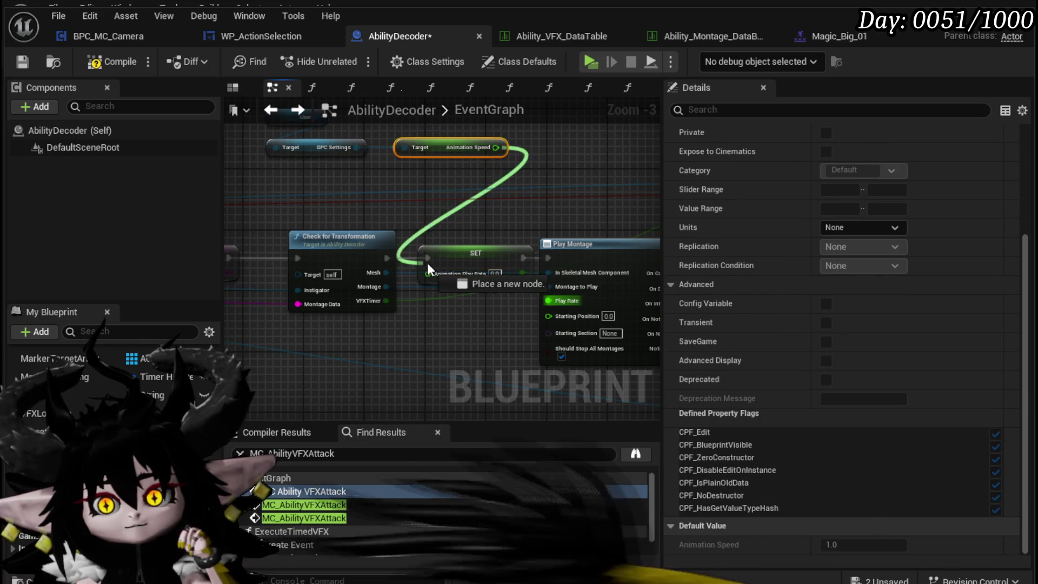
drag(433, 276, 33, 308)
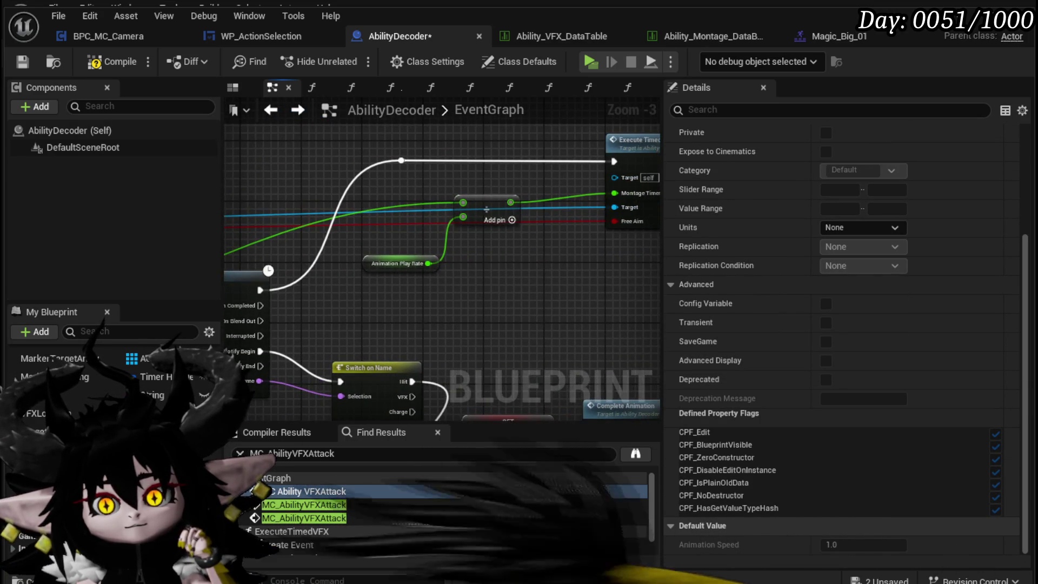
drag(94, 254, 461, 261)
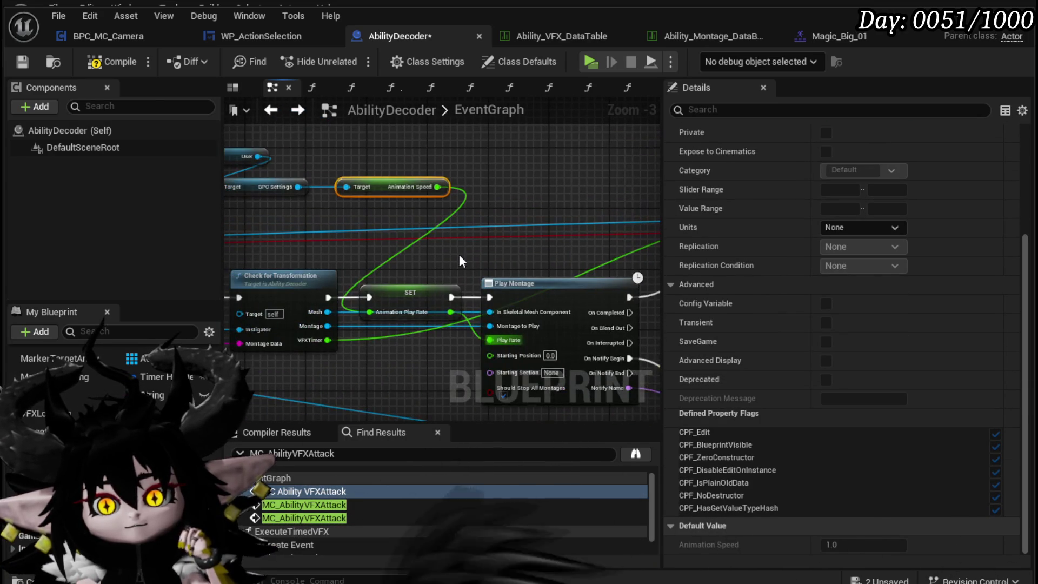
Compile and save the AbilityDecoder blueprint, then start a standalone preview.
click(21, 61)
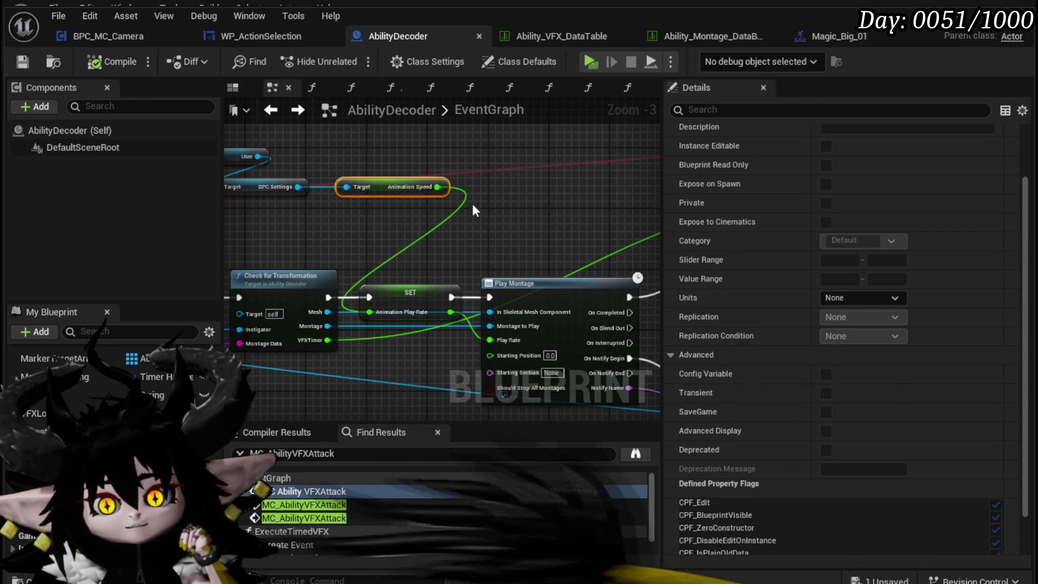
scroll(346, 245, down, 3)
scroll(367, 253, up, 4)
scroll(487, 246, down, 4)
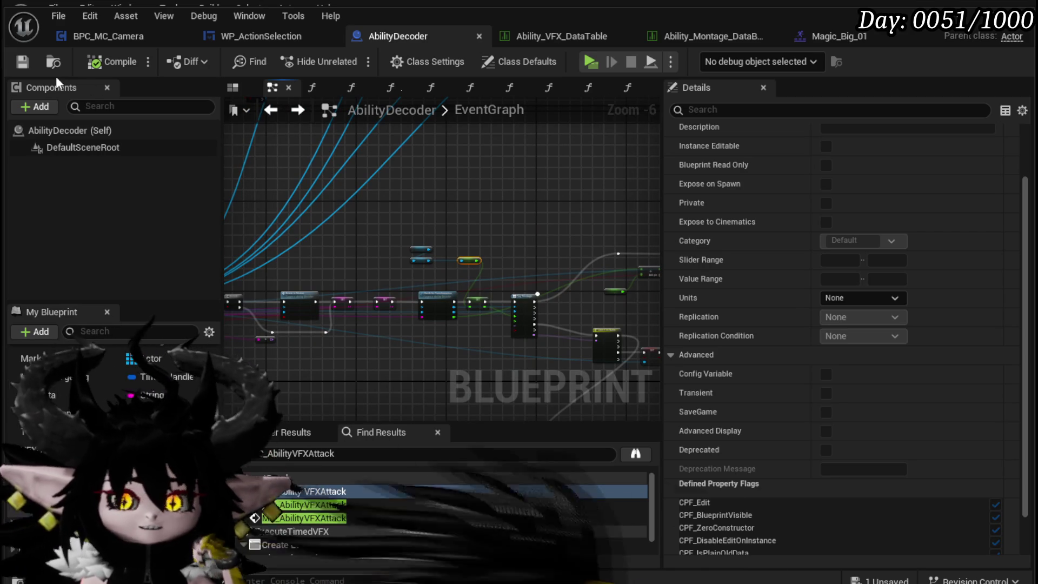
click(23, 66)
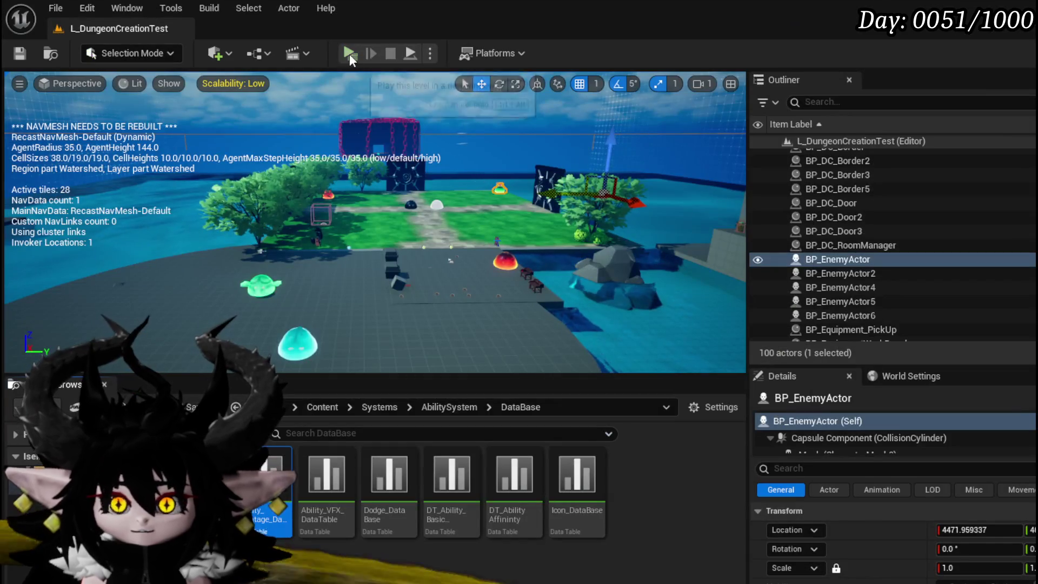
click(349, 54)
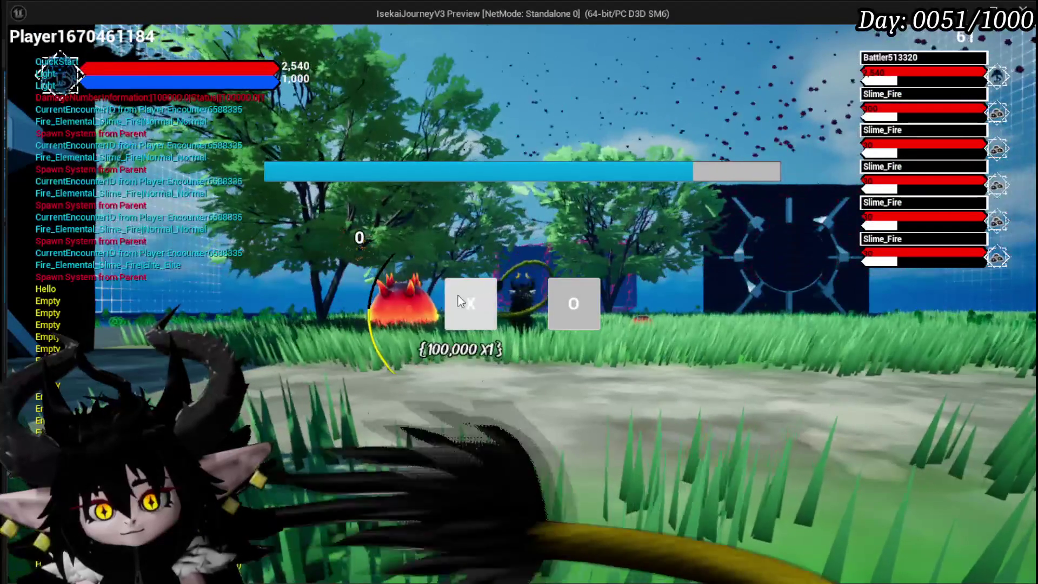
Choose X at the battle prompt, then cast Hand of Greed on a fire slime.
click(460, 294)
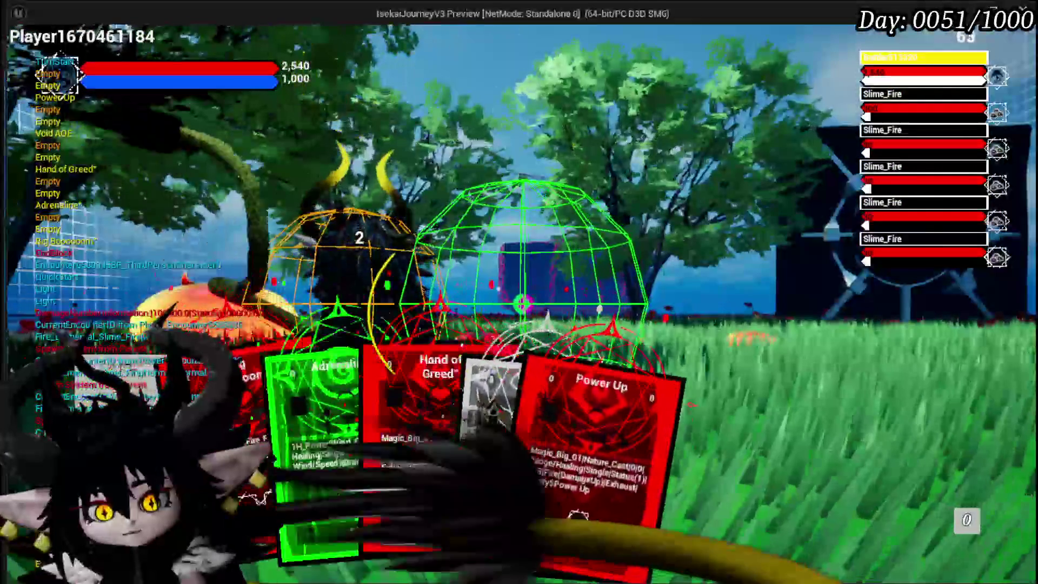
click(392, 439)
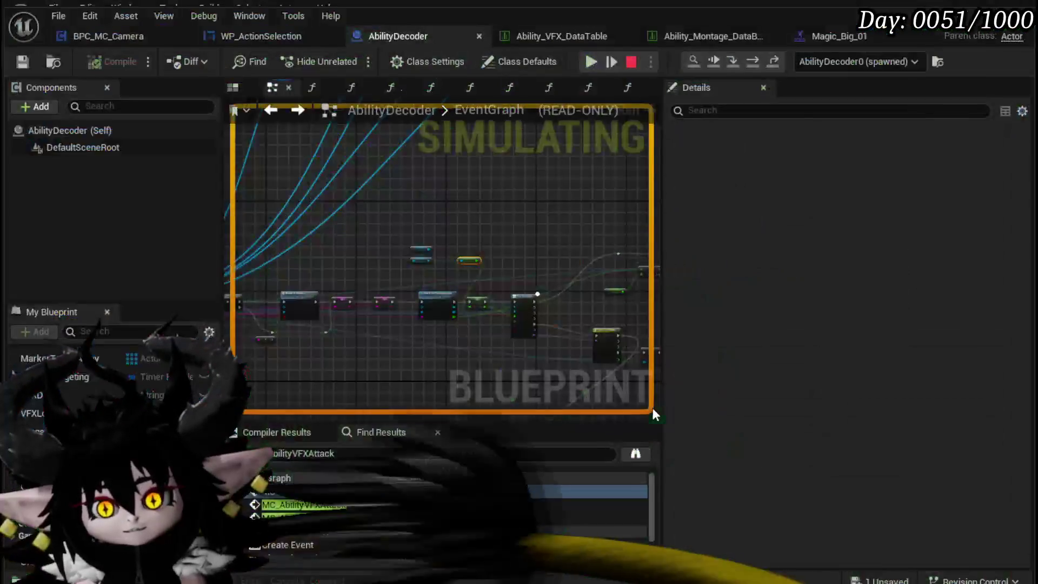
Remove the Set Custom Time Dilation breakpoint and resume so the slime battle finishes.
right_click(366, 236)
mouse_move(489, 298)
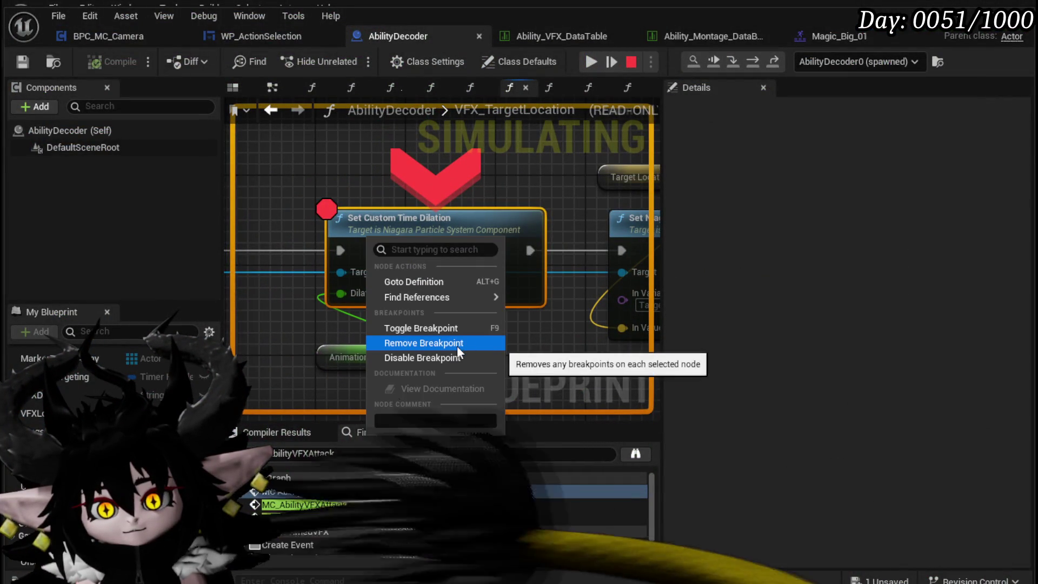
click(424, 343)
click(591, 61)
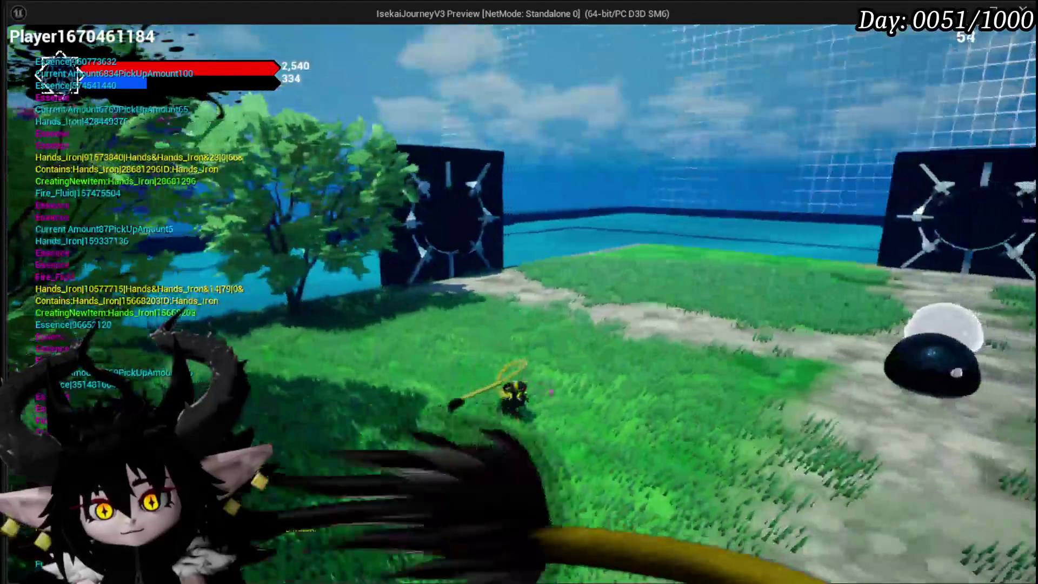
Stop the preview, pan VFX_TargetLocation to the Spawn System nodes, then view BPC_MC_Camera and WP_ActionSelection.
key(Escape)
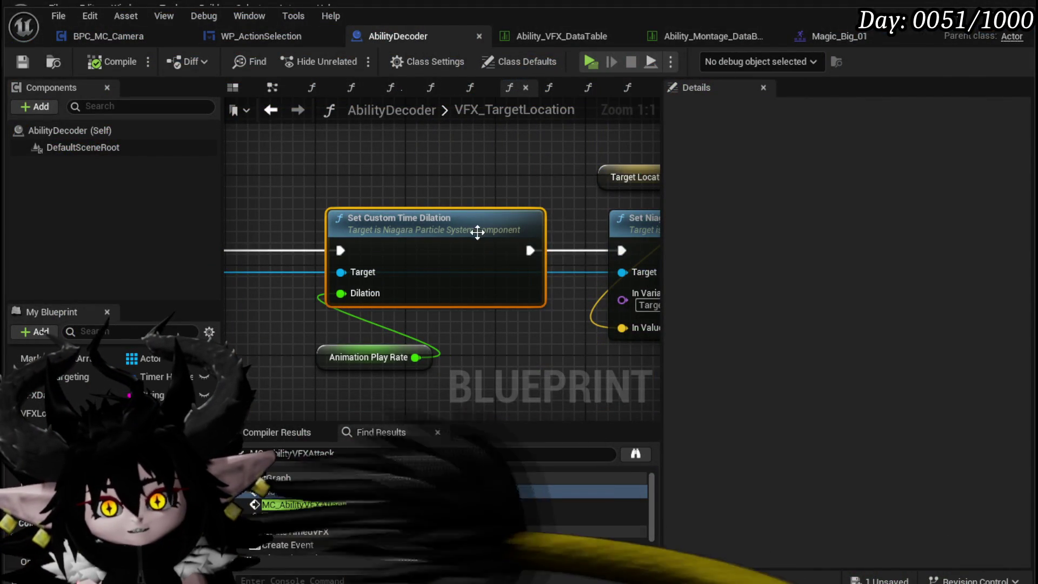
scroll(398, 190, down, 5)
drag(504, 215, 573, 230)
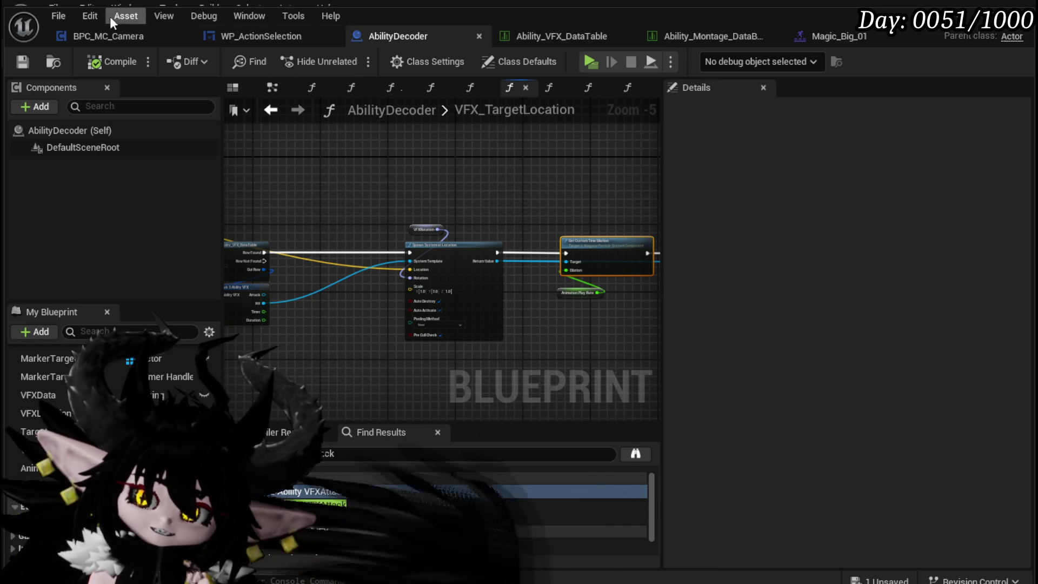
click(93, 38)
click(205, 38)
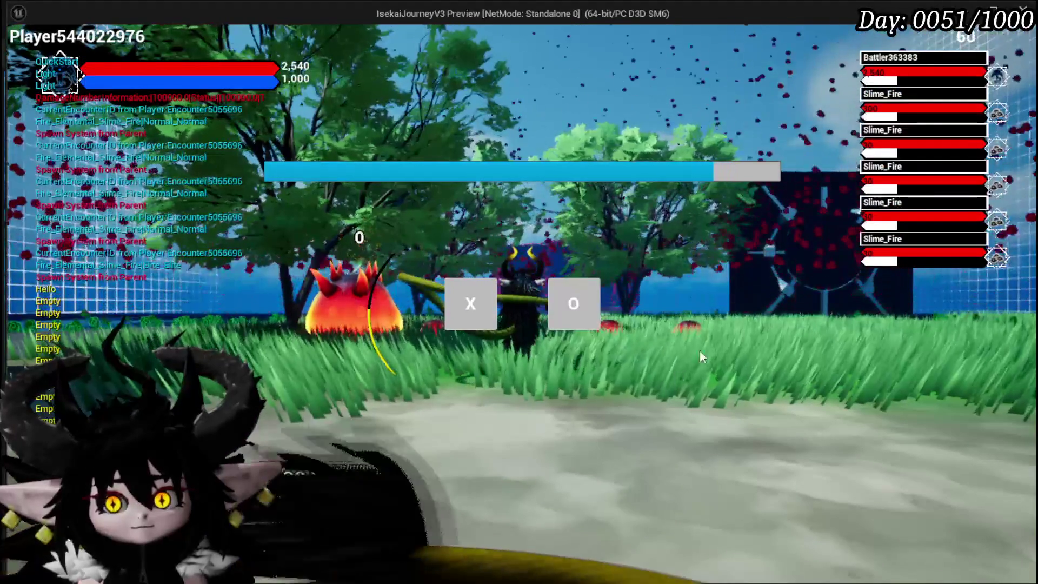
Pick X, cast Splash Move and another card at the slimes, then stop and save the level.
click(465, 303)
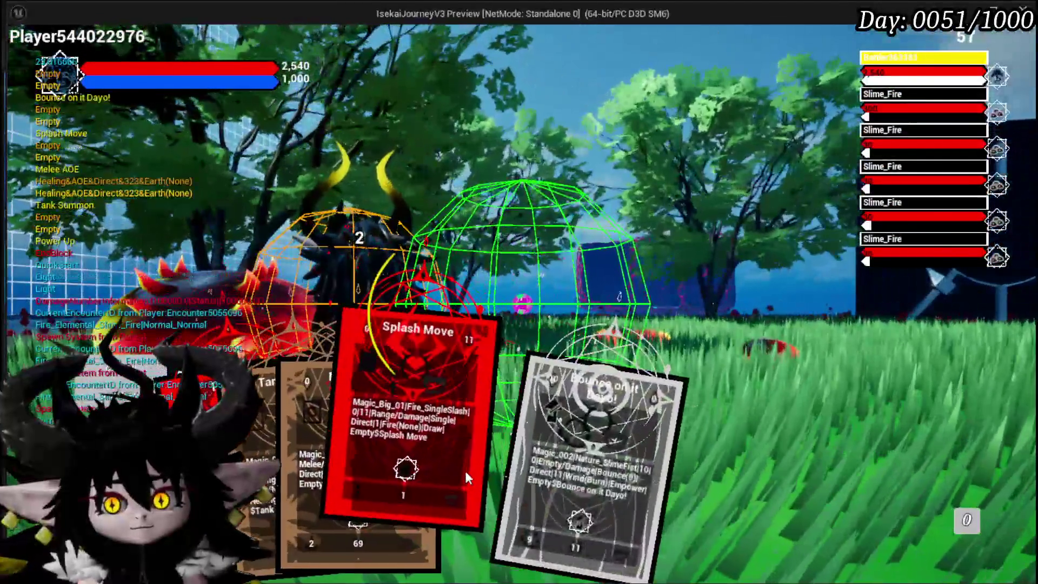
click(465, 469)
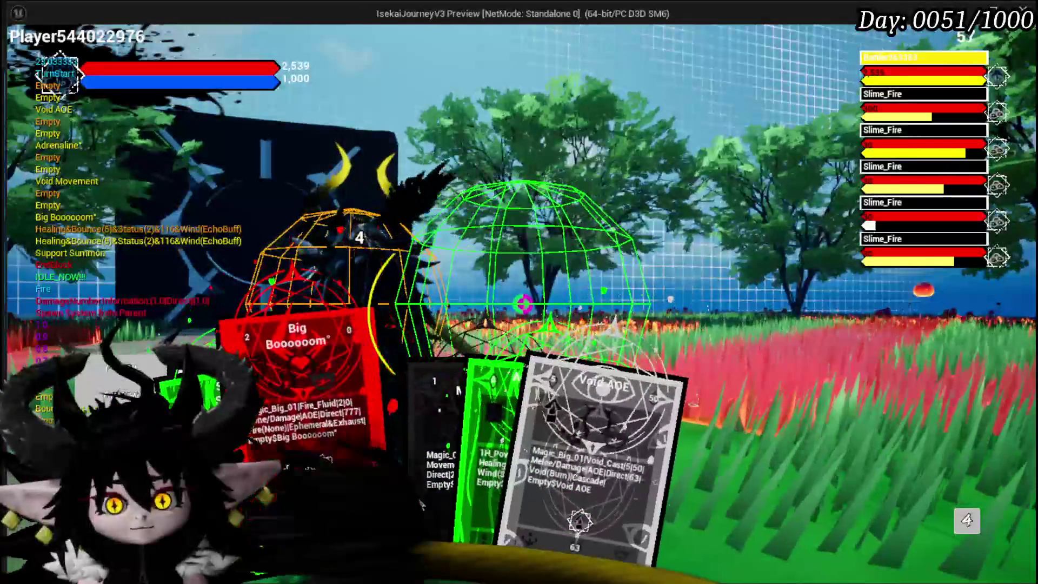
click(278, 475)
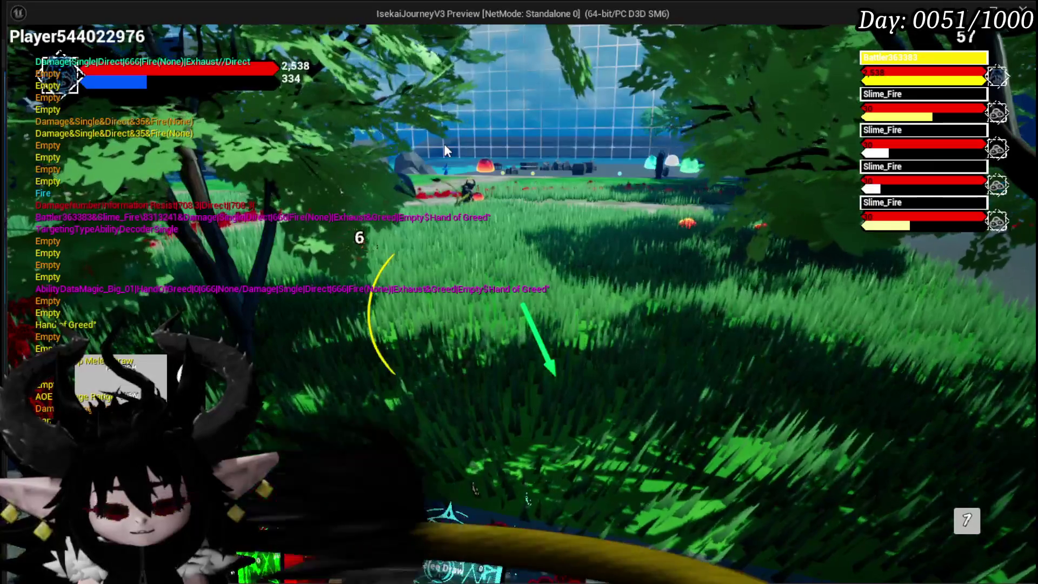
key(Escape)
click(20, 53)
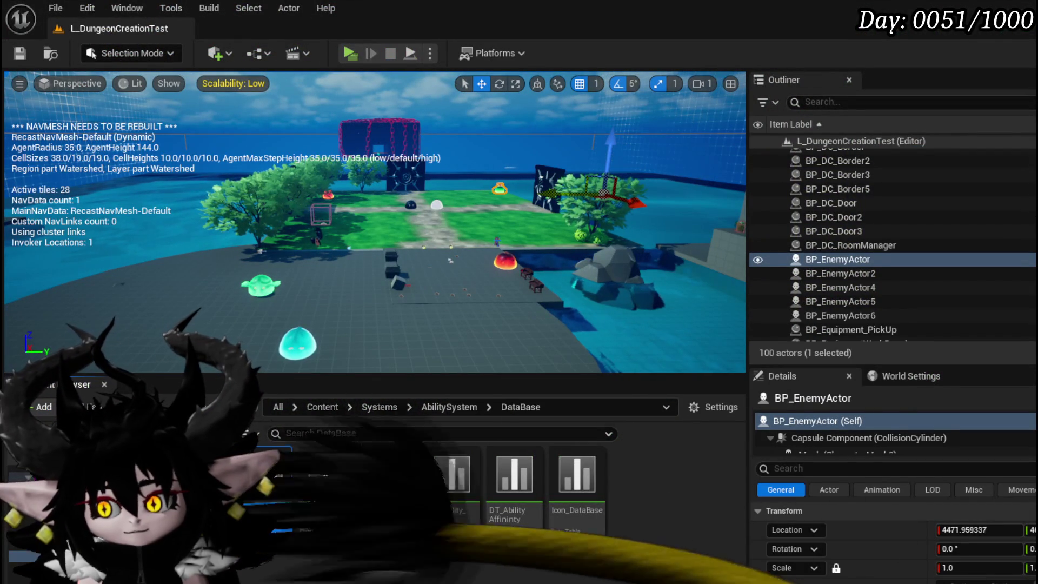
Save all modified content, including BP_ThirdPersonCharacter, and browse the ability system's UI folder.
key(ctrl+shift+s)
click(774, 531)
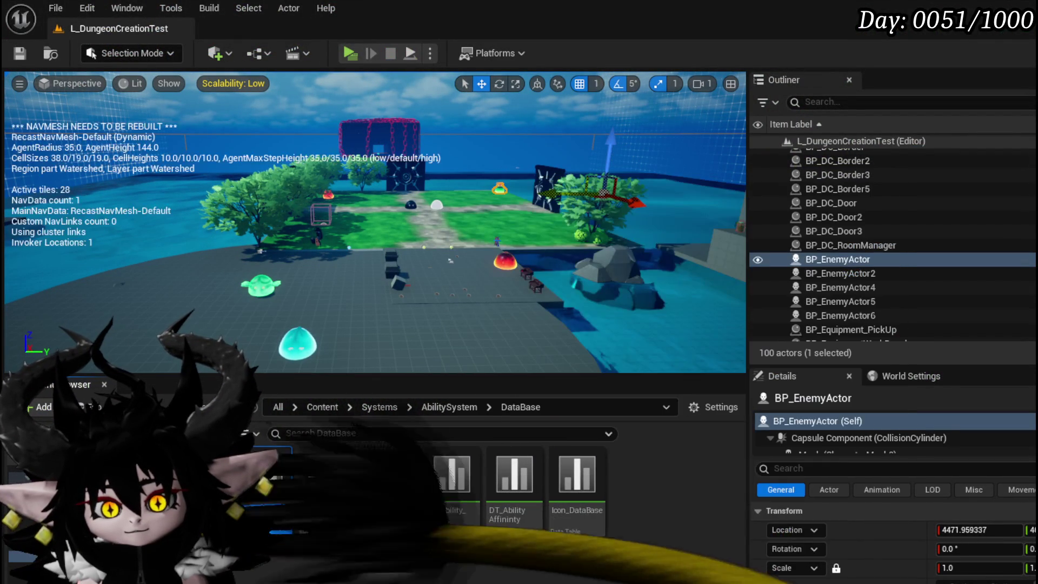
click(162, 487)
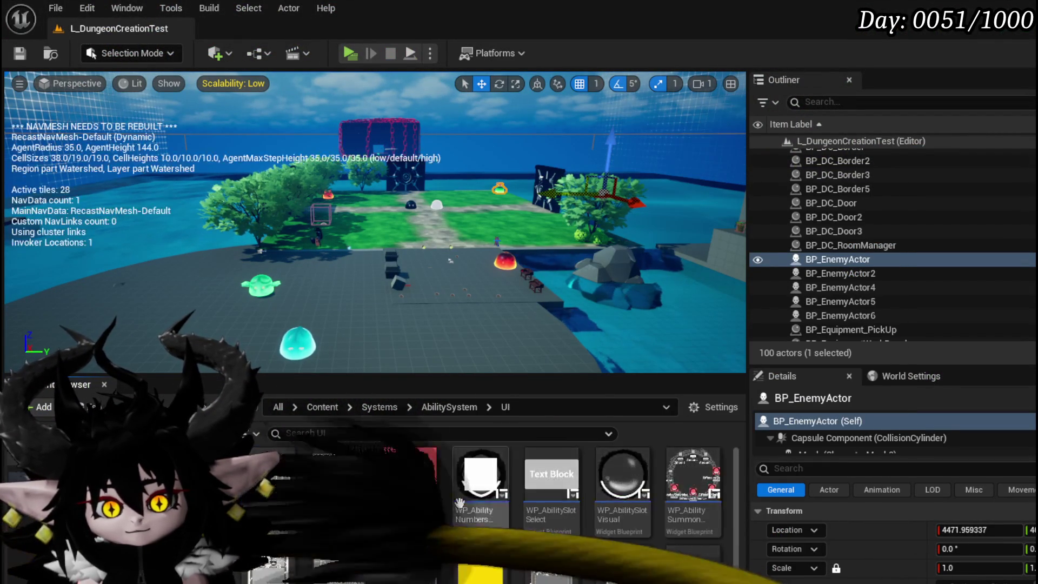
scroll(430, 564, down, 2)
scroll(501, 533, up, 2)
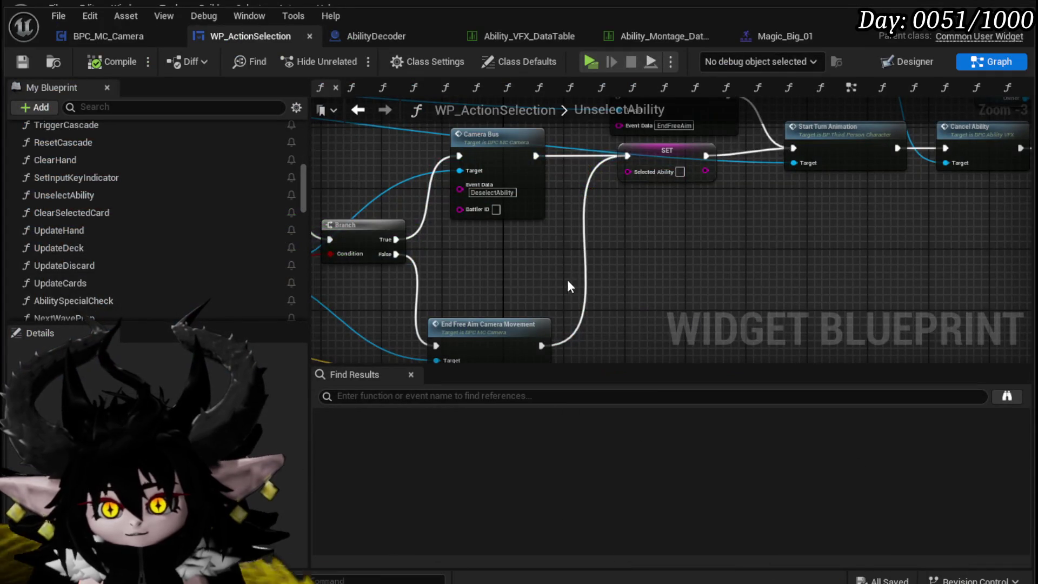
Open BPC_MC_Camera's CameraBus function and inspect its Free Rotation node.
drag(567, 280, 602, 350)
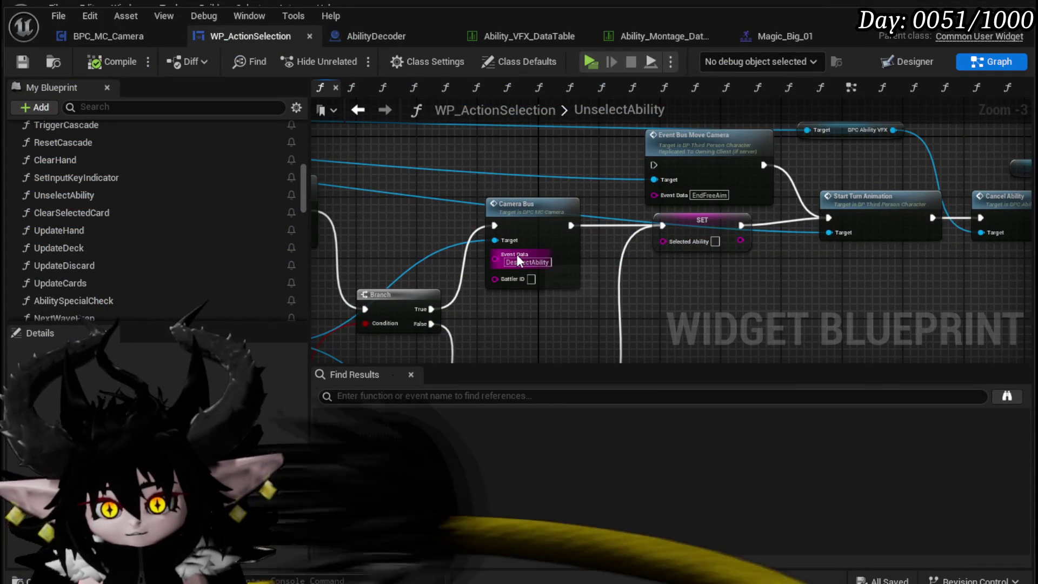
click(530, 322)
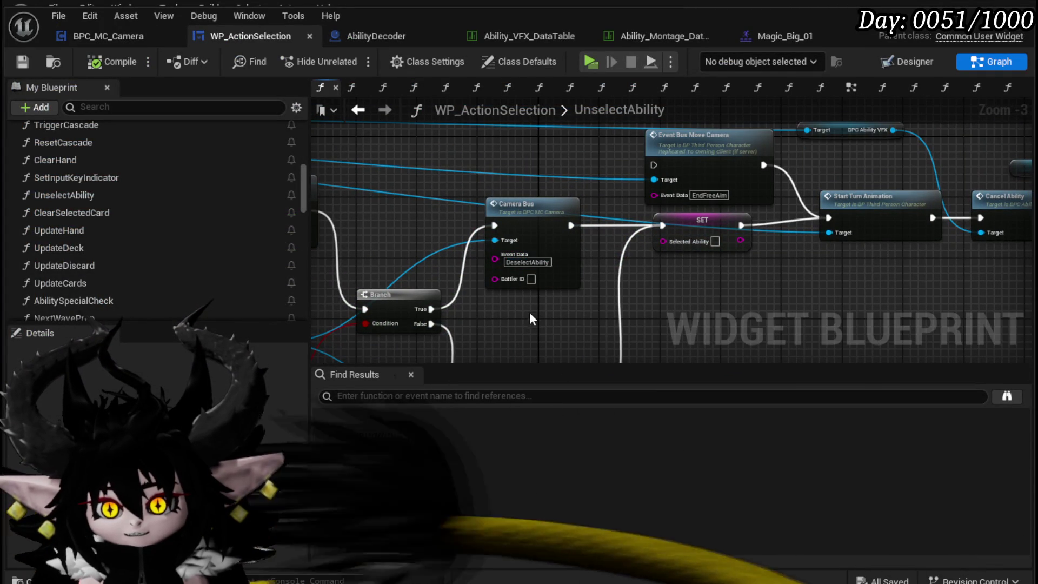
double_click(538, 247)
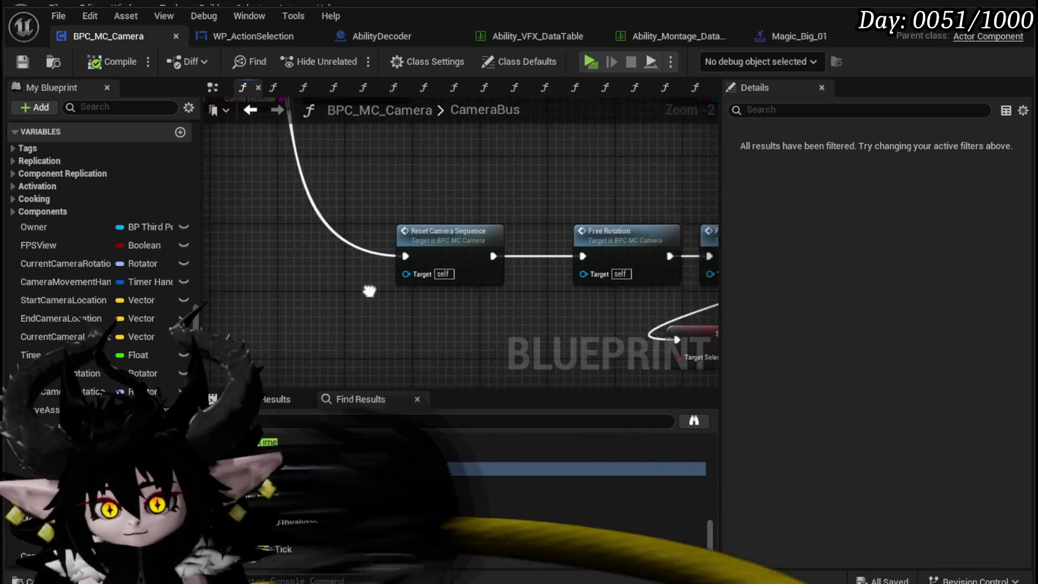
scroll(368, 276, up, 1)
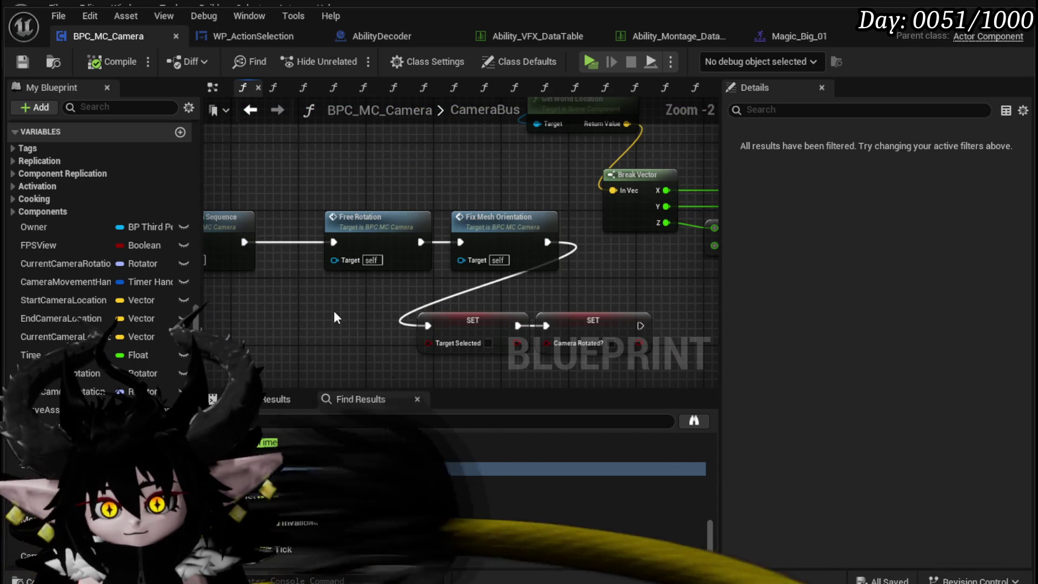
click(394, 227)
scroll(396, 215, down, 3)
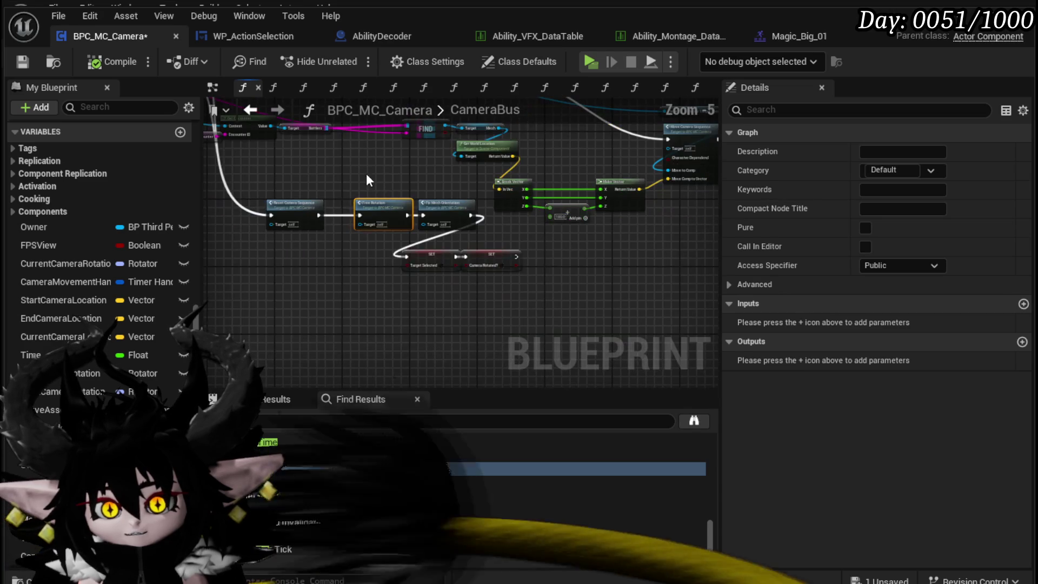
Review the Camera Rotated? SET node in the CameraBus graph.
mouse_move(355, 219)
mouse_down()
mouse_move(419, 232)
mouse_move(471, 216)
mouse_move(386, 226)
mouse_up()
scroll(386, 226, up, 2)
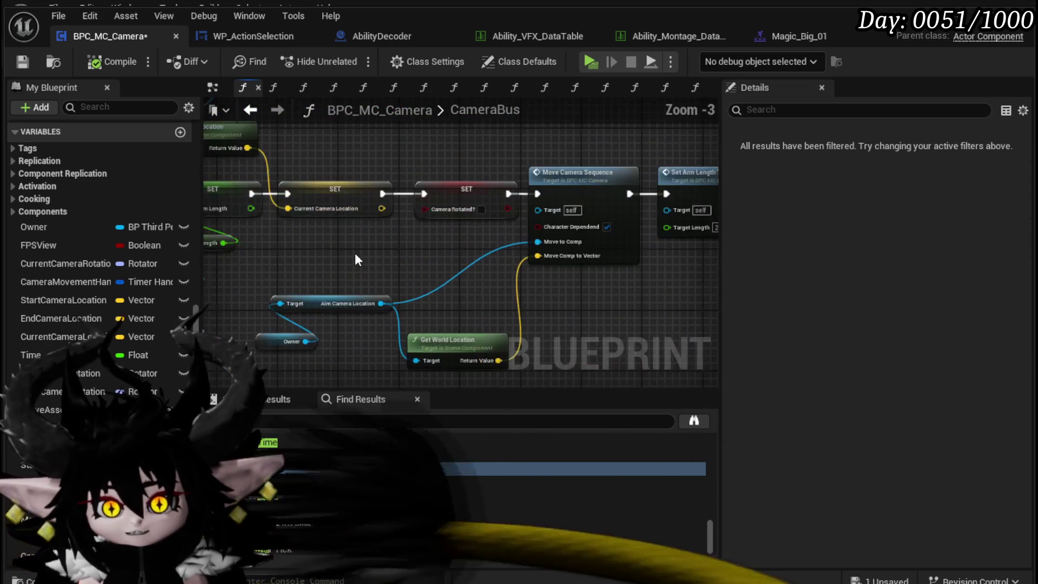
click(562, 297)
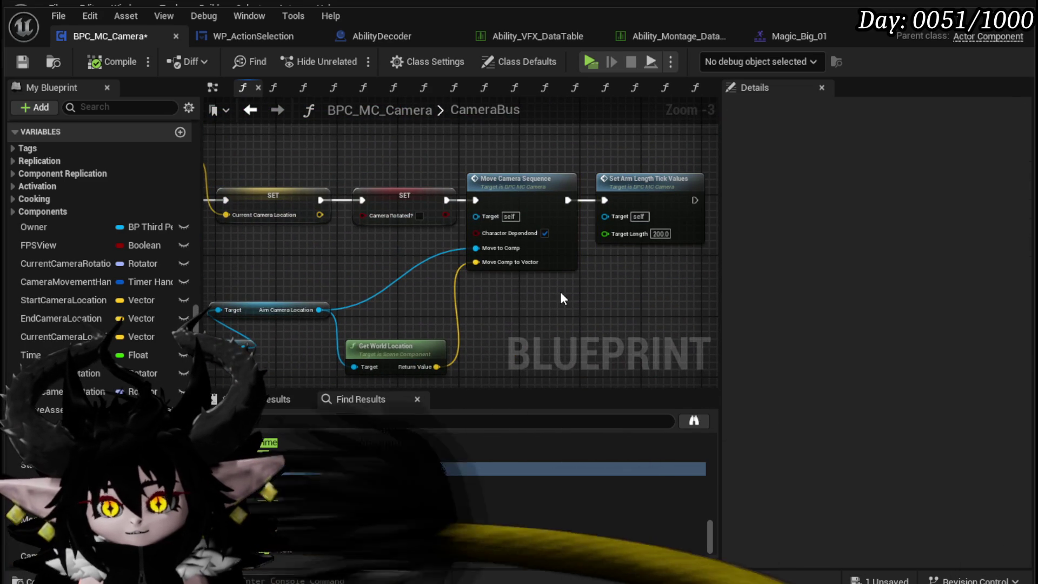
scroll(351, 277, down, 2)
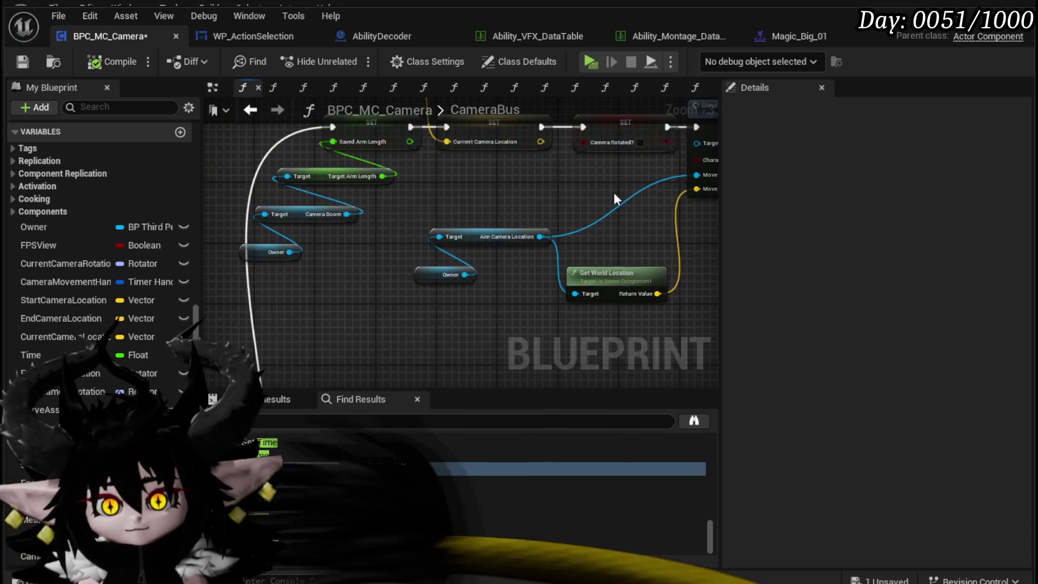
scroll(469, 227, up, 3)
drag(468, 227, 453, 260)
click(524, 179)
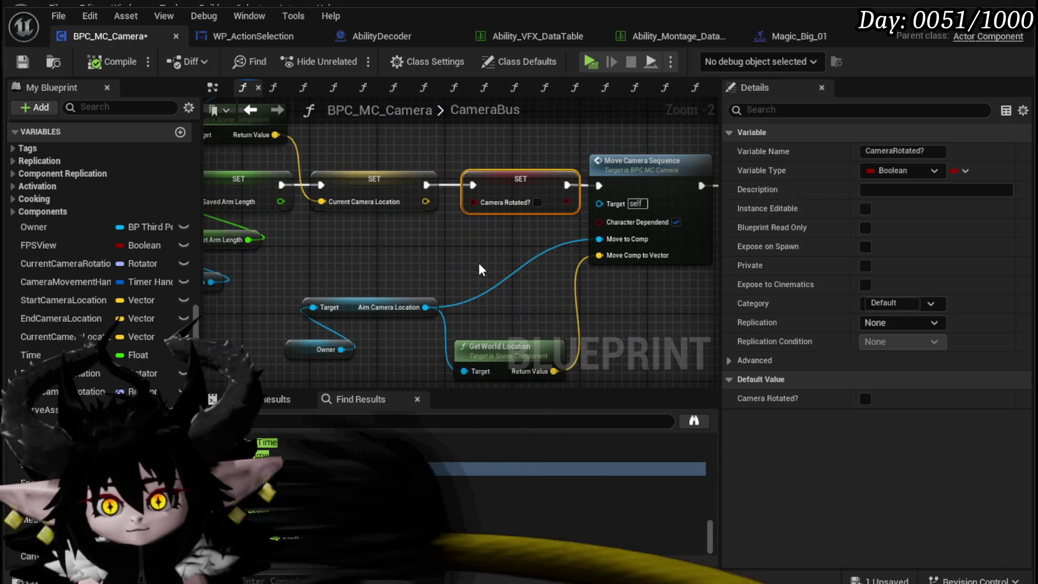
scroll(524, 141, down, 2)
Survey the Switch on String, Reset and Move Camera Sequence chains, then open Move Camera Sequence's graph.
drag(465, 338, 331, 236)
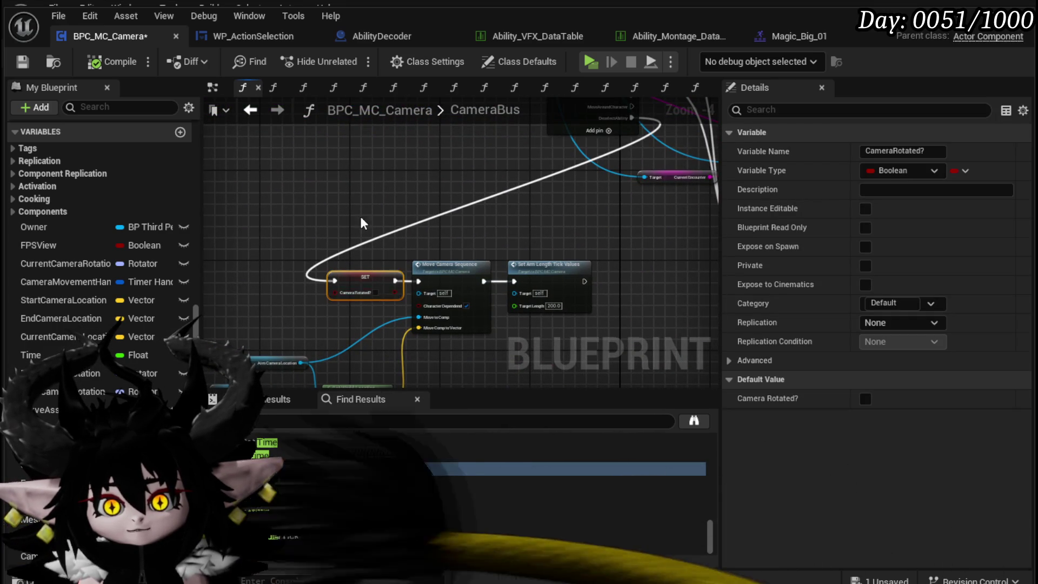
scroll(347, 267, up, 2)
click(349, 231)
scroll(349, 232, down, 2)
drag(350, 231, 346, 379)
mouse_move(455, 277)
mouse_down()
mouse_move(303, 208)
mouse_move(76, 83)
mouse_up()
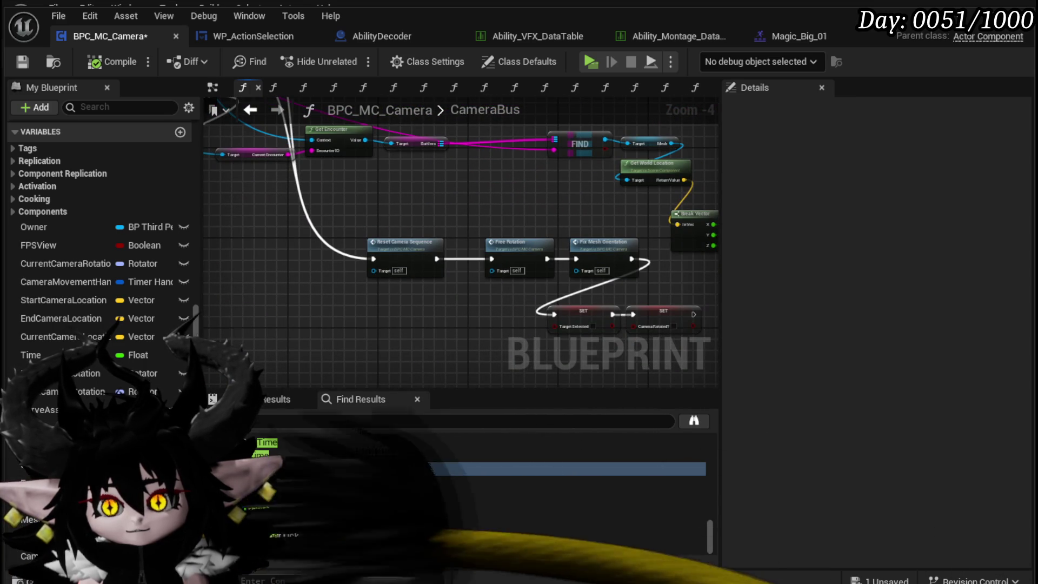
mouse_move(703, 400)
mouse_down()
mouse_move(546, 373)
mouse_move(468, 308)
mouse_move(524, 281)
mouse_up()
drag(261, 331, 388, 266)
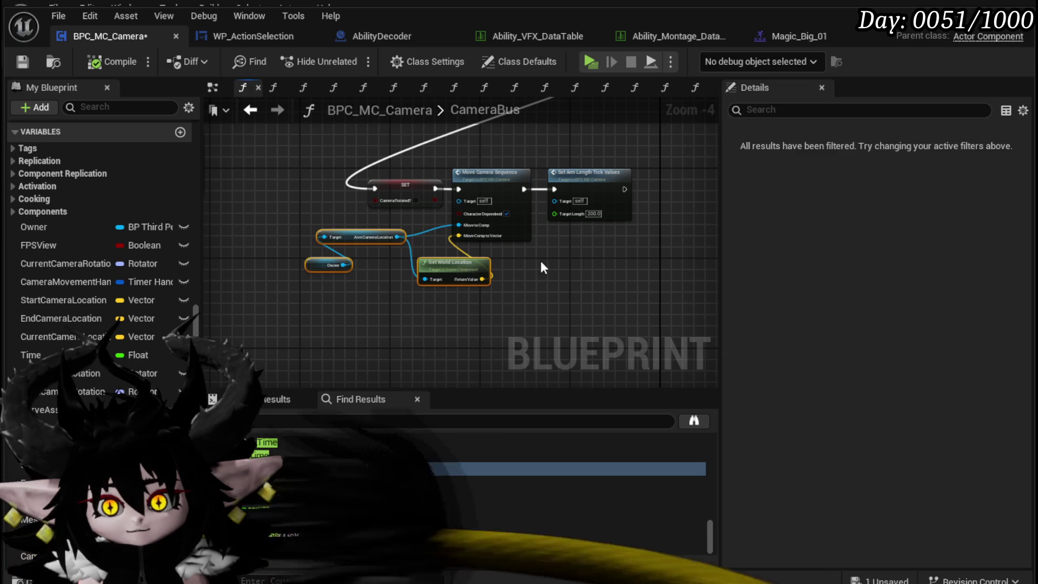
drag(541, 261, 515, 282)
scroll(514, 282, up, 4)
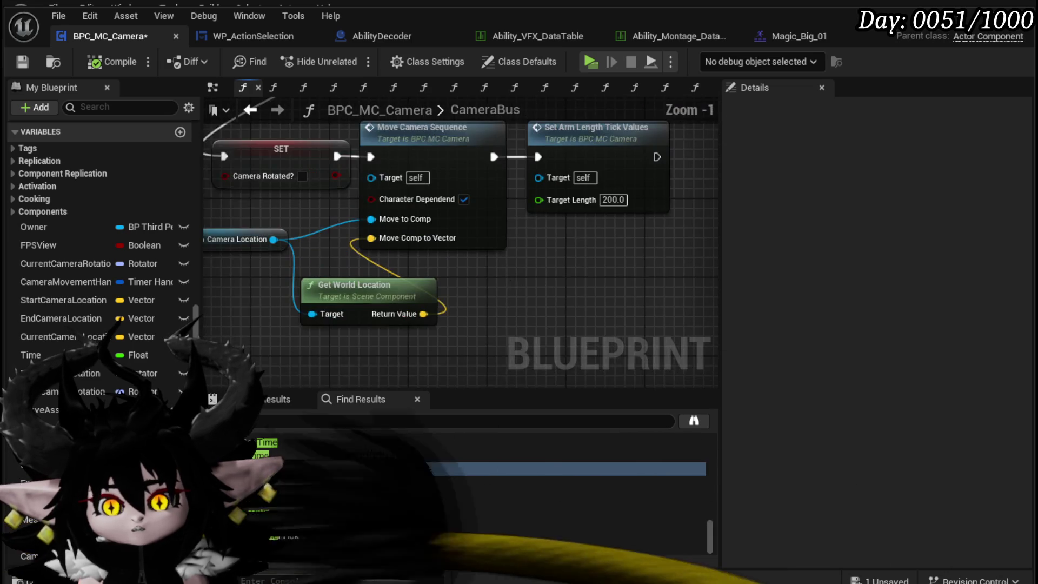
double_click(464, 271)
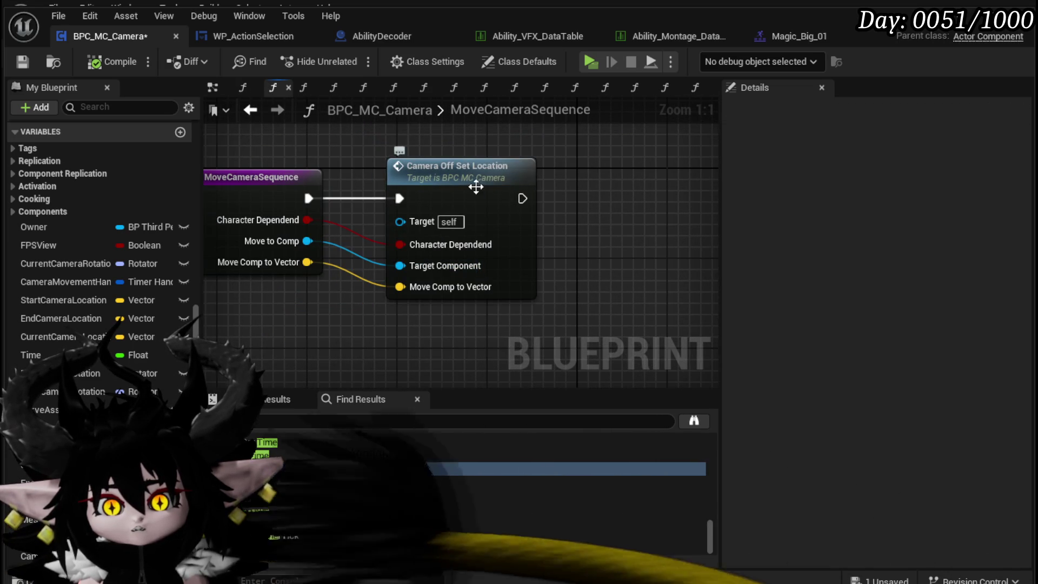
Open the Camera Off Set Location graph and look over its SET nodes and entry node.
double_click(471, 179)
scroll(466, 208, down, 3)
mouse_move(479, 324)
mouse_down()
mouse_move(457, 318)
mouse_move(612, 316)
mouse_up()
mouse_move(278, 287)
mouse_down()
mouse_move(591, 297)
mouse_move(552, 292)
mouse_up()
scroll(406, 275, down, 4)
scroll(444, 269, up, 4)
mouse_move(443, 268)
mouse_down()
mouse_move(534, 239)
mouse_move(634, 233)
mouse_up()
mouse_move(466, 280)
mouse_down()
mouse_move(653, 263)
mouse_move(355, 252)
mouse_up()
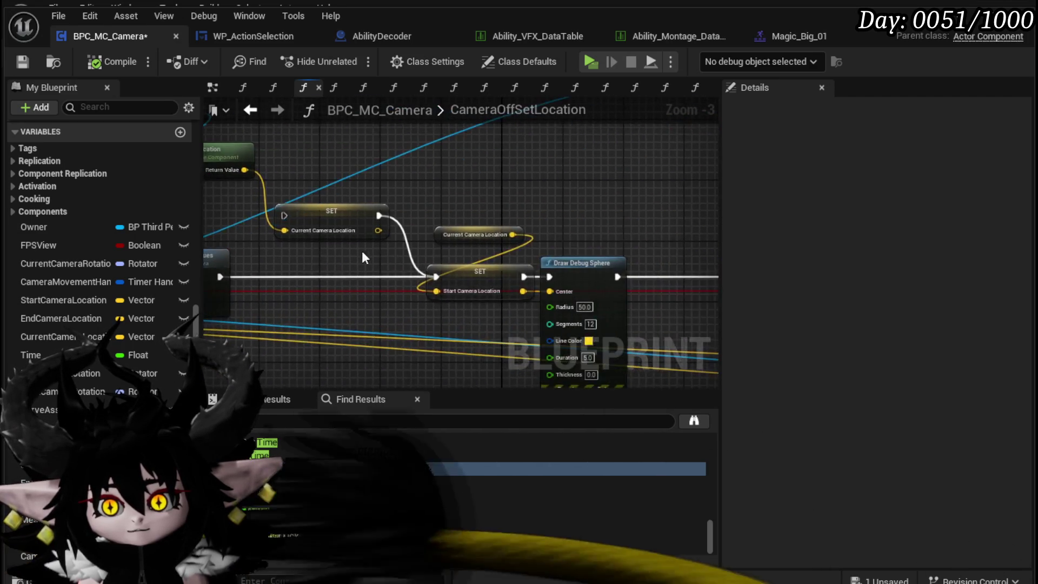
Inspect the Draw Debug Sphere and Set Timer by Function Name nodes and their wiring.
scroll(482, 236, down, 1)
drag(529, 245, 250, 246)
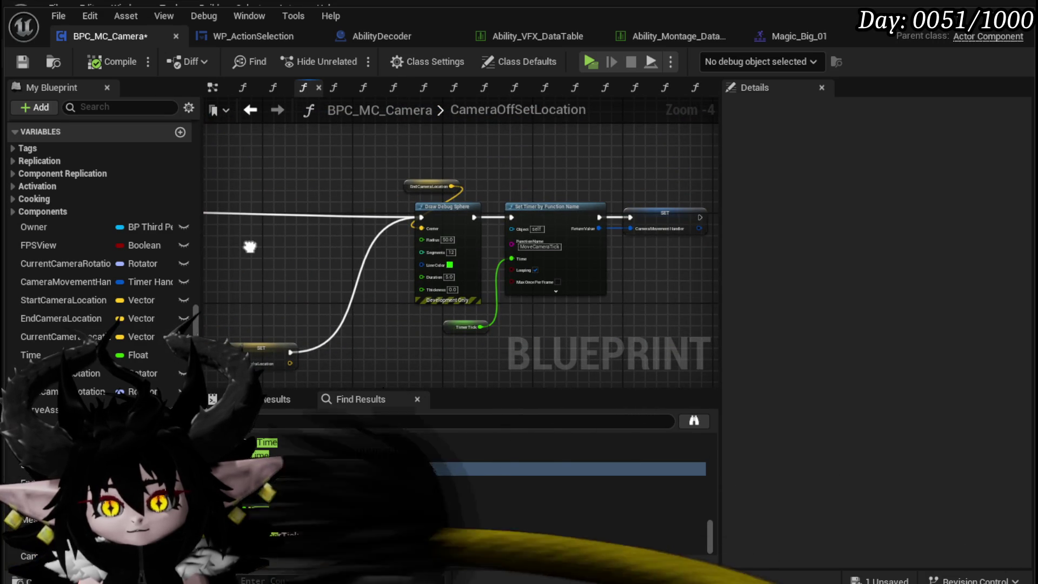
drag(406, 228, 303, 258)
scroll(302, 258, up, 1)
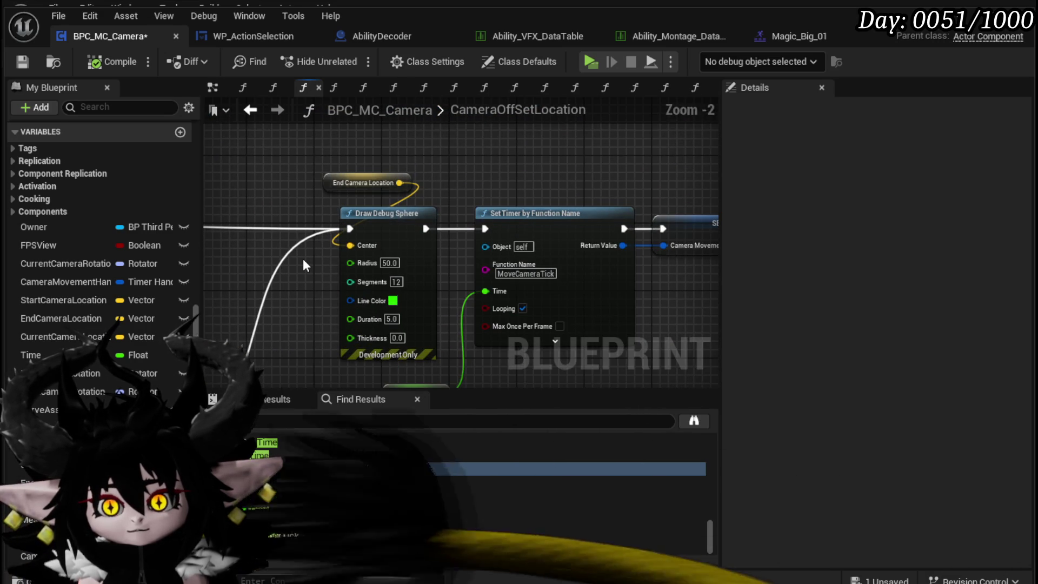
scroll(303, 259, up, 1)
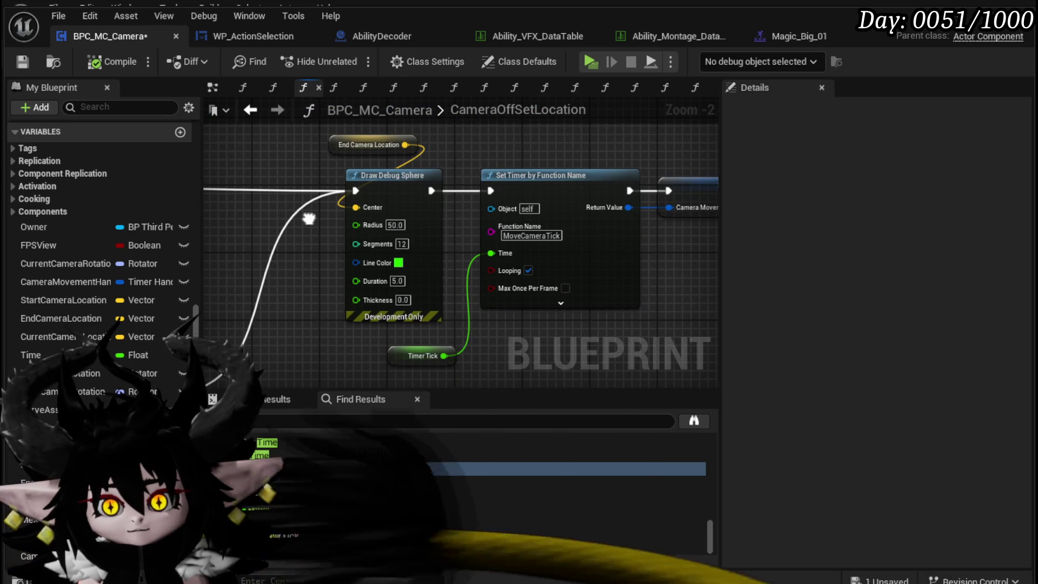
drag(309, 219, 536, 208)
scroll(456, 225, down, 3)
mouse_move(457, 225)
mouse_down()
mouse_move(444, 240)
mouse_move(264, 185)
mouse_move(714, 214)
mouse_up()
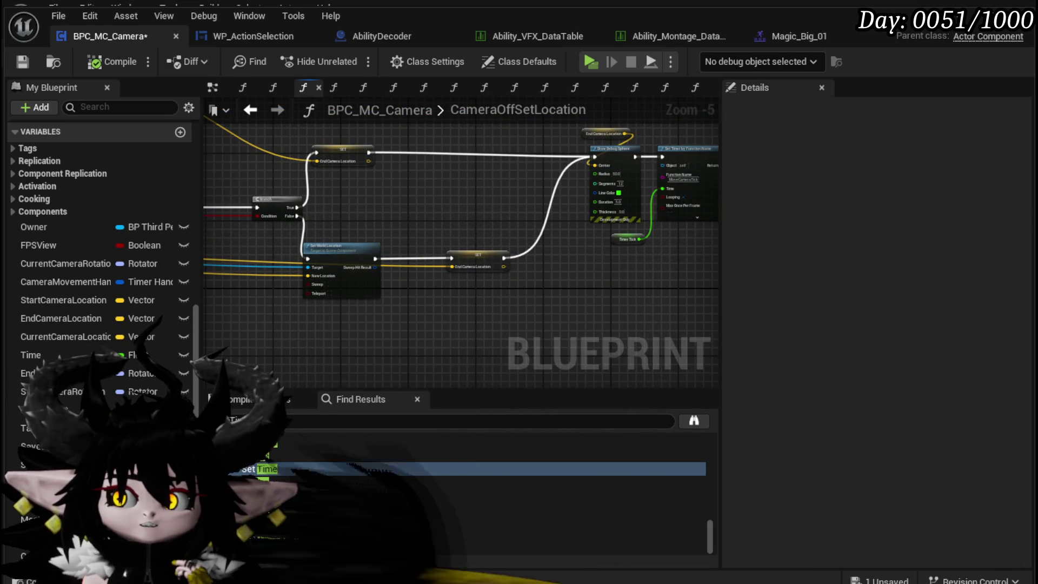
Drop the Time variable near the entry and Set Rotation Tick Values nodes.
mouse_move(244, 189)
mouse_down()
mouse_move(514, 209)
mouse_move(659, 242)
mouse_up()
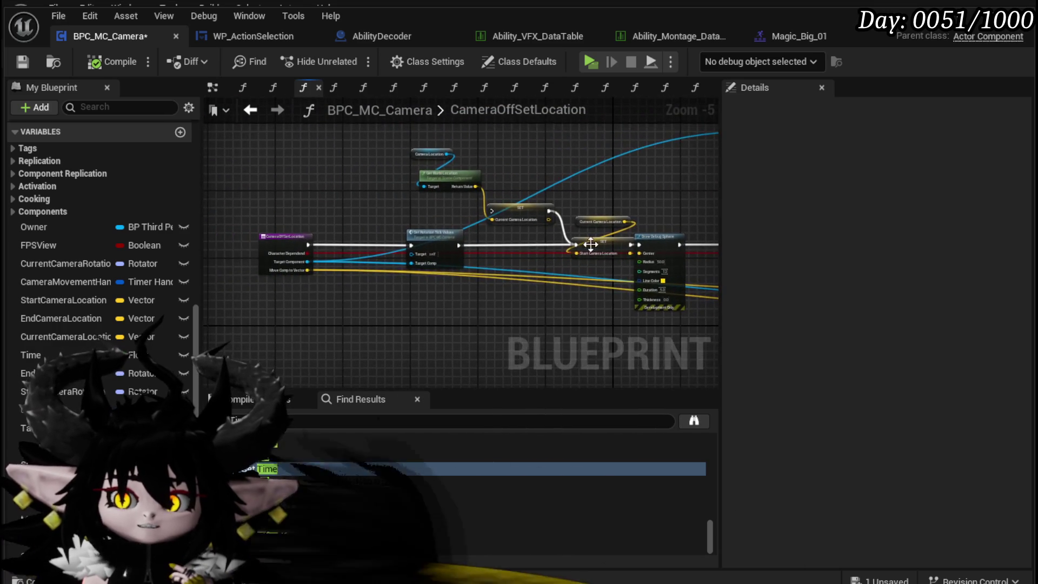
scroll(319, 262, up, 3)
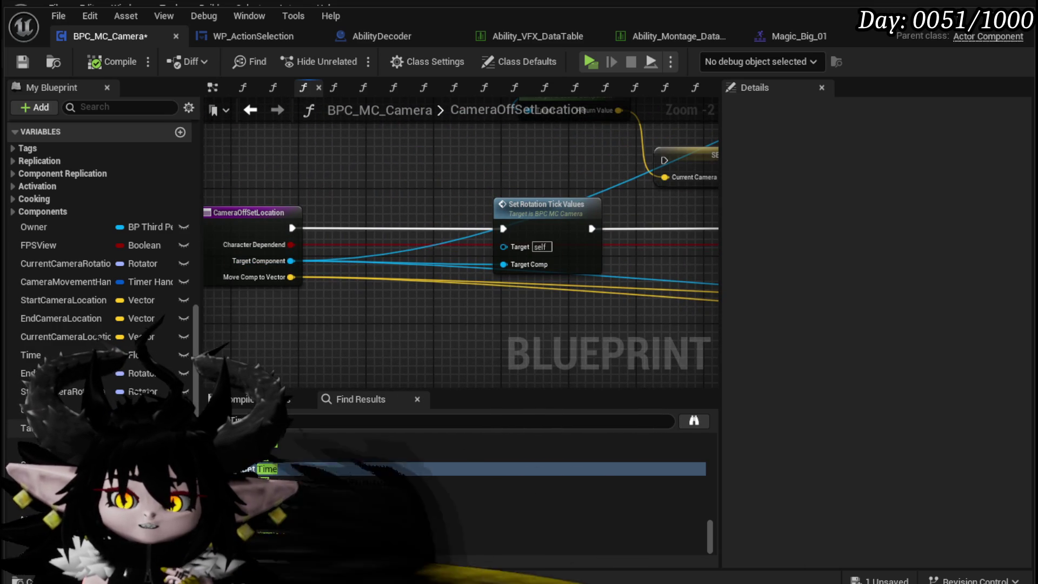
scroll(100, 271, down, 5)
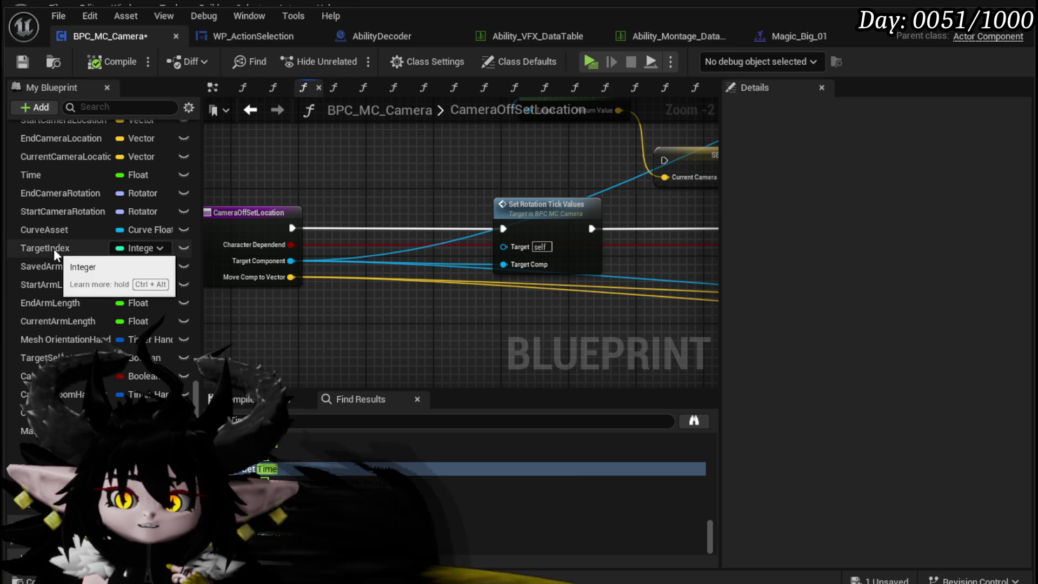
scroll(54, 238, up, 2)
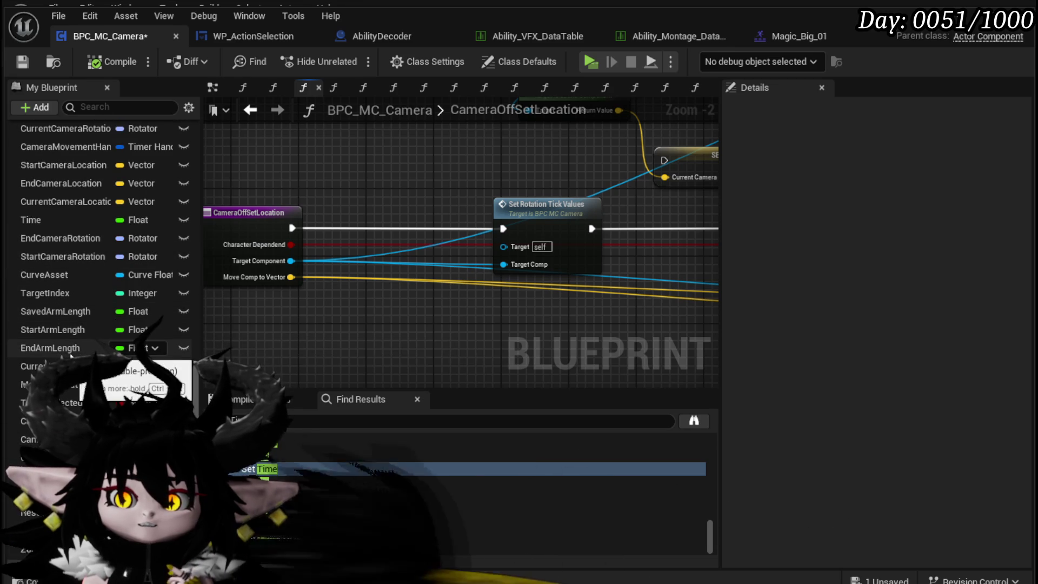
scroll(108, 335, up, 5)
mouse_move(84, 313)
mouse_down()
mouse_move(409, 277)
mouse_move(395, 342)
mouse_move(385, 212)
mouse_up()
Try a Set Time node in CameraOffSetLocation, then remove it, rewire the entry, and compile.
click(395, 343)
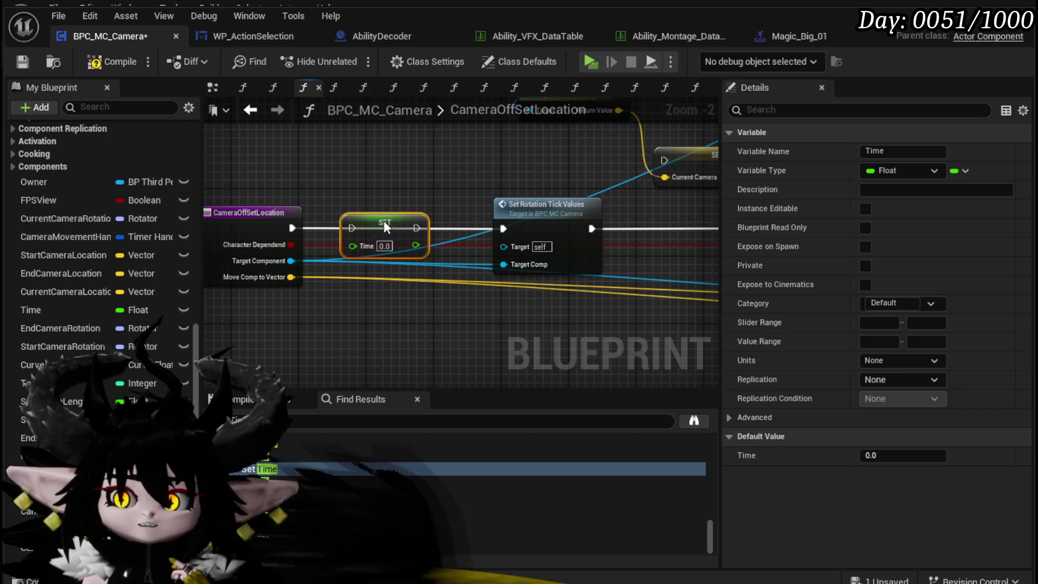
drag(296, 224, 348, 228)
drag(417, 227, 504, 228)
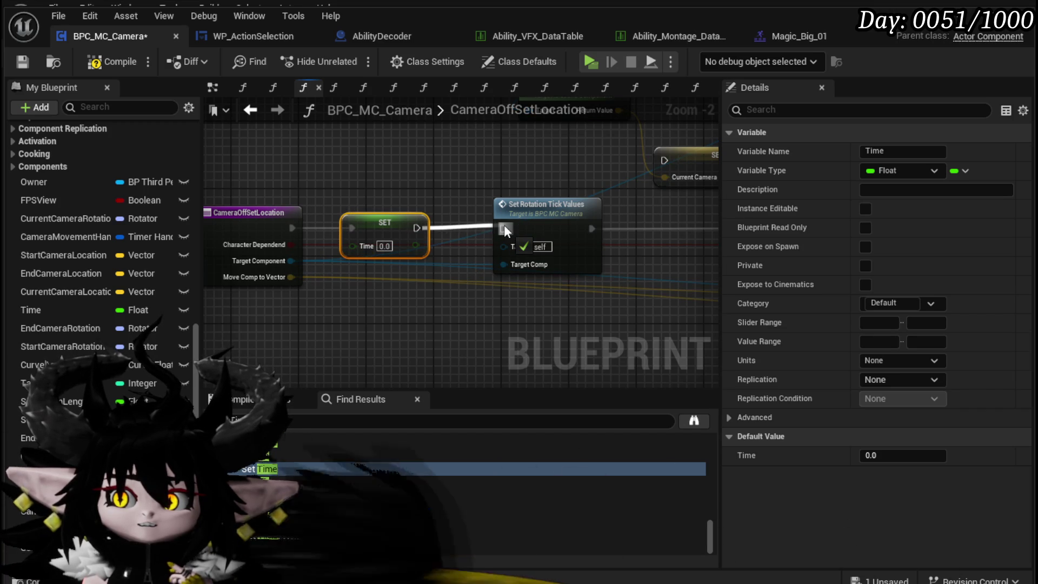
key(Delete)
drag(292, 227, 495, 231)
click(95, 62)
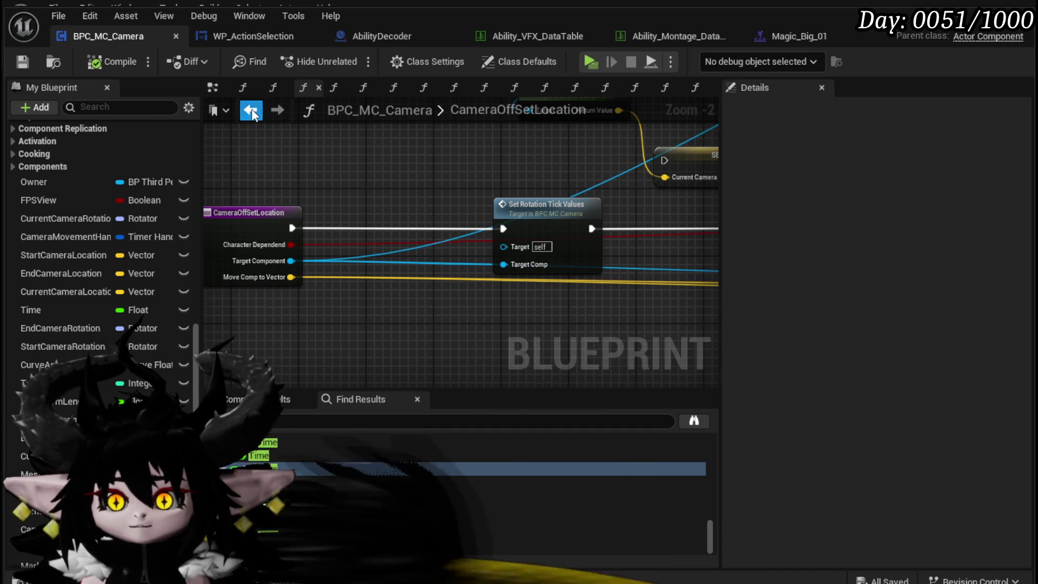
Back in CameraBus, shift the Camera Rotated? SET node left to make room.
click(250, 110)
click(250, 110)
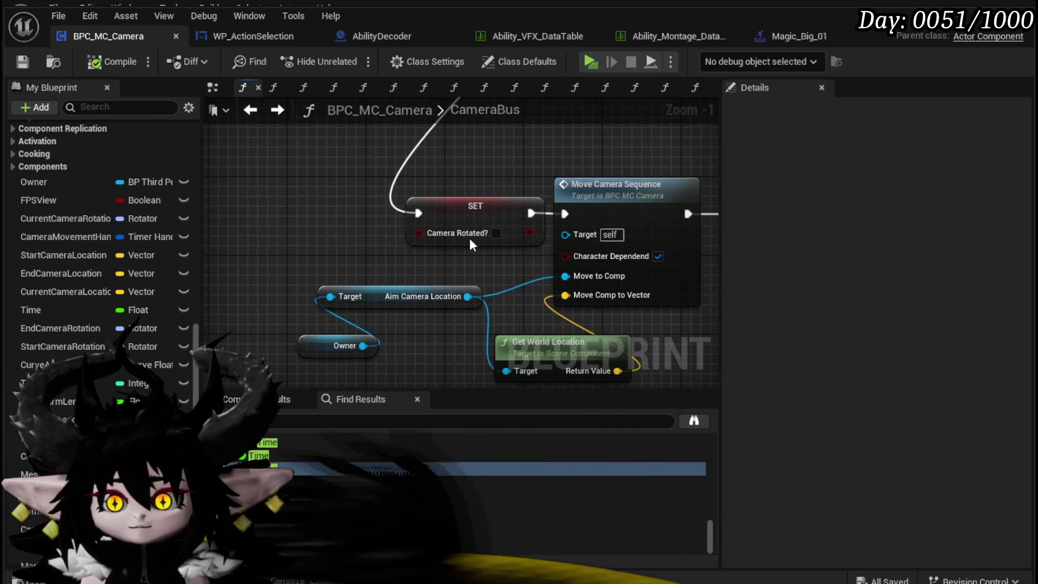
drag(470, 245, 297, 214)
click(422, 177)
key(ctrl+v)
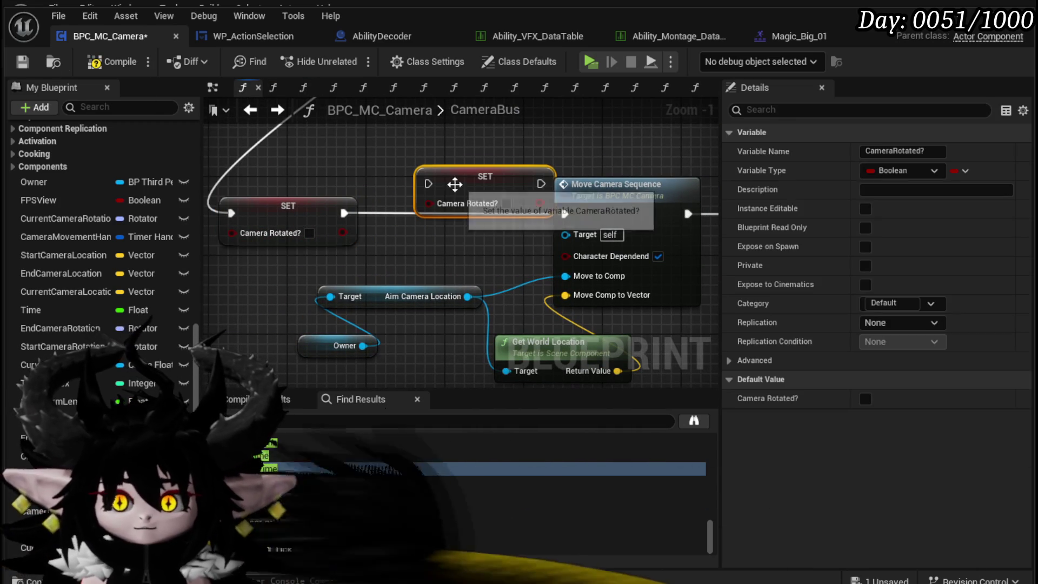
key(Delete)
Insert a Set Time (0.0) node between SET Camera Rotated? and Move Camera Sequence.
mouse_move(31, 310)
mouse_down()
mouse_move(398, 213)
mouse_move(436, 238)
mouse_move(431, 212)
mouse_move(411, 217)
mouse_up()
click(443, 258)
key(Escape)
drag(344, 213, 409, 213)
drag(482, 208, 562, 213)
click(410, 172)
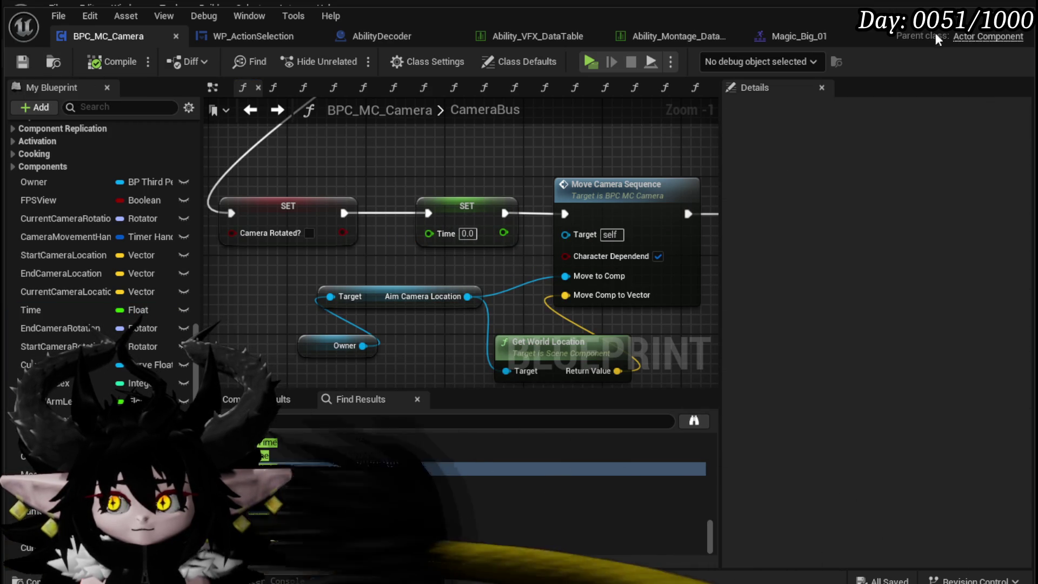
click(980, 23)
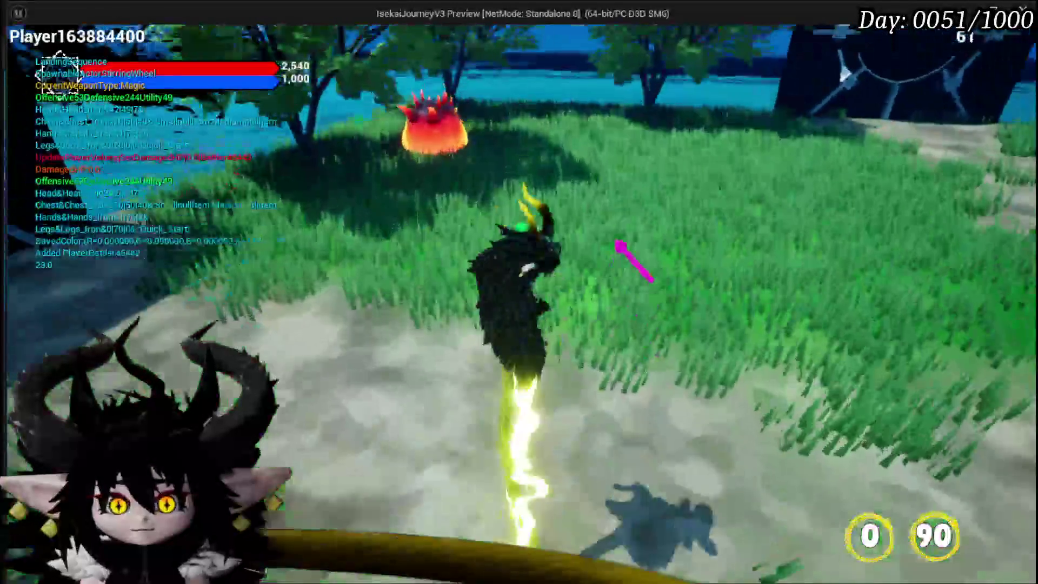
Play-test by engaging the Slime_Fire, casting Splash Move at it, then exiting play.
key(w)
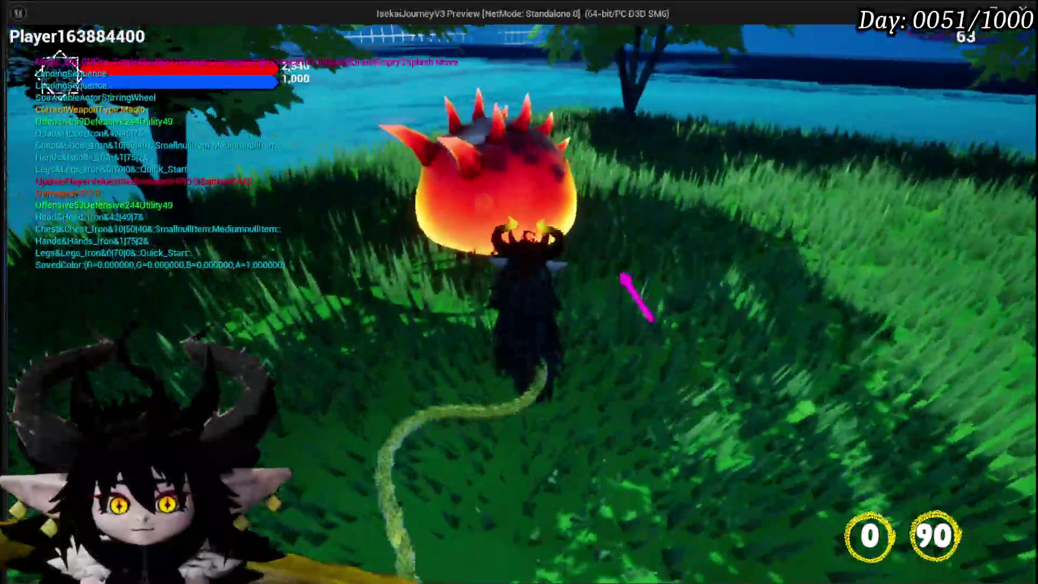
click(626, 291)
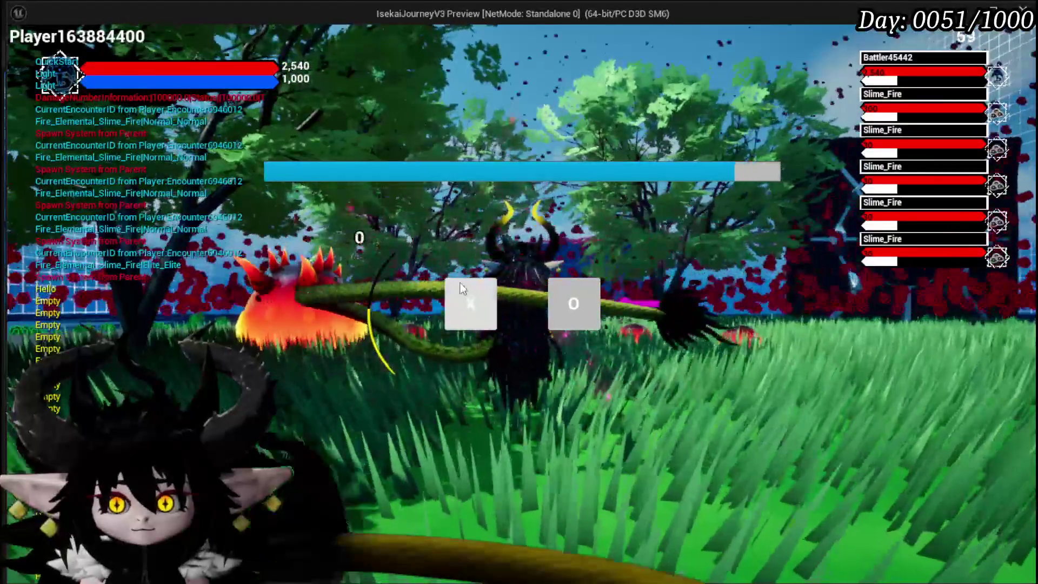
click(450, 286)
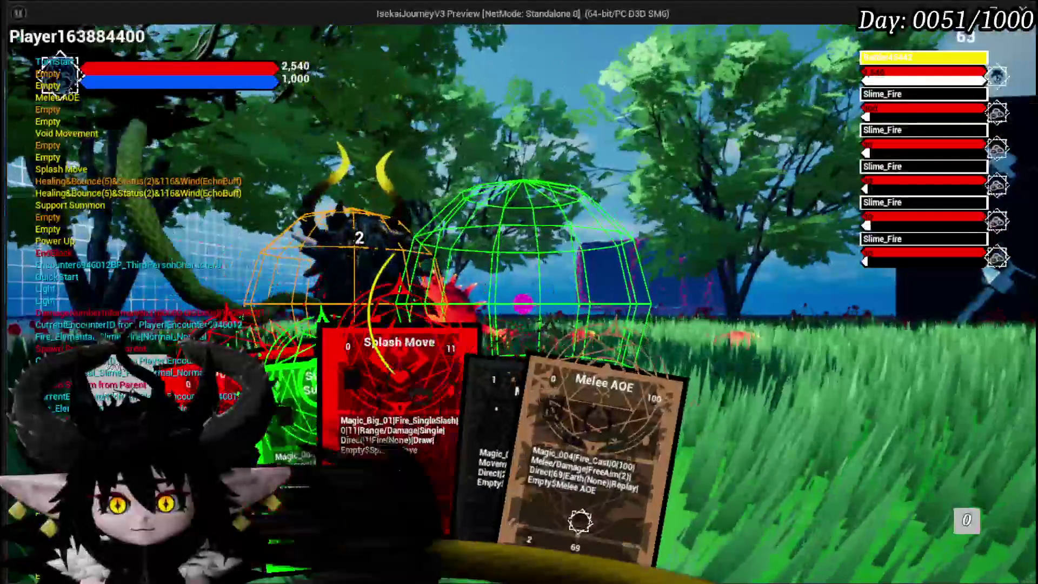
click(377, 458)
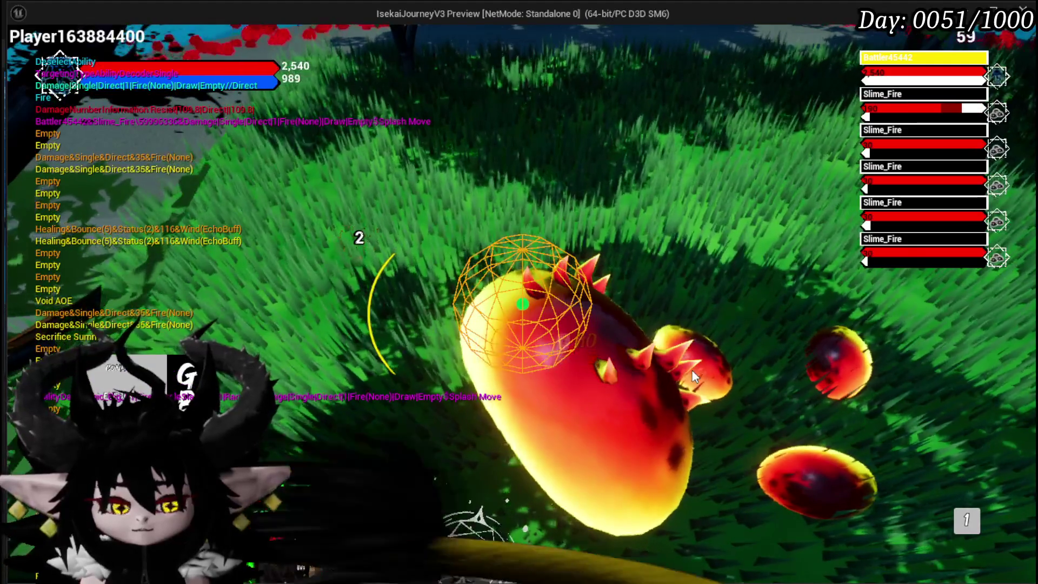
key(Escape)
key(ctrl+s)
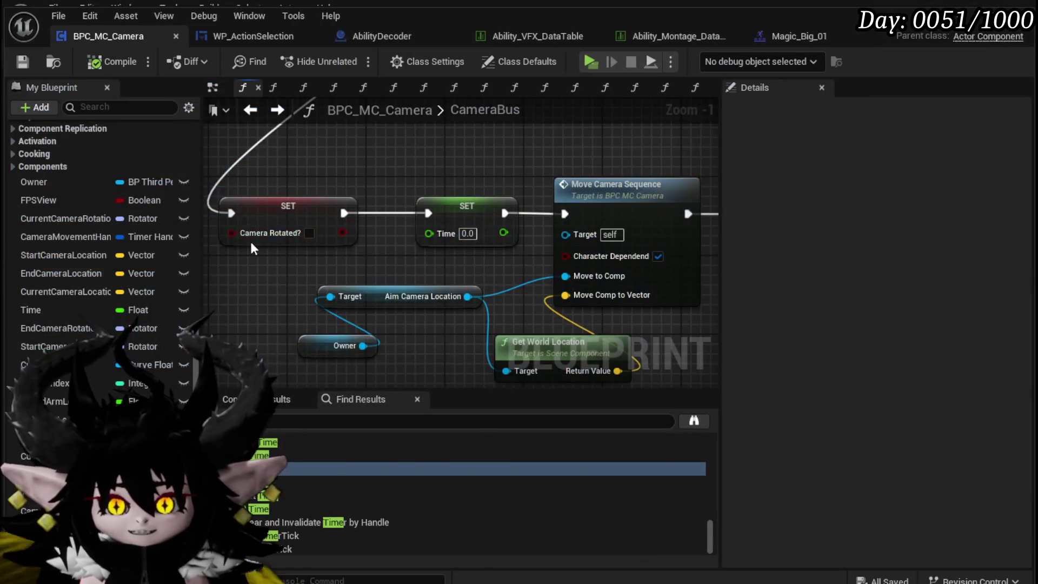
Breakpoint CameraBus's Camera Rotated? SET node, then start a battle so execution pauses there.
right_click(274, 207)
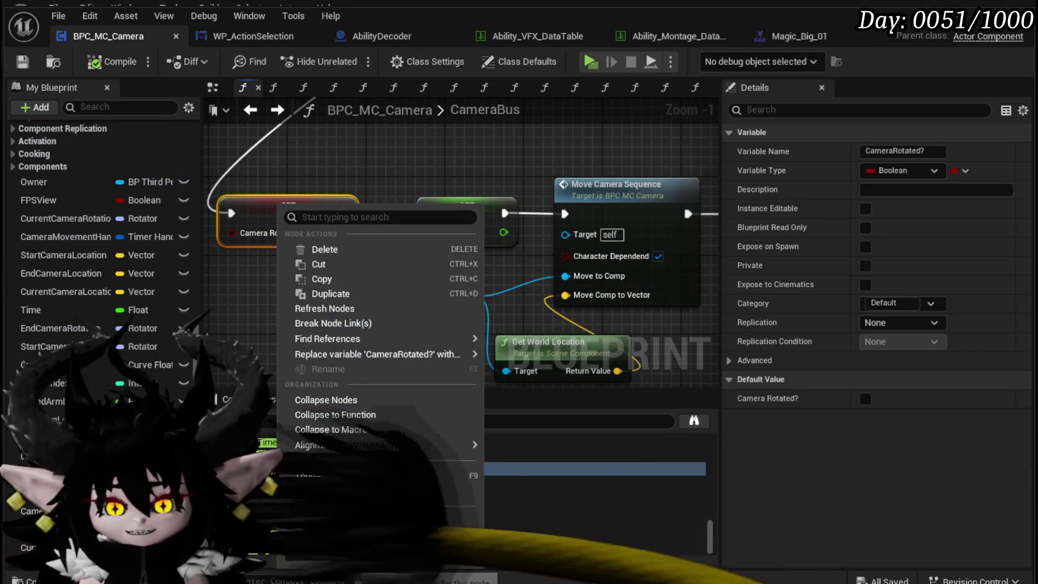
click(325, 489)
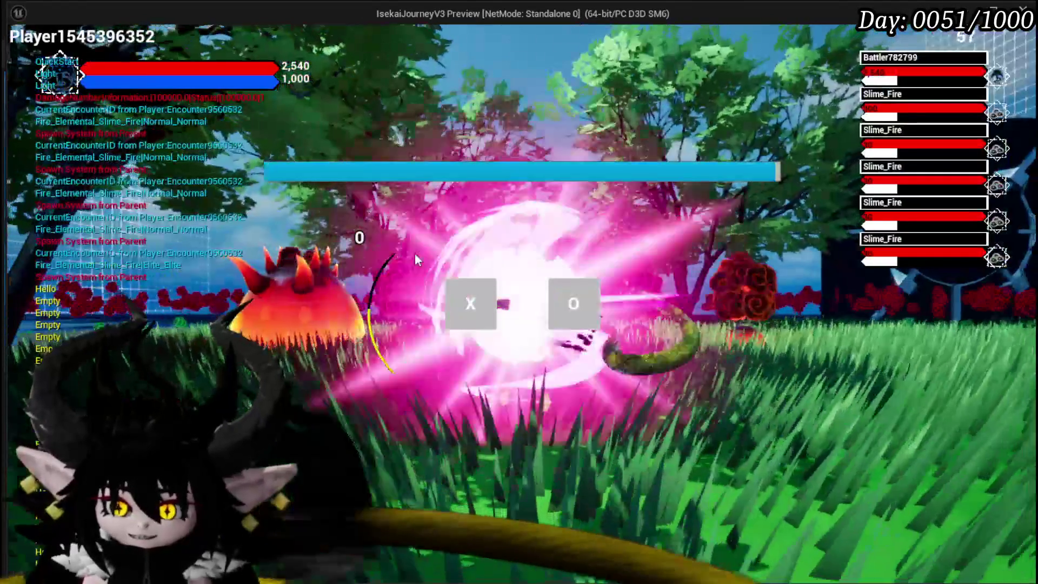
click(573, 303)
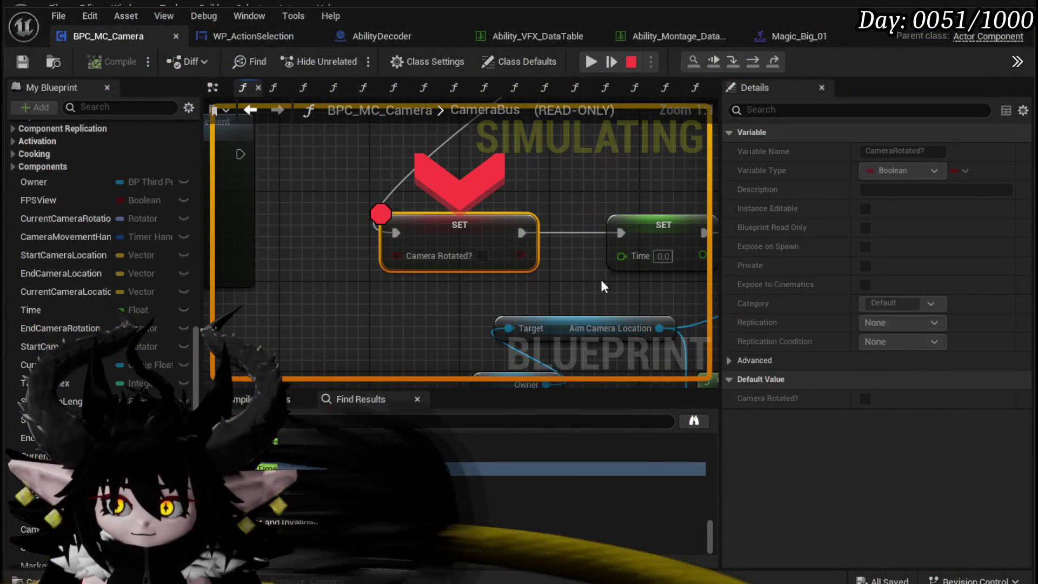
Step over to Move Camera Sequence, then Set Arm Length Tick Values, and resume the game.
click(749, 66)
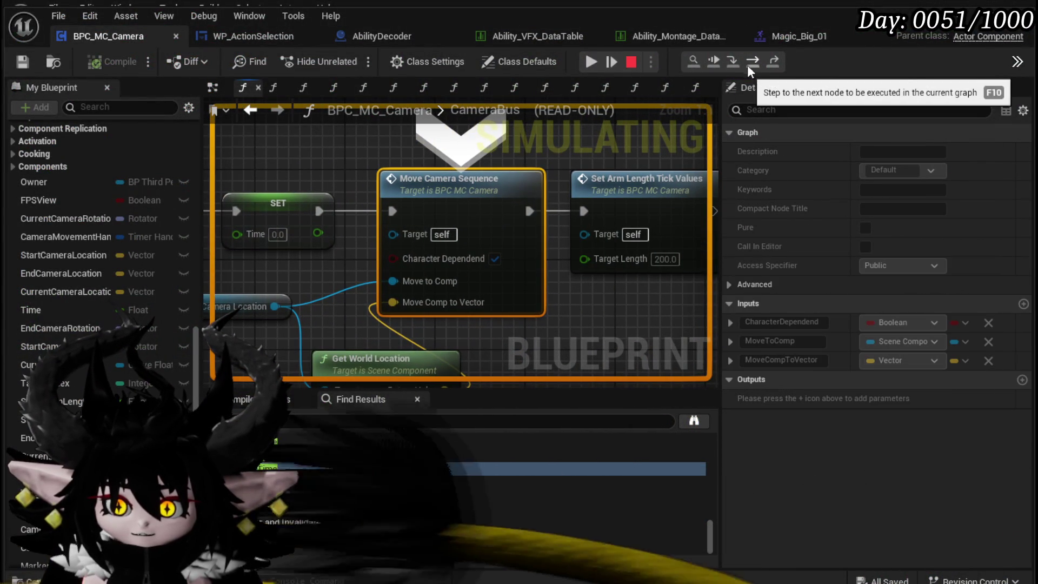
drag(703, 279, 709, 278)
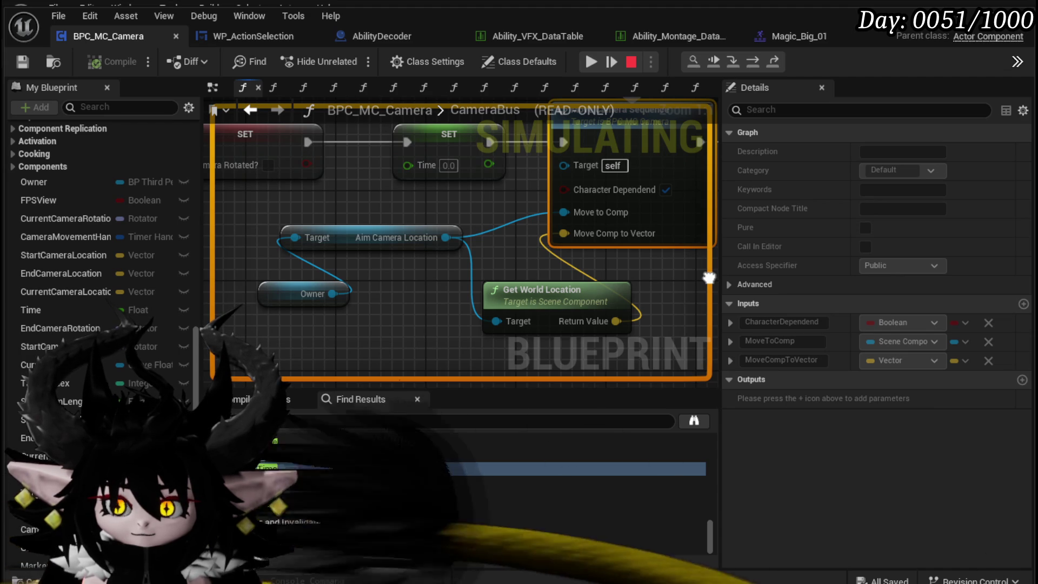
drag(709, 278, 386, 340)
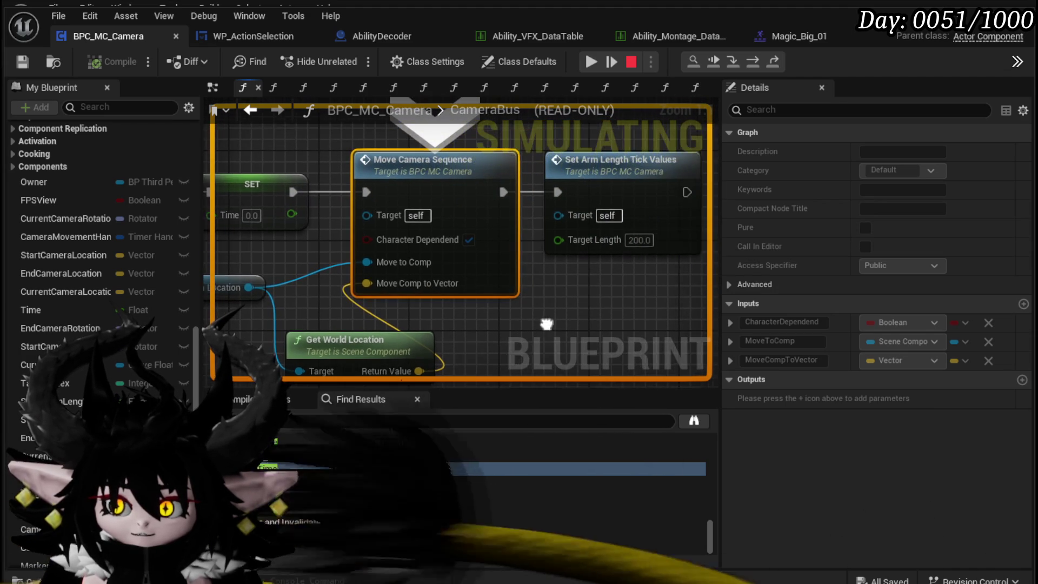
click(748, 67)
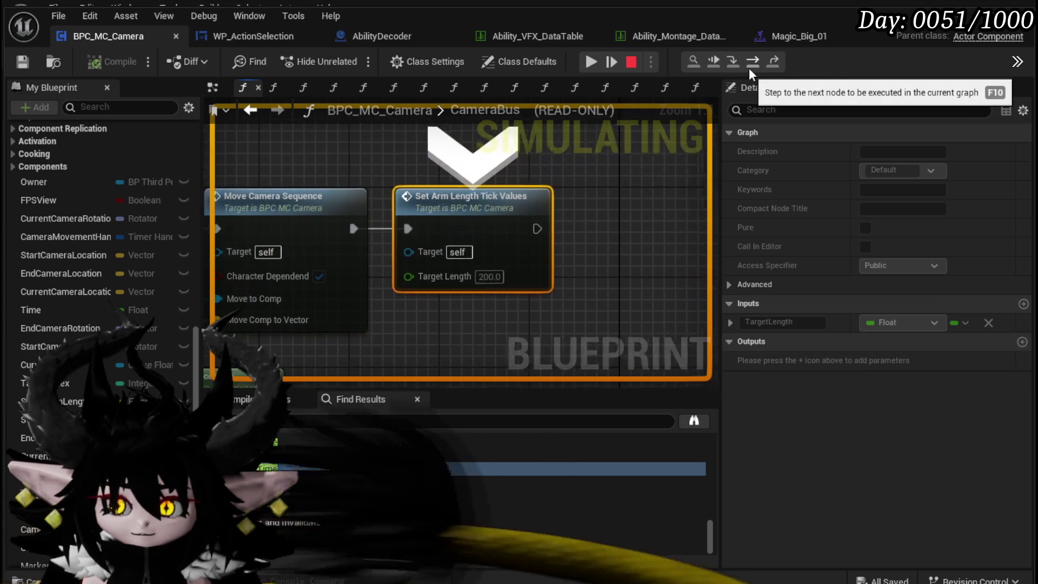
click(593, 63)
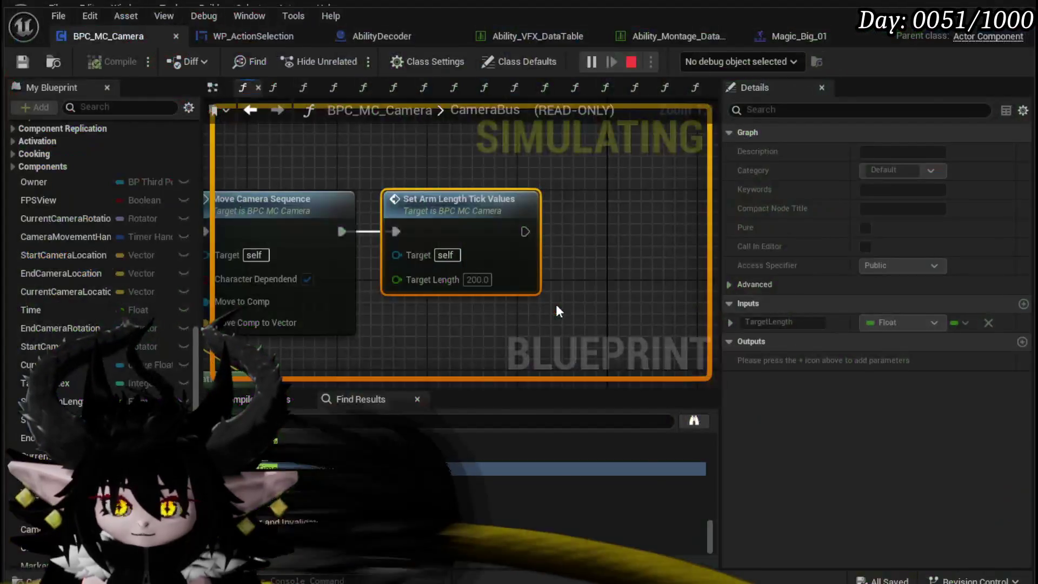
Drill from Move Camera Sequence into CameraOffSetLocation and examine its MoveCameraTick Set Timer node.
double_click(442, 308)
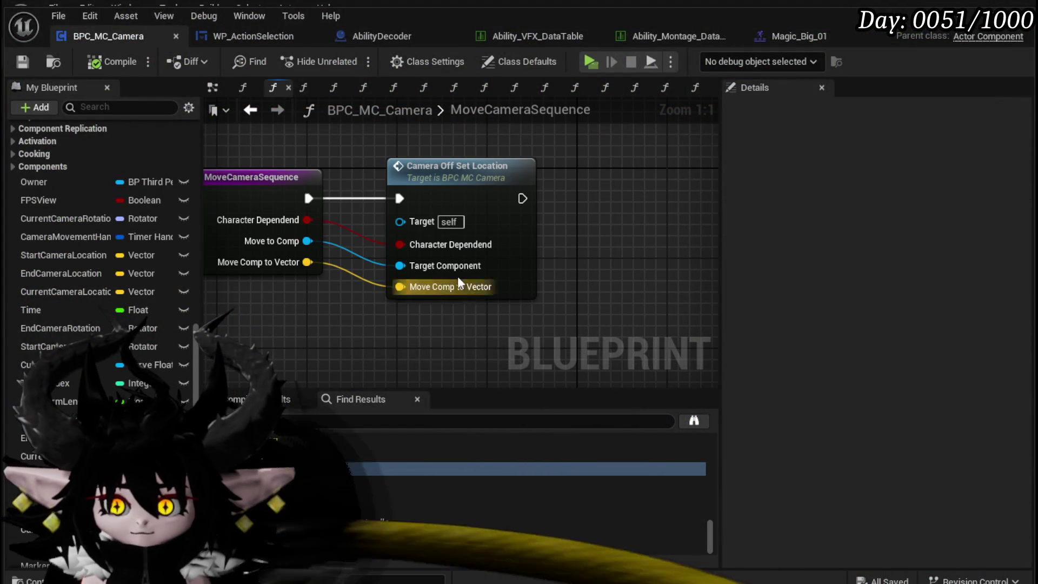
double_click(491, 167)
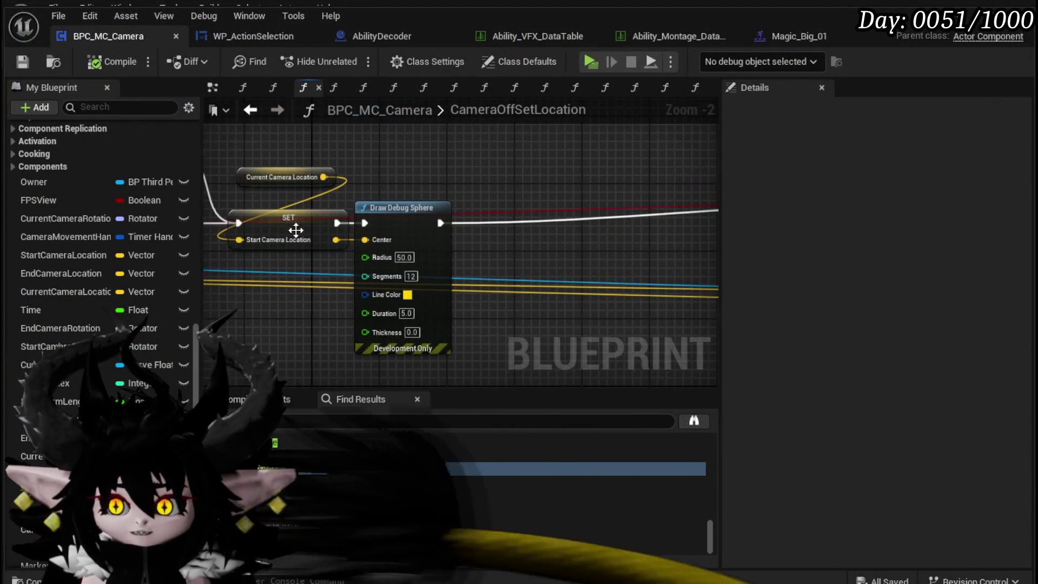
scroll(347, 227, down, 2)
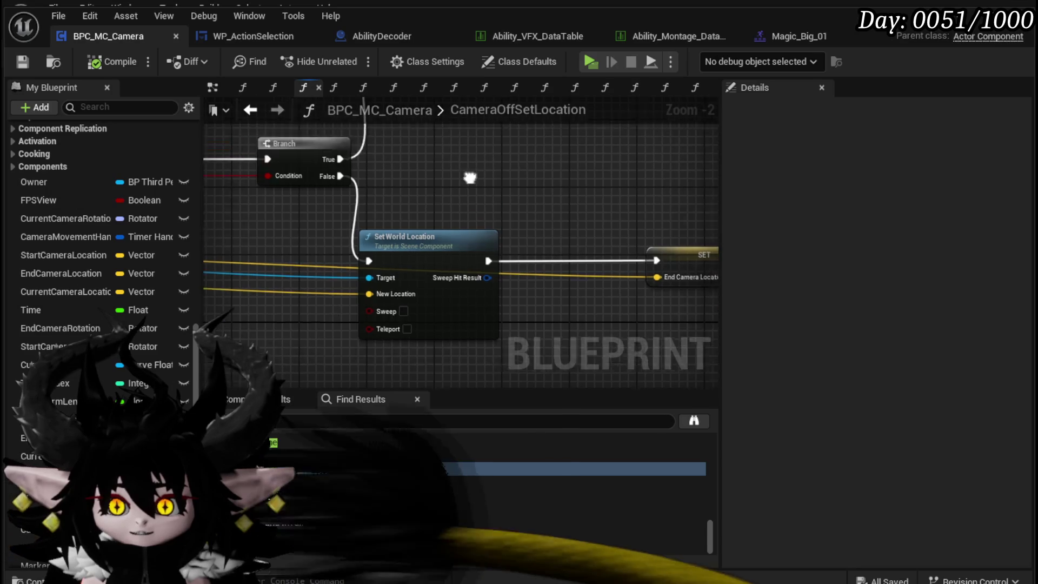
scroll(353, 231, up, 1)
click(554, 243)
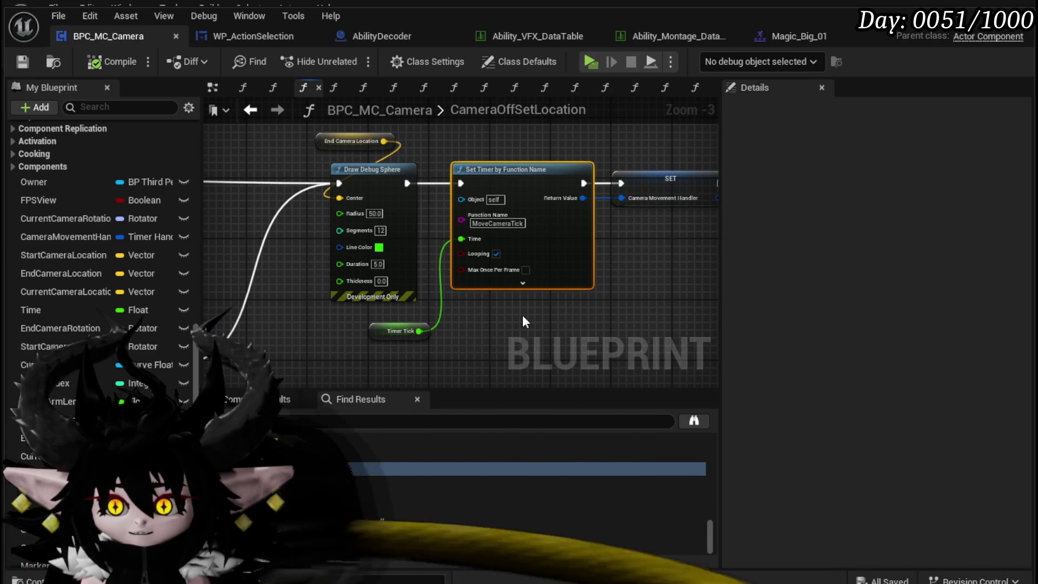
click(521, 312)
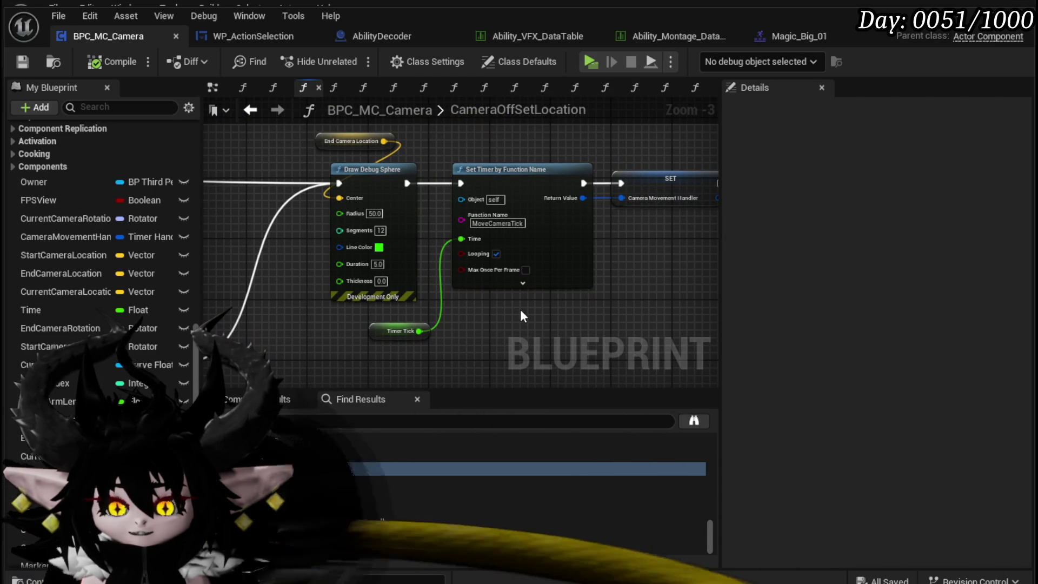
scroll(148, 167, up, 5)
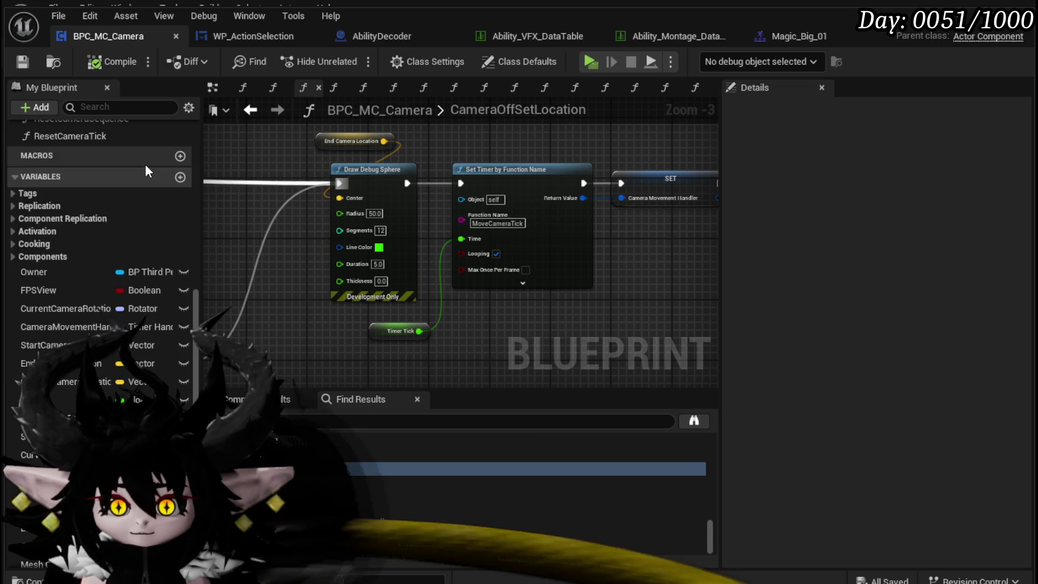
scroll(140, 156, up, 5)
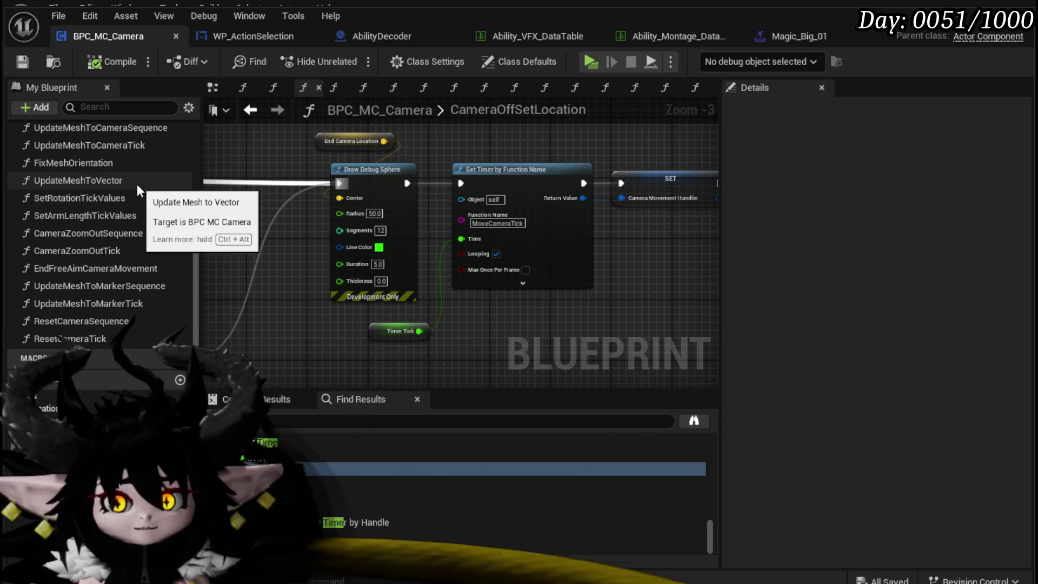
scroll(132, 223, up, 3)
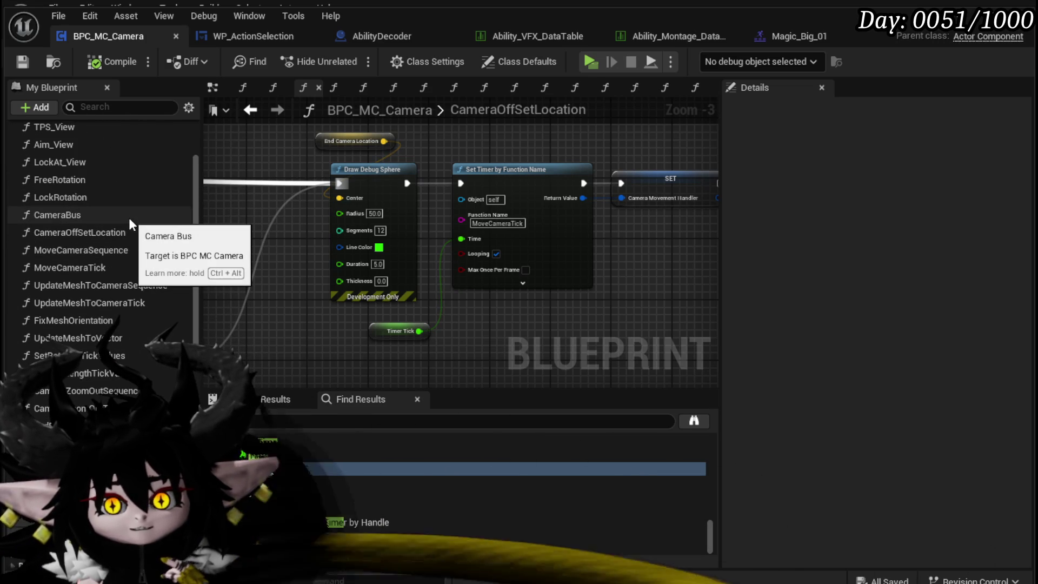
Open the MoveCameraTick graph and shift its entry node left to make room.
double_click(124, 265)
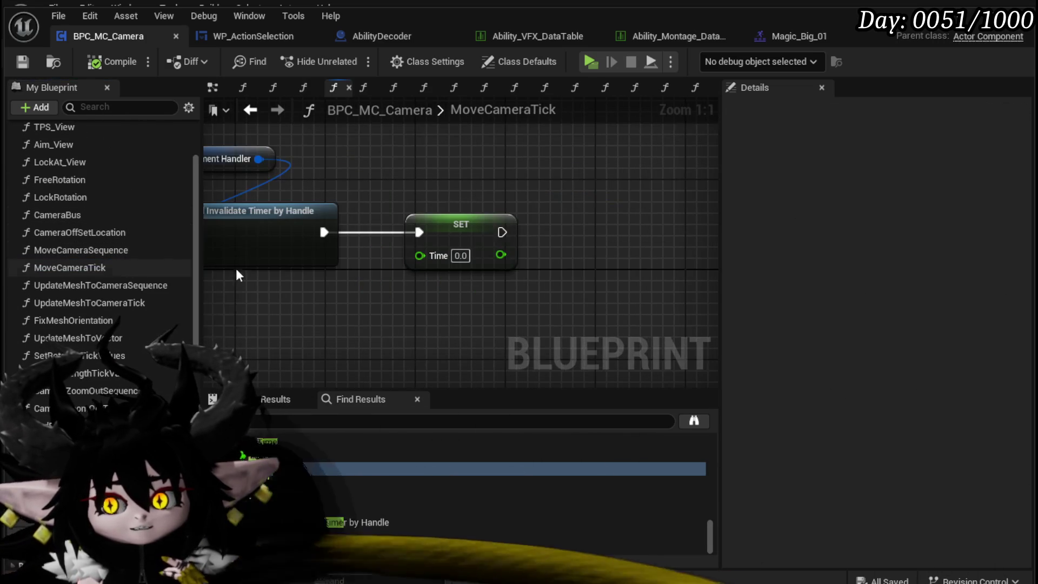
scroll(552, 262, down, 3)
mouse_move(566, 215)
mouse_down()
mouse_move(434, 207)
mouse_move(486, 232)
mouse_move(612, 235)
mouse_up()
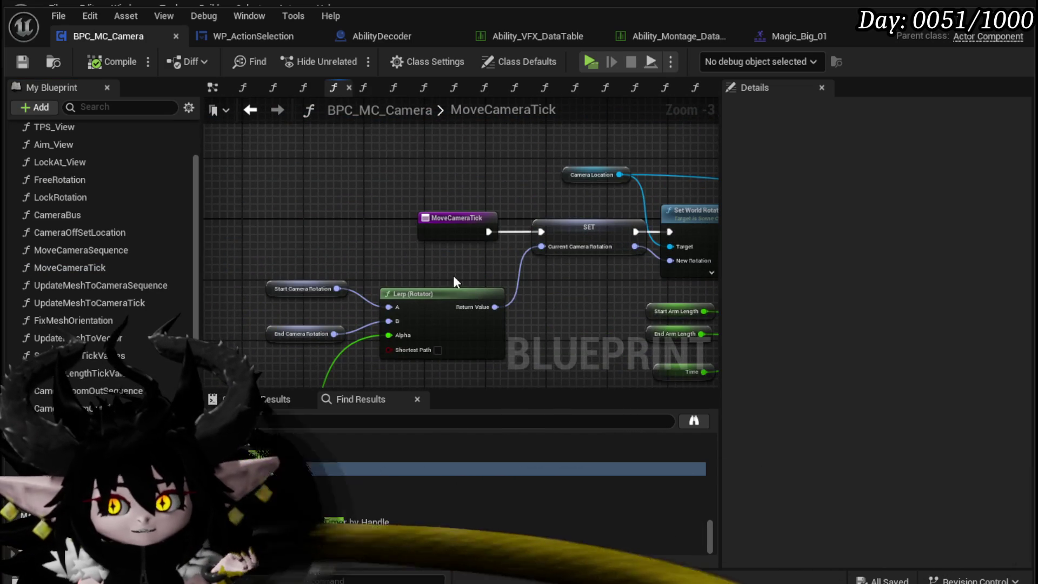
drag(462, 280, 294, 226)
scroll(294, 225, down, 3)
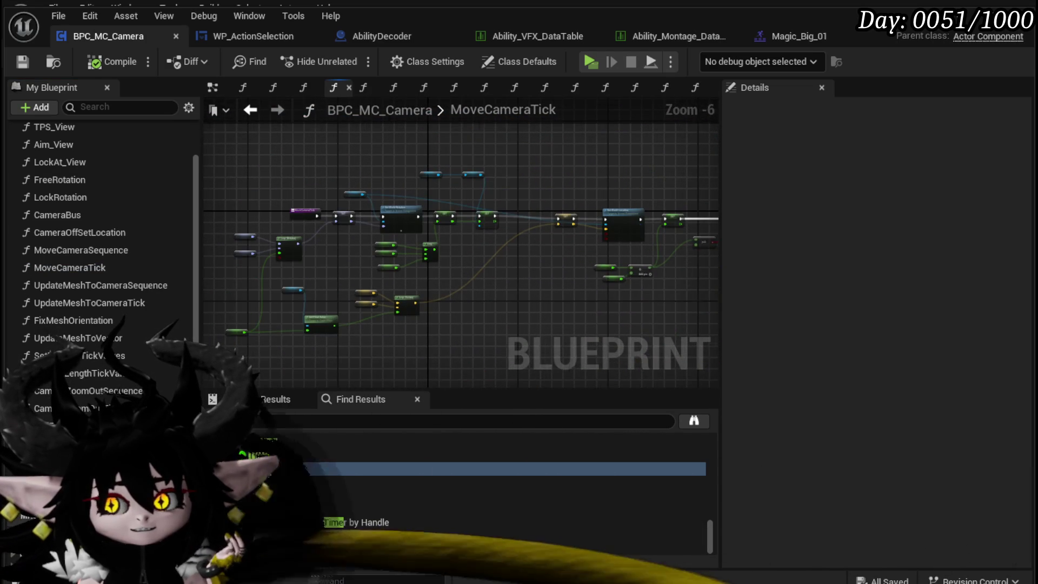
scroll(549, 248, up, 2)
scroll(552, 232, down, 2)
scroll(292, 201, up, 3)
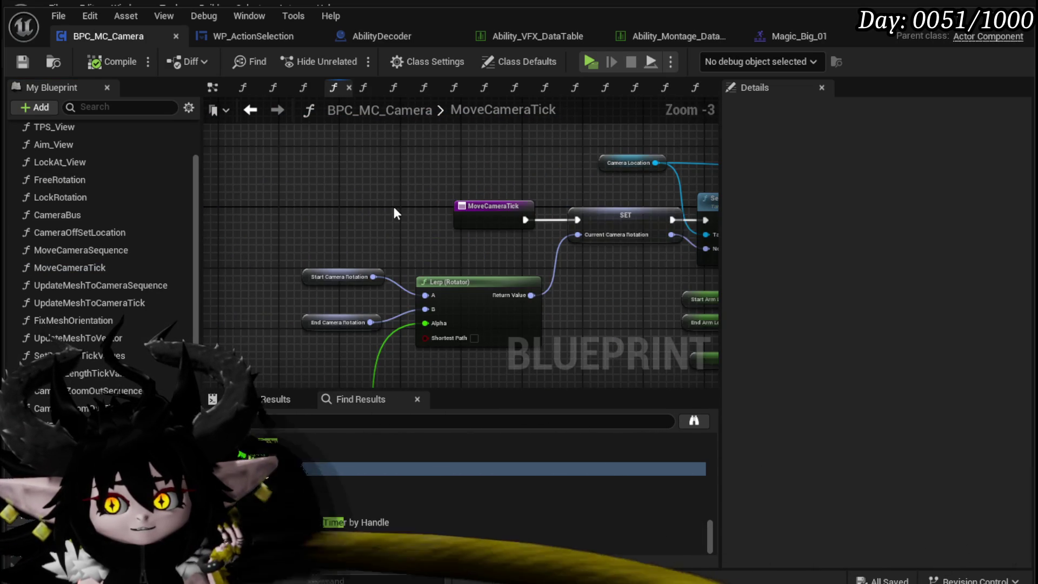
drag(394, 208, 333, 154)
mouse_move(423, 153)
mouse_down()
mouse_move(192, 147)
mouse_move(327, 154)
mouse_up()
Add a Print String node printing 'Ticking' right after the MoveCameraTick entry.
drag(435, 149, 437, 149)
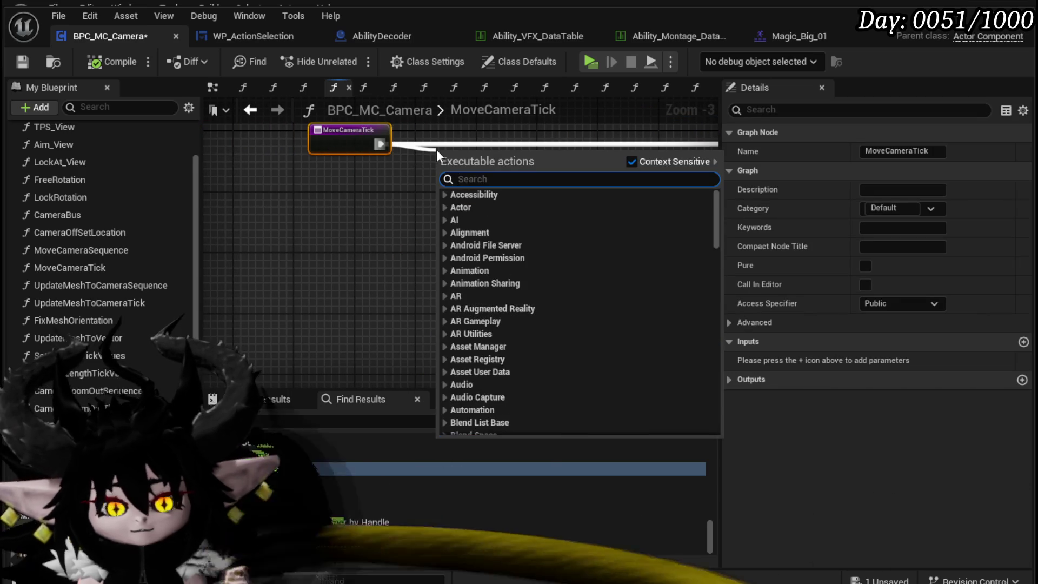
text(Print Strin)
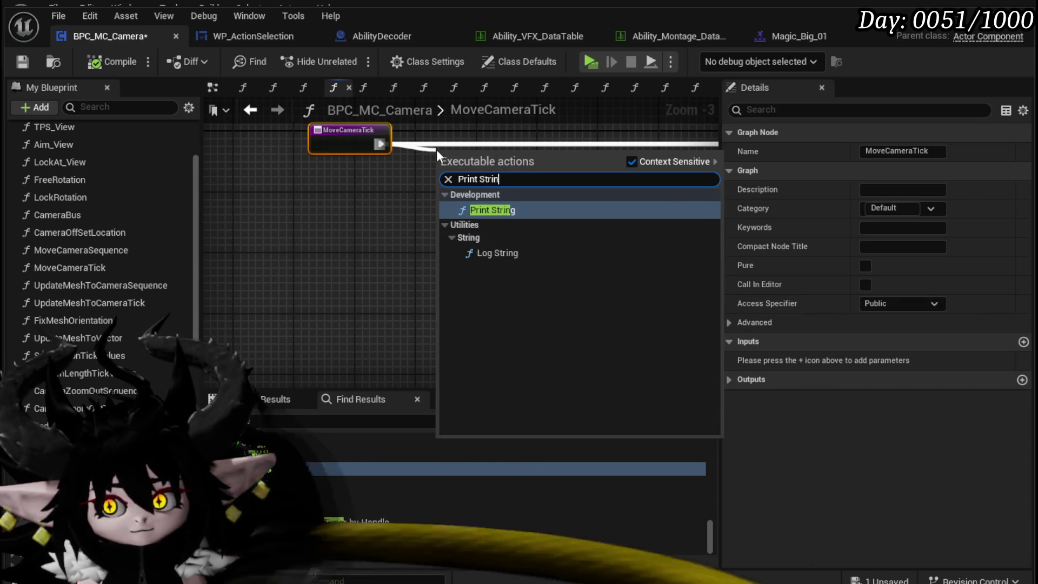
key(Return)
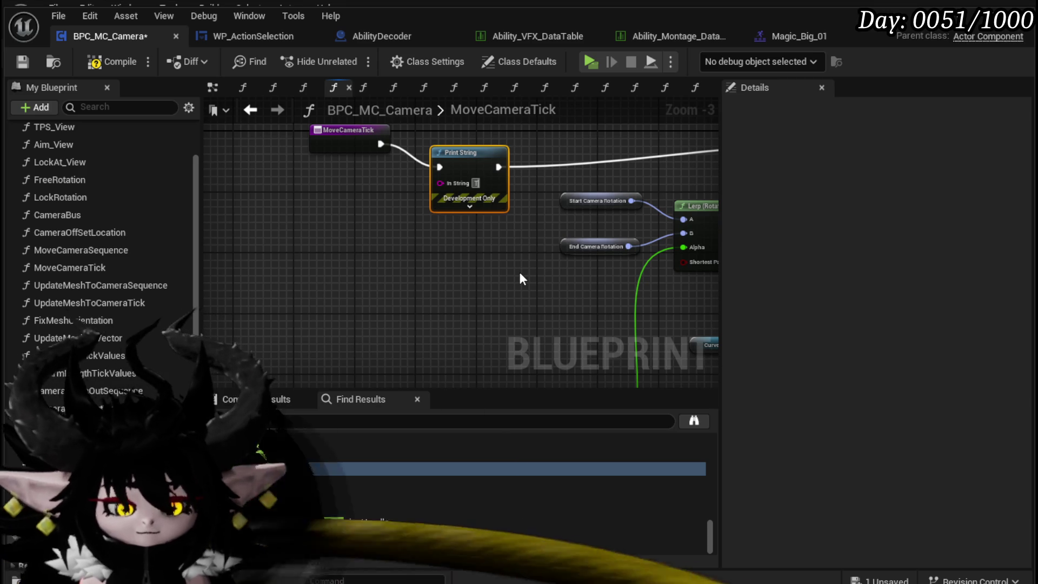
text(icking)
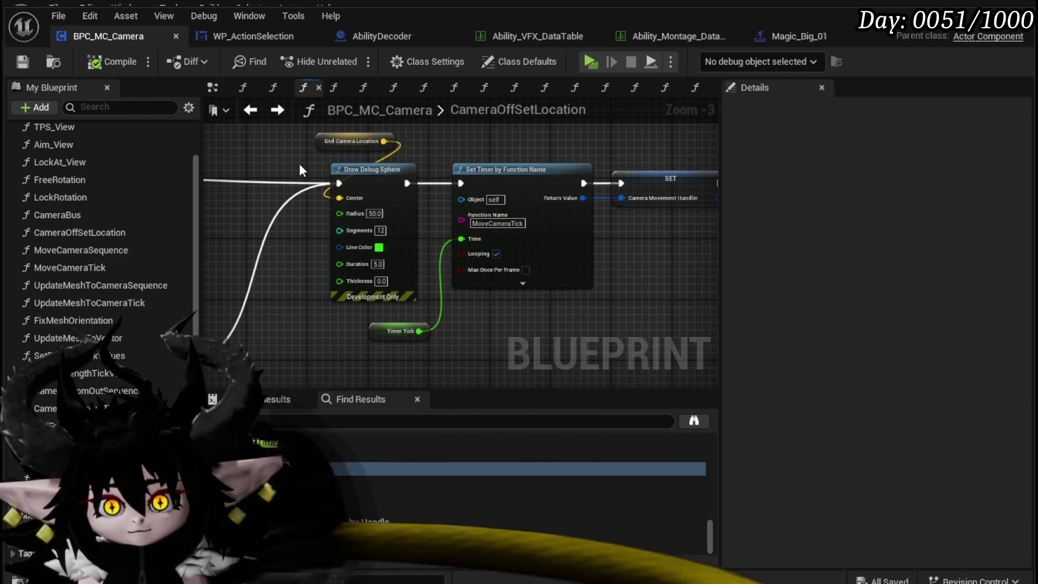
Put a breakpoint on the Set Timer node and walk the character around in the game preview.
right_click(537, 209)
click(619, 480)
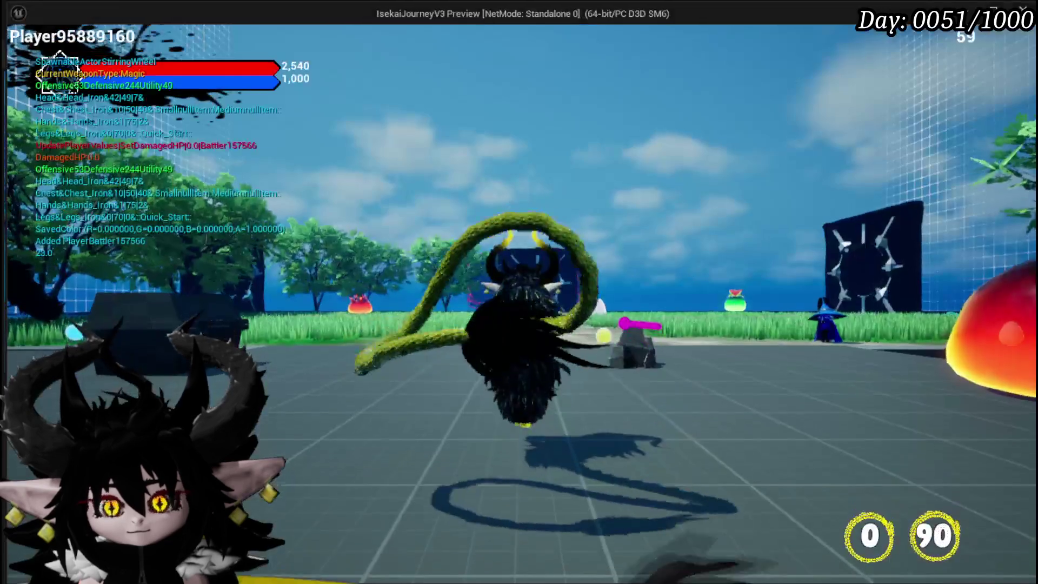
key(w)
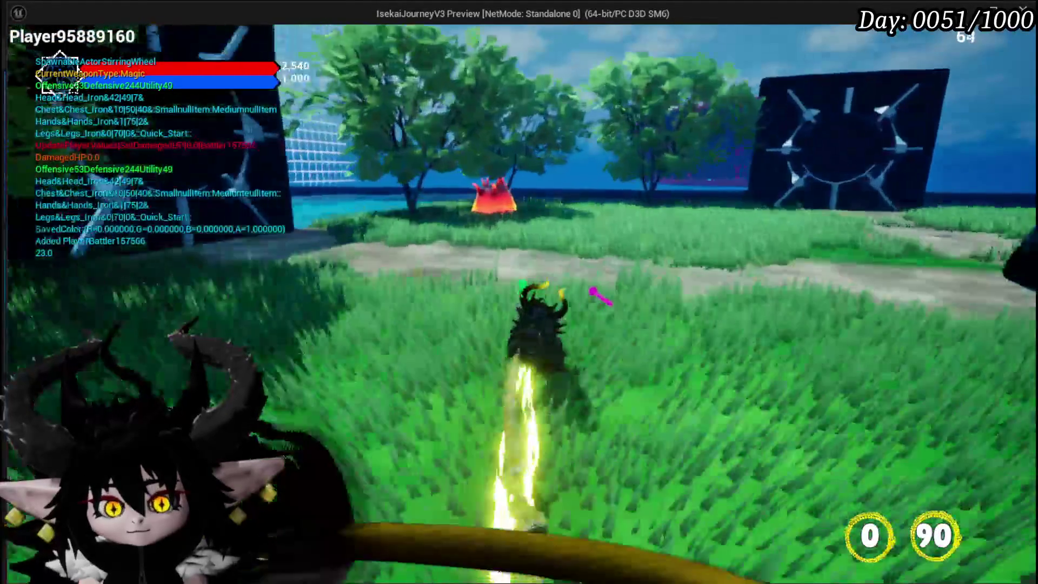
key(w)
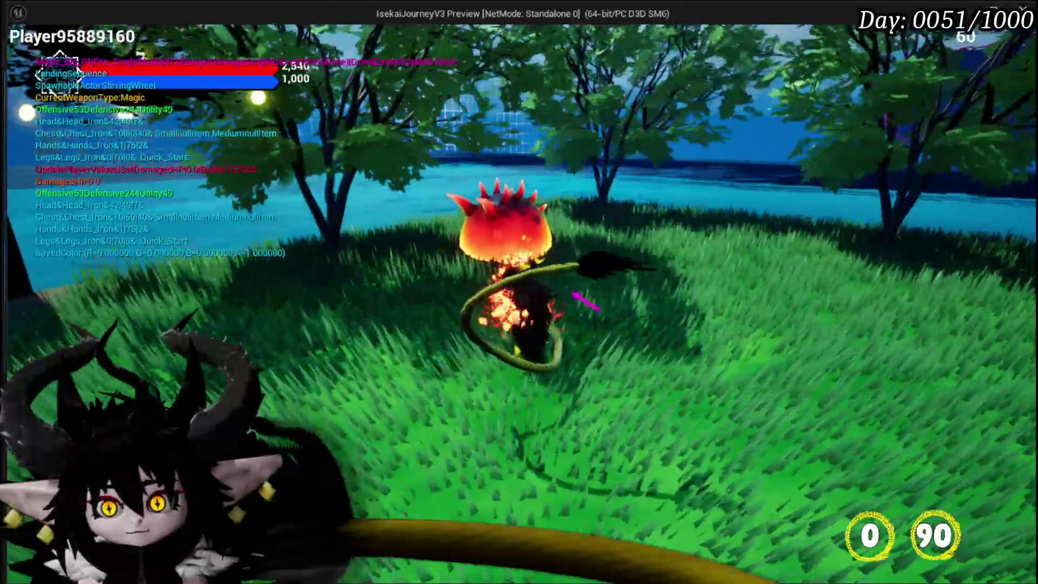
key(w)
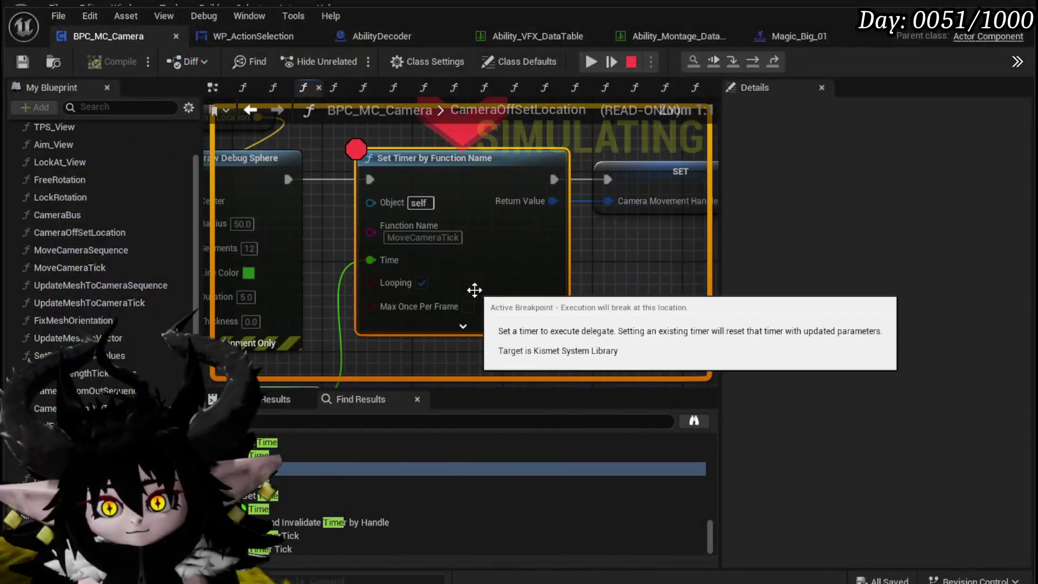
Resume through each CameraBus and Set Timer breakpoint hit, then stop Play In Editor with Esc.
scroll(497, 238, up, 3)
click(393, 236)
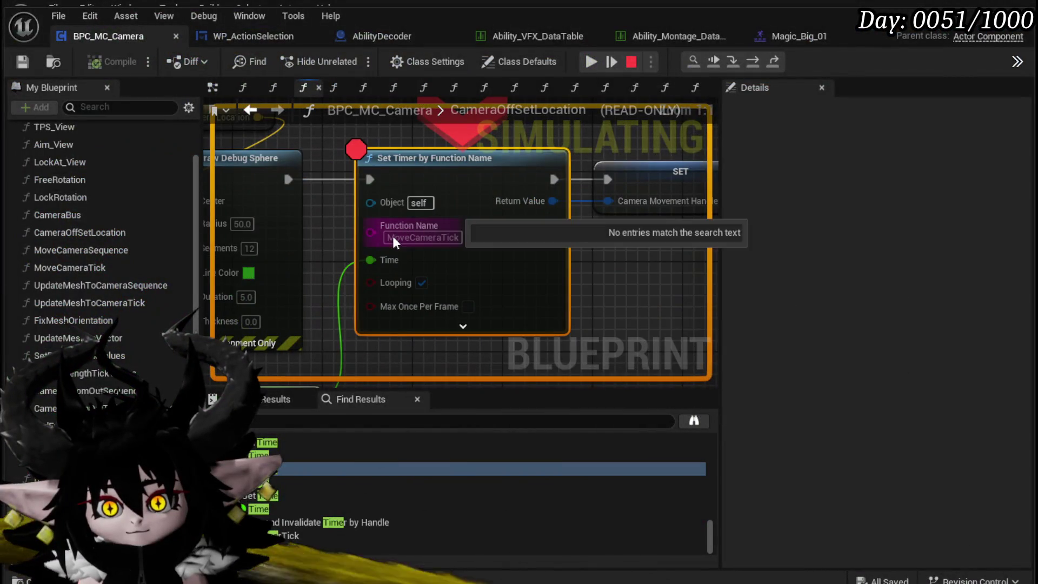
click(605, 60)
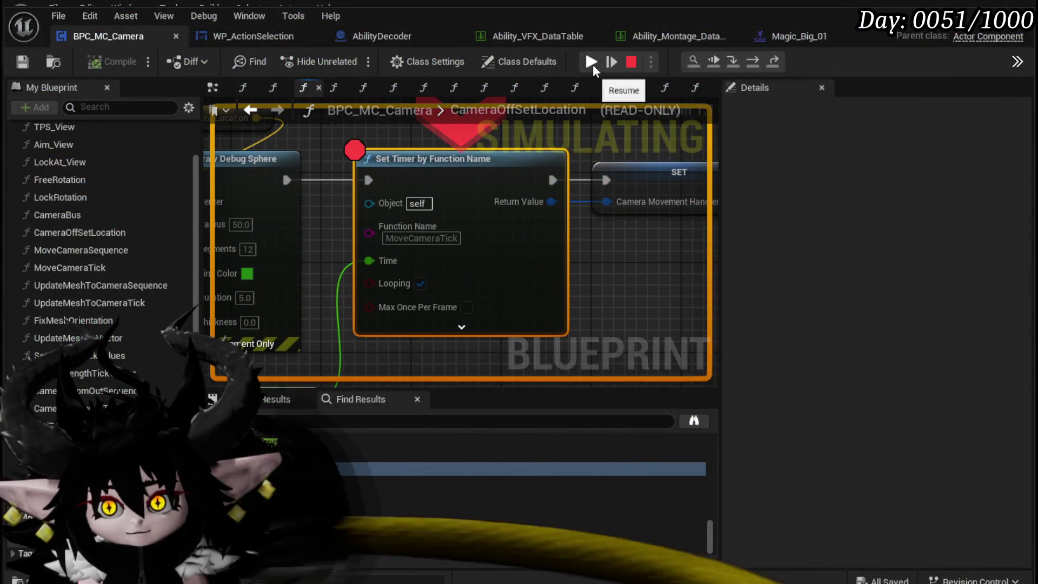
click(592, 63)
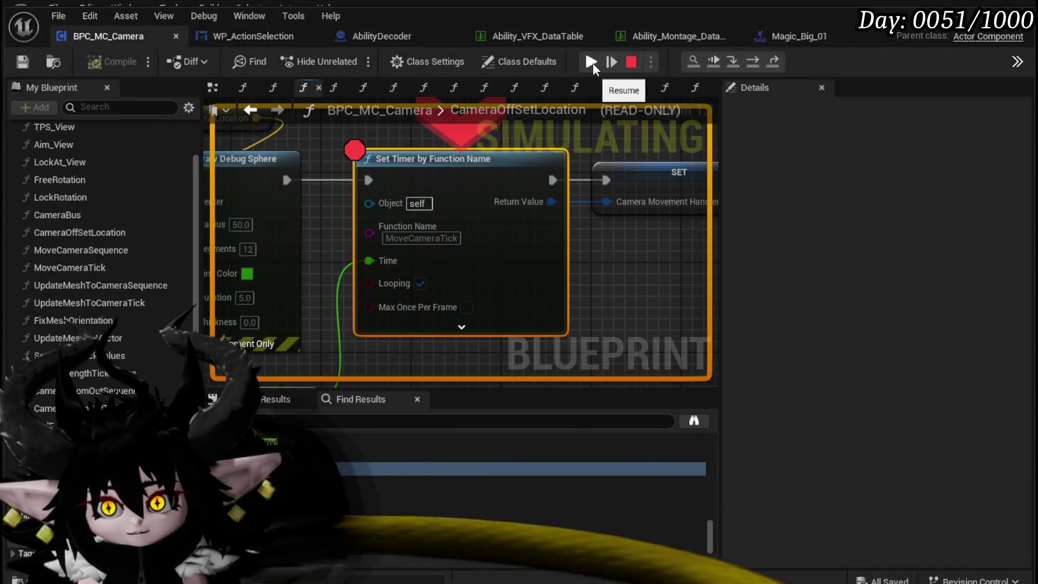
click(590, 62)
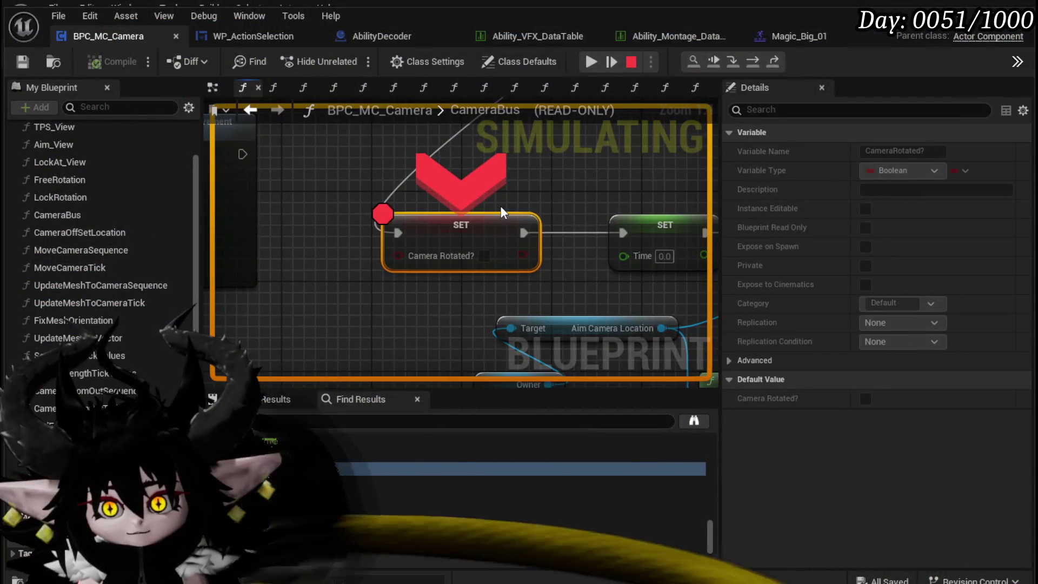
click(590, 64)
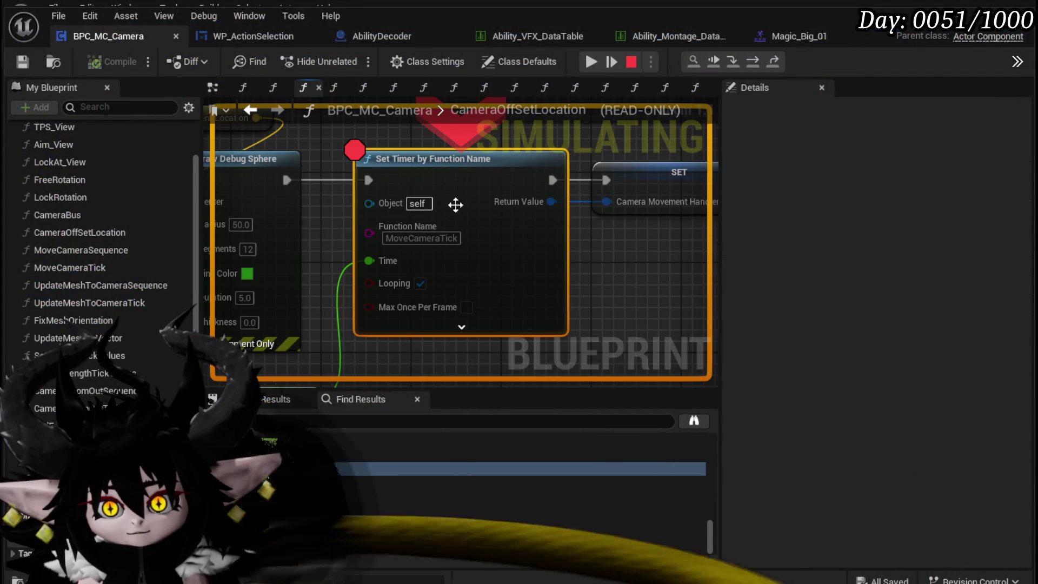
click(591, 64)
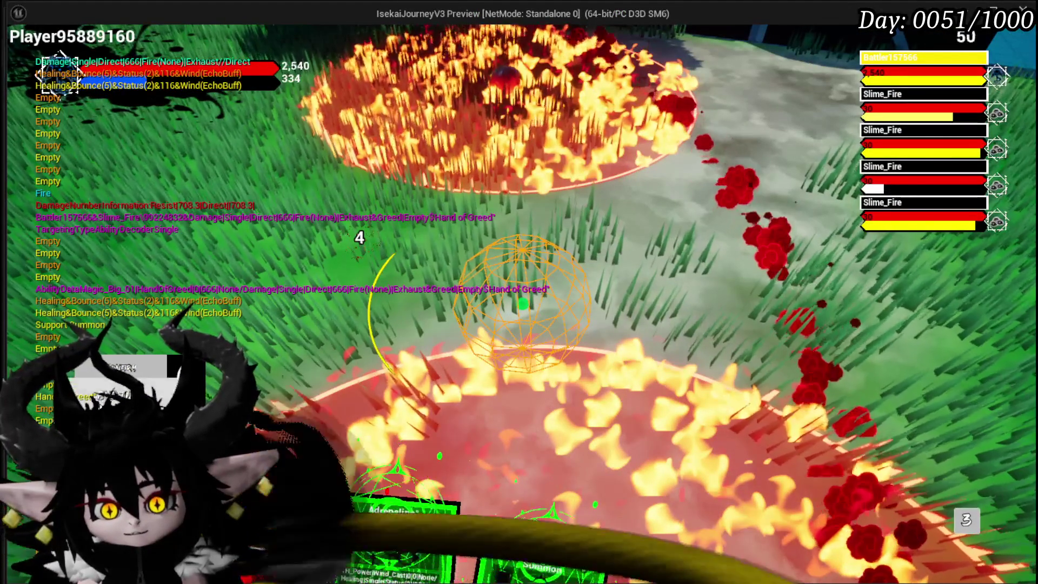
key(Escape)
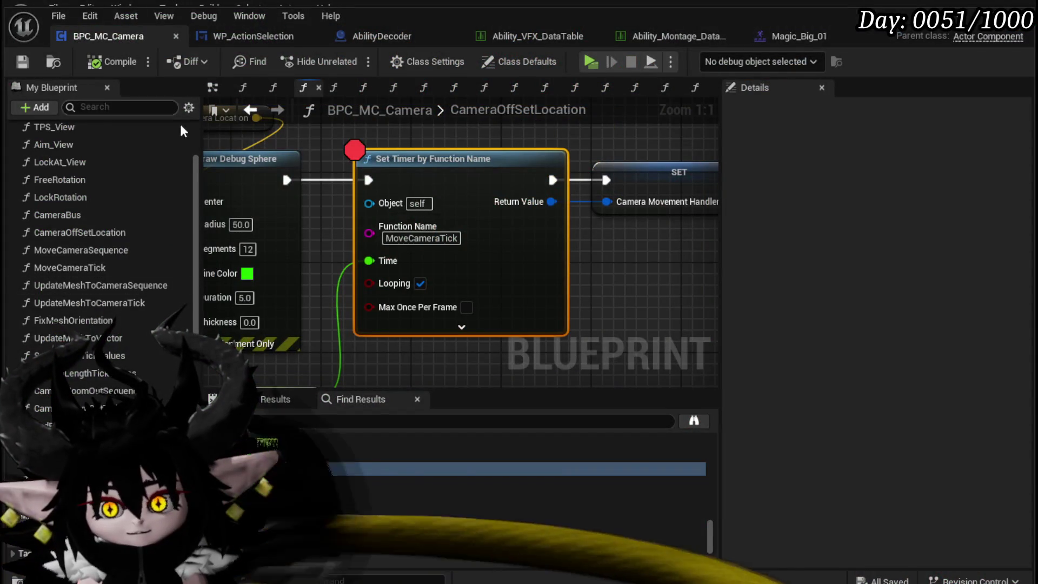
Pan back to the Set Timer node and inspect the Camera Movement Handler variable.
scroll(454, 308, down, 5)
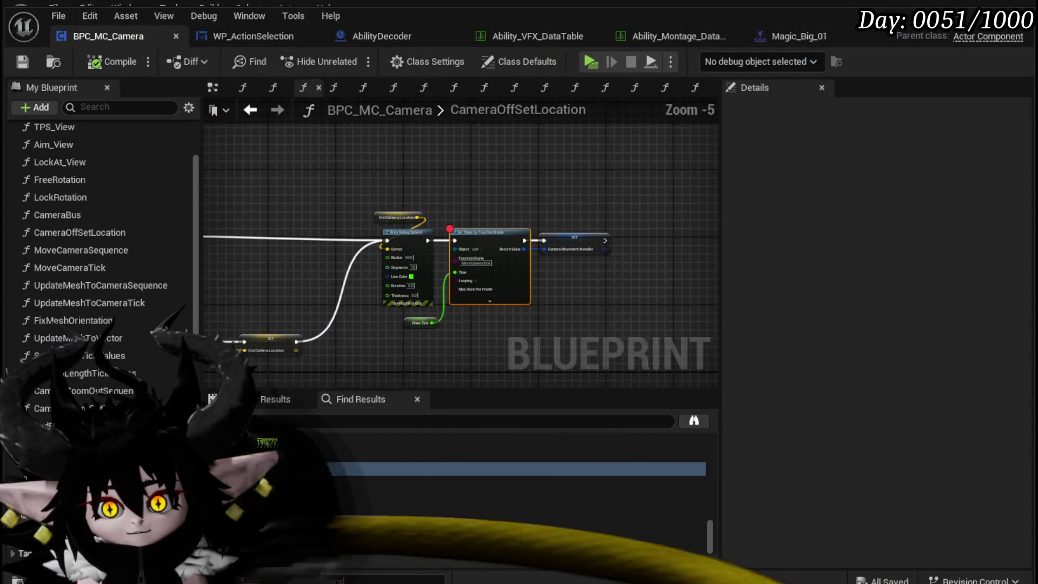
scroll(436, 285, up, 4)
drag(421, 298, 432, 300)
scroll(820, 301, down, 10)
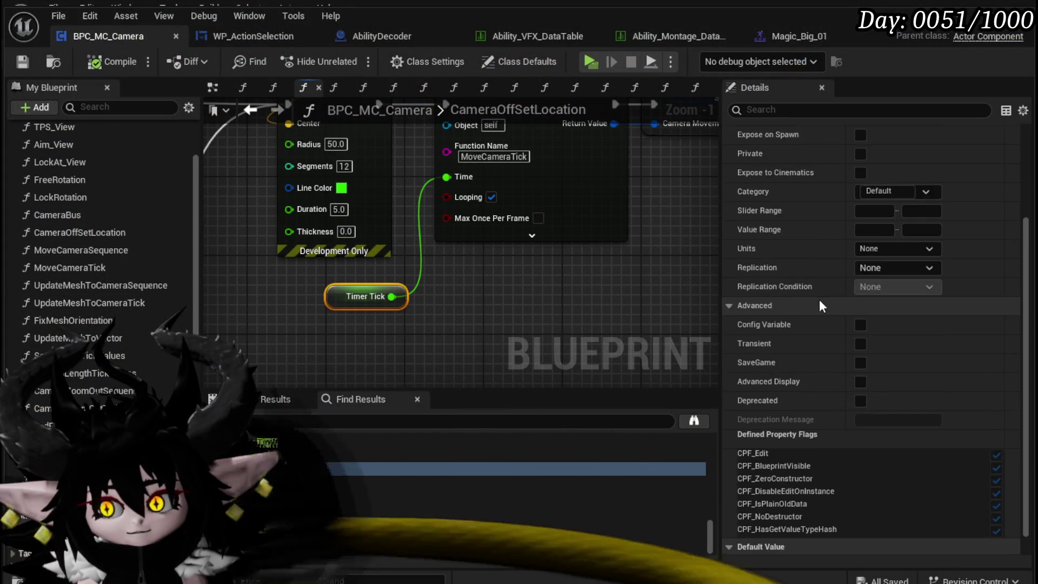
drag(533, 289, 418, 344)
click(418, 344)
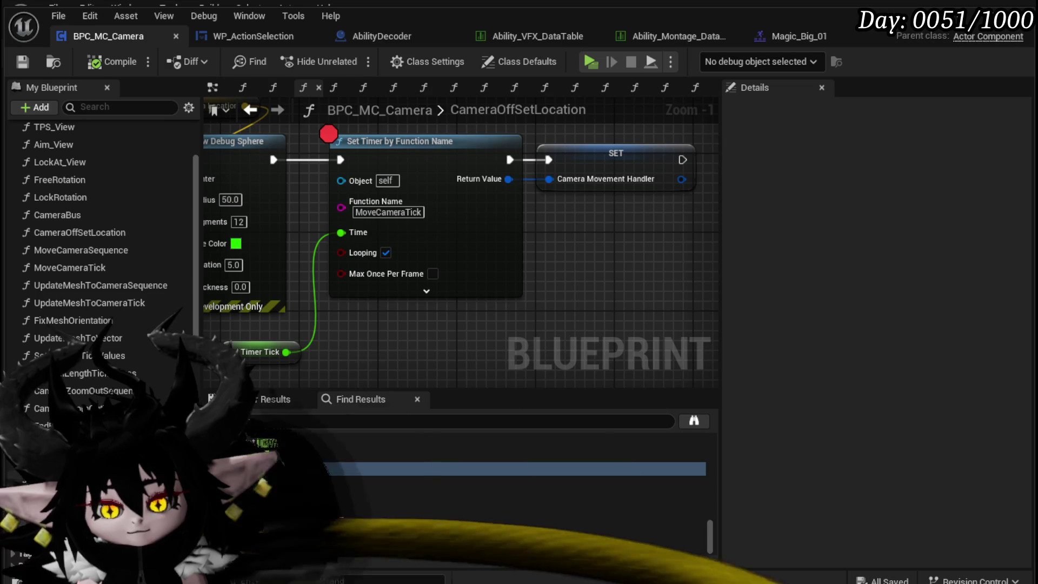
click(582, 186)
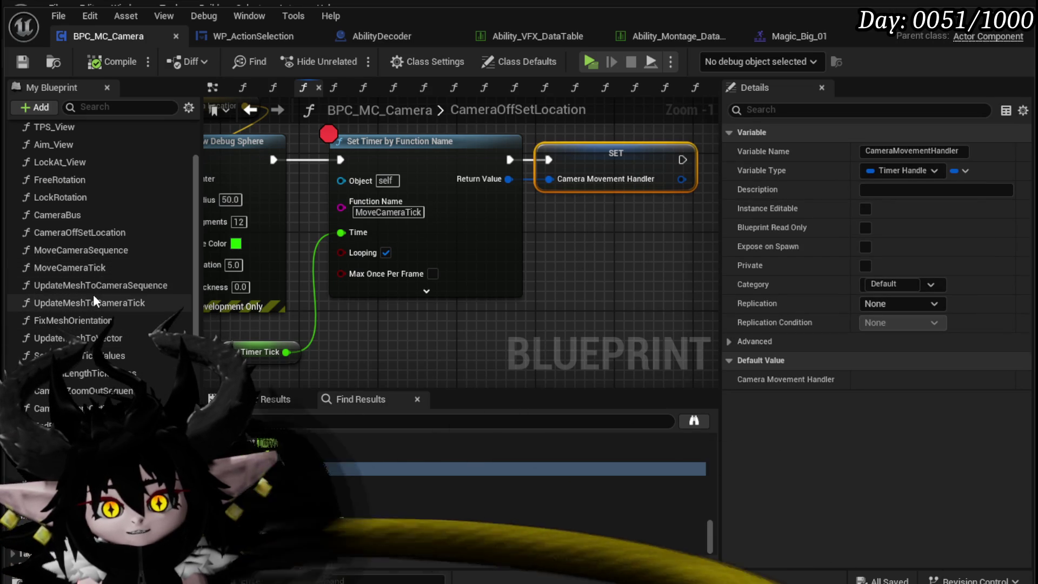
Open the MoveCameraTick function and inspect its Print String, Time and TimerTick nodes.
double_click(91, 270)
drag(445, 266, 336, 268)
click(369, 231)
mouse_move(486, 229)
mouse_down()
mouse_move(362, 261)
mouse_move(232, 256)
mouse_move(254, 352)
mouse_move(489, 262)
mouse_move(325, 364)
mouse_move(582, 365)
mouse_up()
scroll(582, 365, down, 2)
scroll(524, 313, up, 2)
click(386, 281)
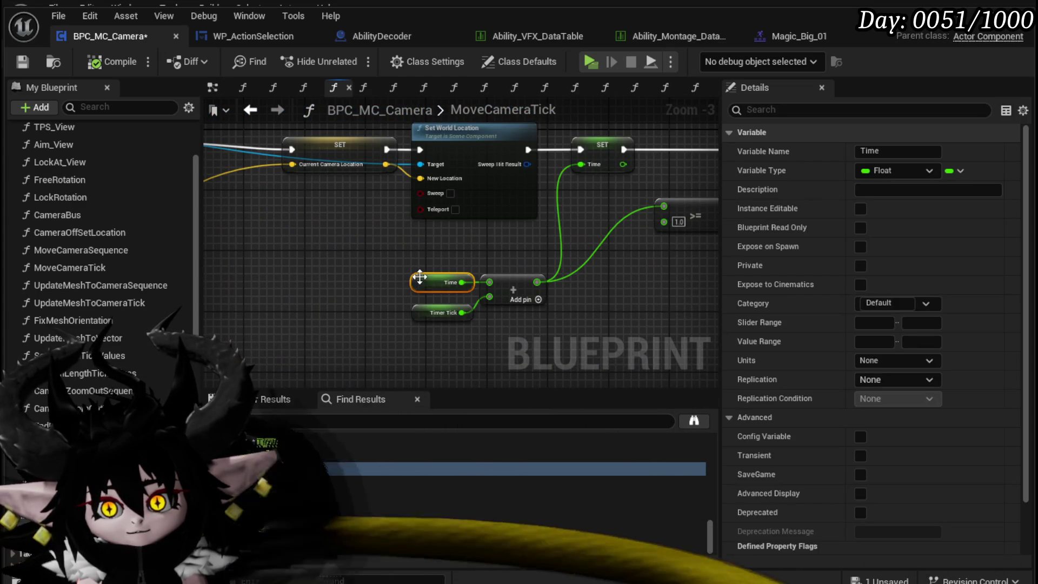
mouse_move(411, 281)
mouse_down()
mouse_move(525, 250)
mouse_move(385, 266)
mouse_move(501, 210)
mouse_move(618, 194)
mouse_up()
scroll(364, 255, down, 3)
scroll(378, 262, up, 3)
click(313, 307)
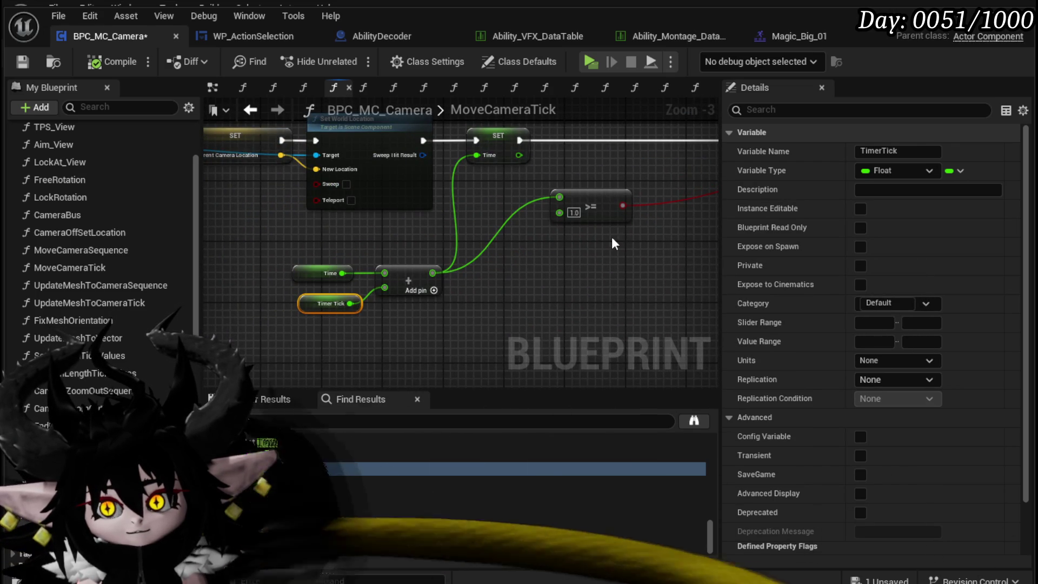
scroll(603, 237, down, 2)
Move the Branch, Clear Timer and SET nodes down and left, nearer the rest of the graph.
drag(602, 237, 407, 270)
drag(475, 287, 683, 152)
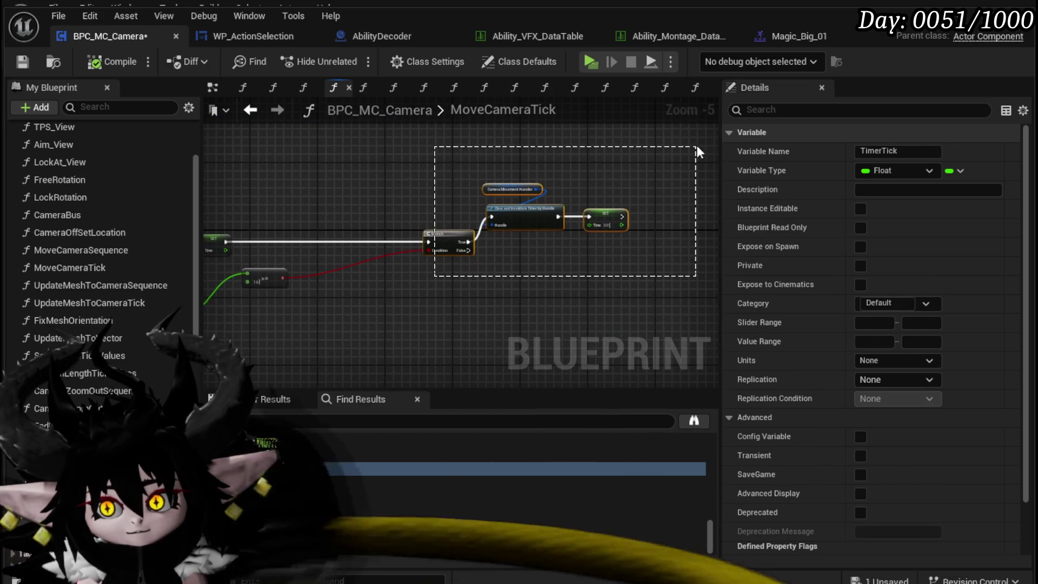
drag(490, 207, 444, 232)
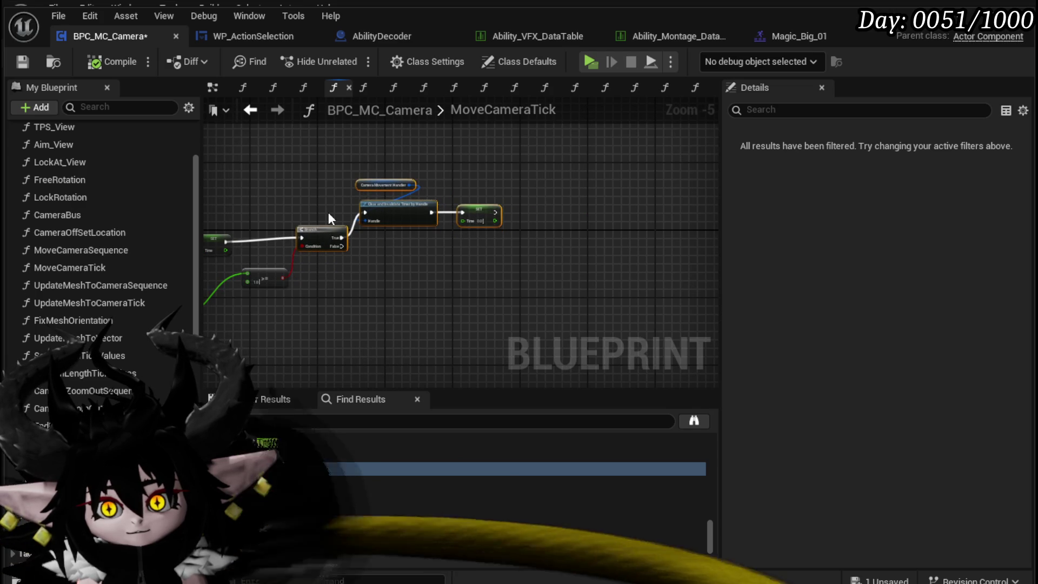
scroll(327, 212, up, 4)
click(331, 210)
scroll(442, 291, down, 1)
scroll(427, 301, down, 1)
mouse_move(427, 301)
mouse_down()
mouse_move(550, 283)
mouse_move(576, 255)
mouse_up()
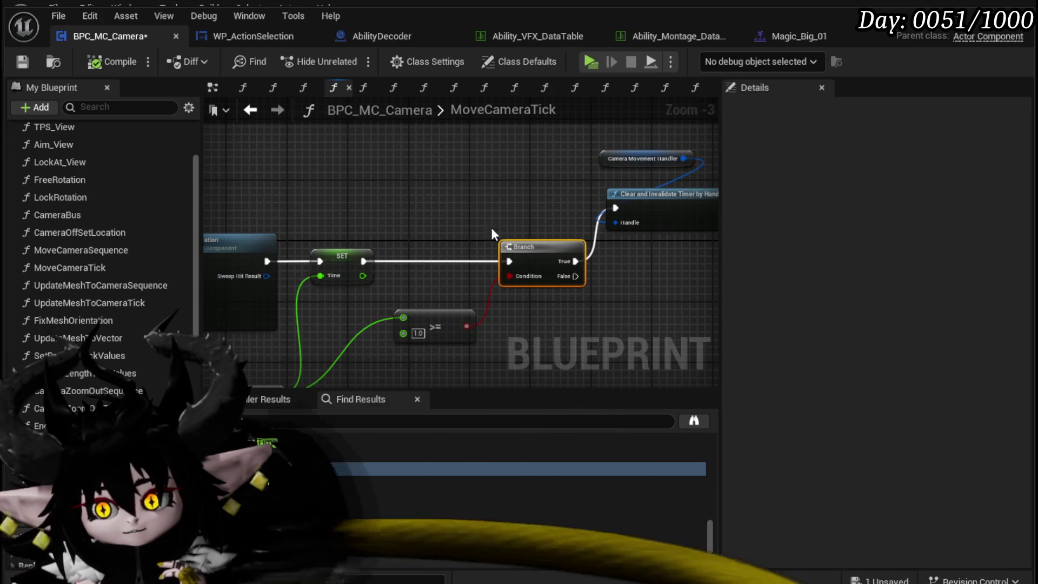
scroll(348, 213, down, 2)
mouse_move(348, 213)
mouse_down()
mouse_move(528, 224)
mouse_move(487, 183)
mouse_move(563, 179)
mouse_up()
scroll(312, 174, up, 2)
drag(312, 174, 581, 162)
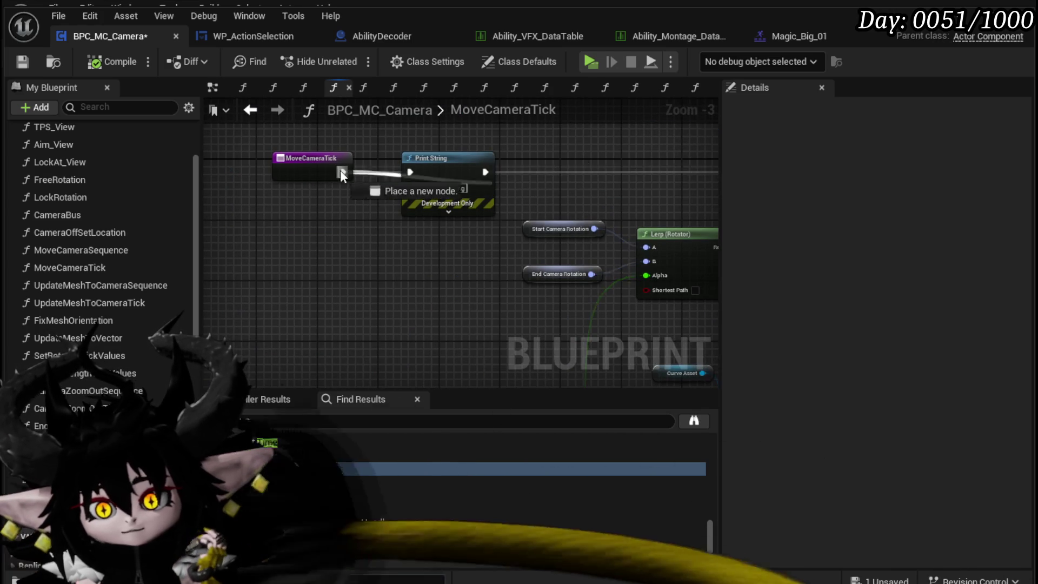
Wire the MoveCameraTick entry straight to SET, delete Print String, and save and compile.
drag(343, 172, 444, 182)
drag(356, 181, 409, 172)
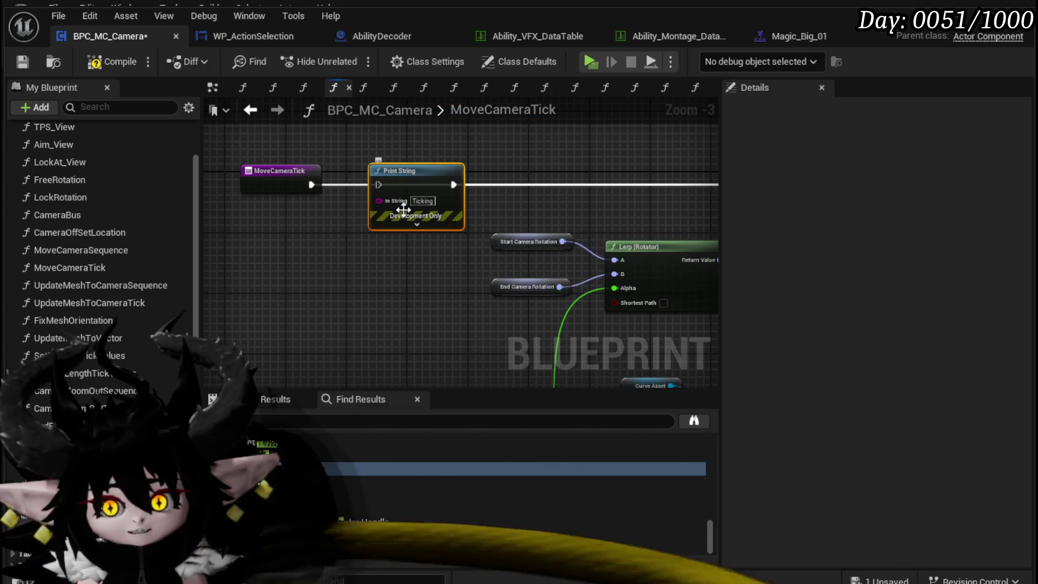
key(Delete)
click(22, 61)
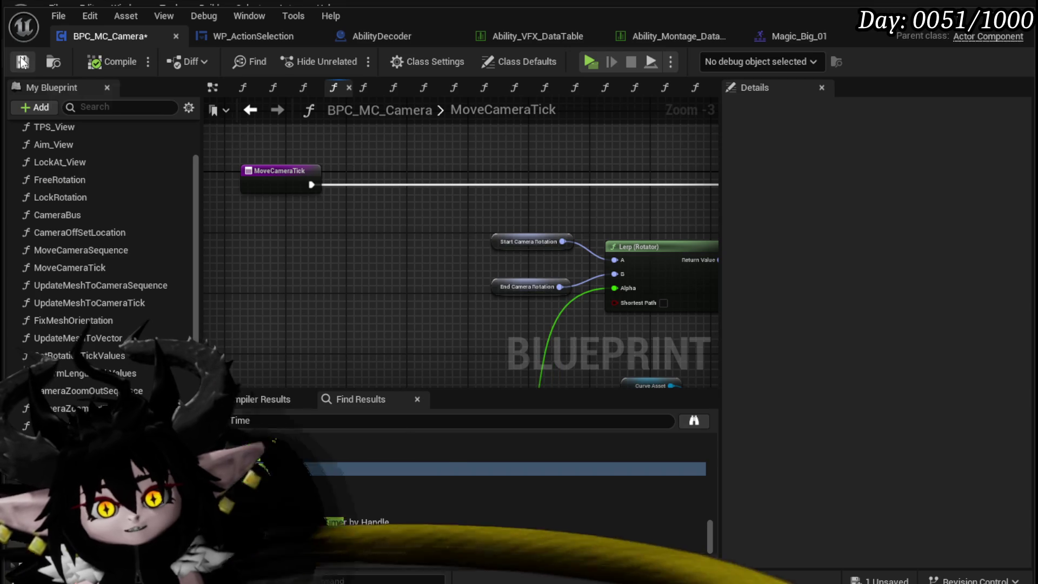
Marquee-select the camera tick nodes so they can be copied.
scroll(534, 270, down, 3)
mouse_move(314, 369)
mouse_down()
mouse_move(683, 83)
mouse_move(593, 141)
mouse_move(726, 126)
mouse_move(739, 134)
mouse_move(560, 130)
mouse_up()
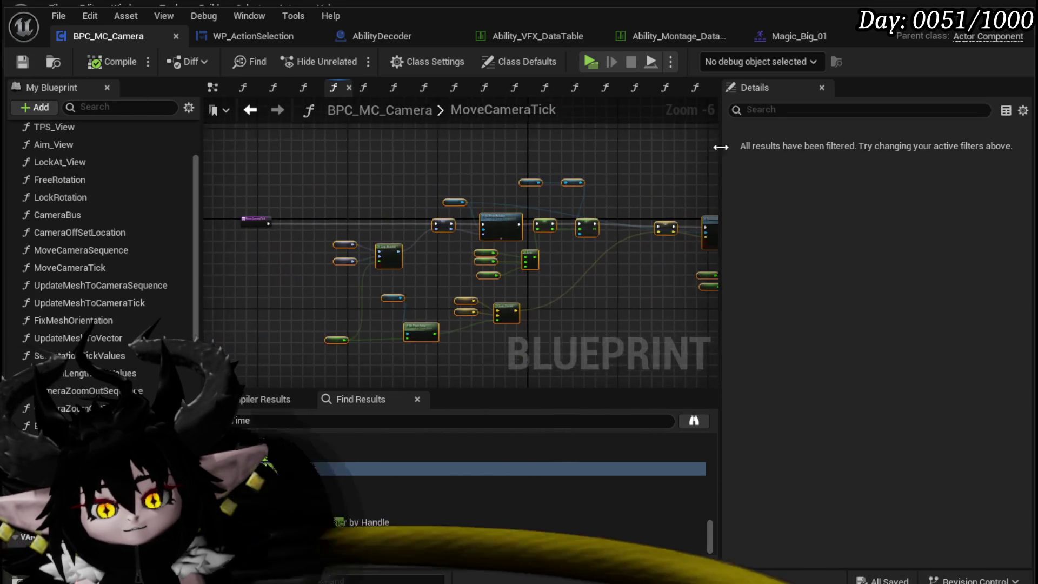
scroll(156, 212, up, 3)
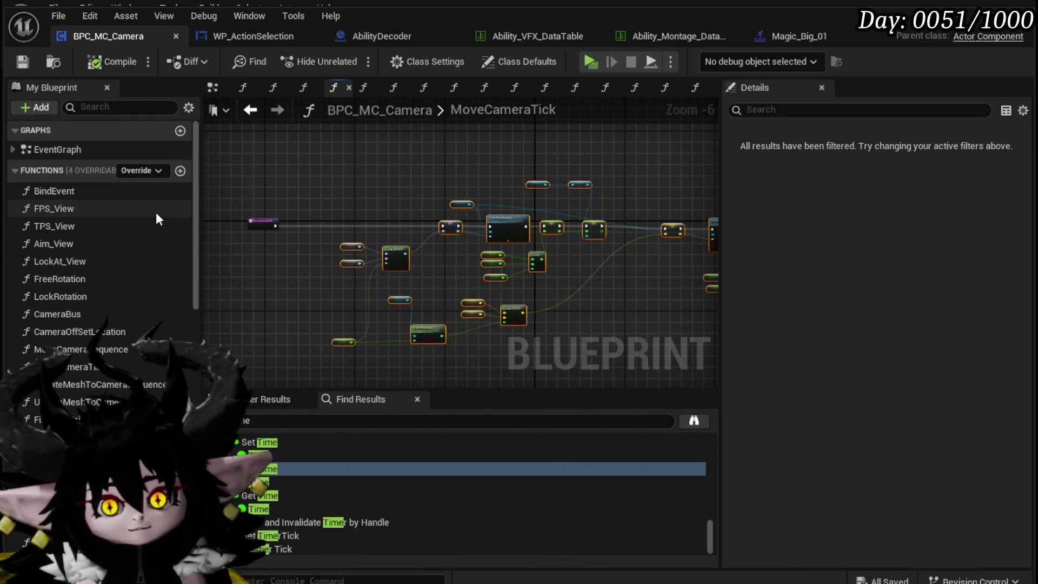
Add two new functions named EndActionCameraSequence and EndActionCameraTick.
click(180, 170)
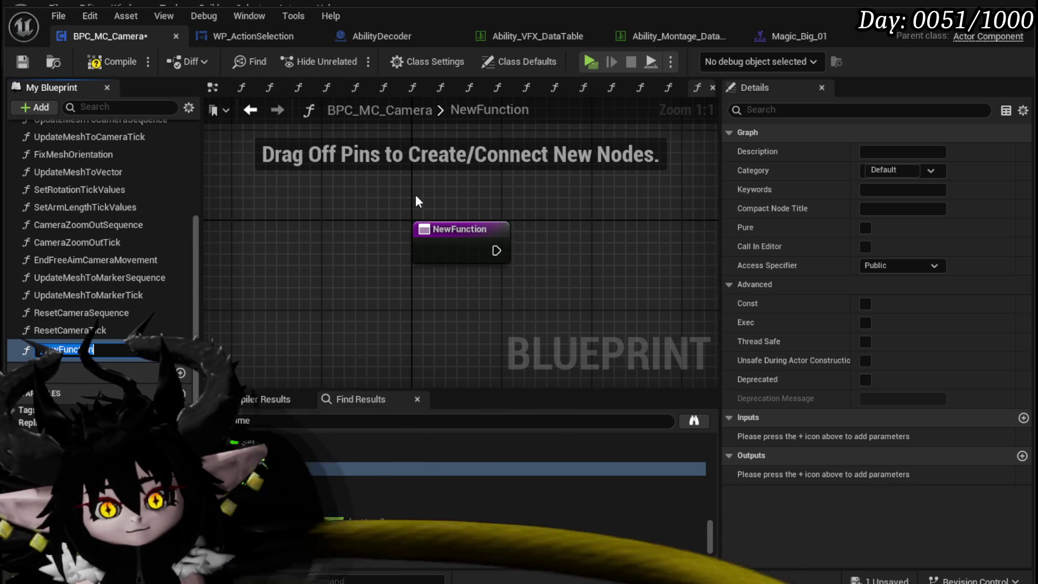
text(EndAct)
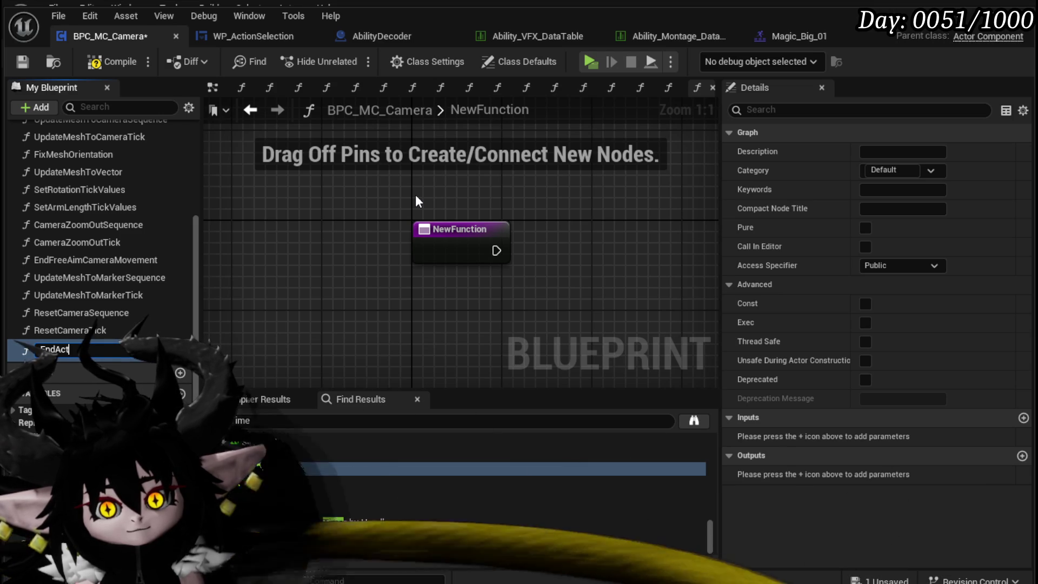
text(ionCameraSequence)
key(Return)
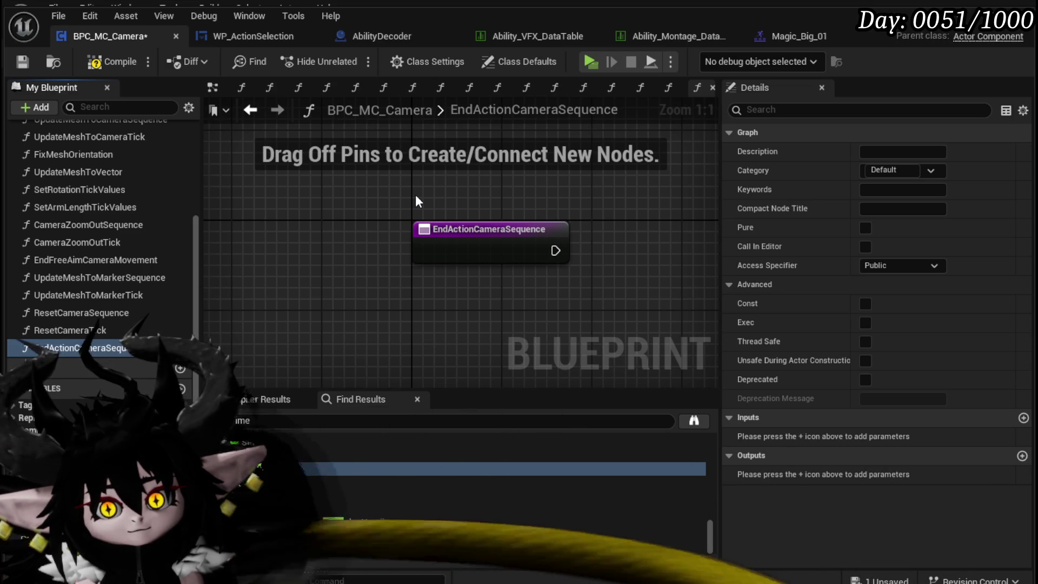
scroll(130, 168, up, 10)
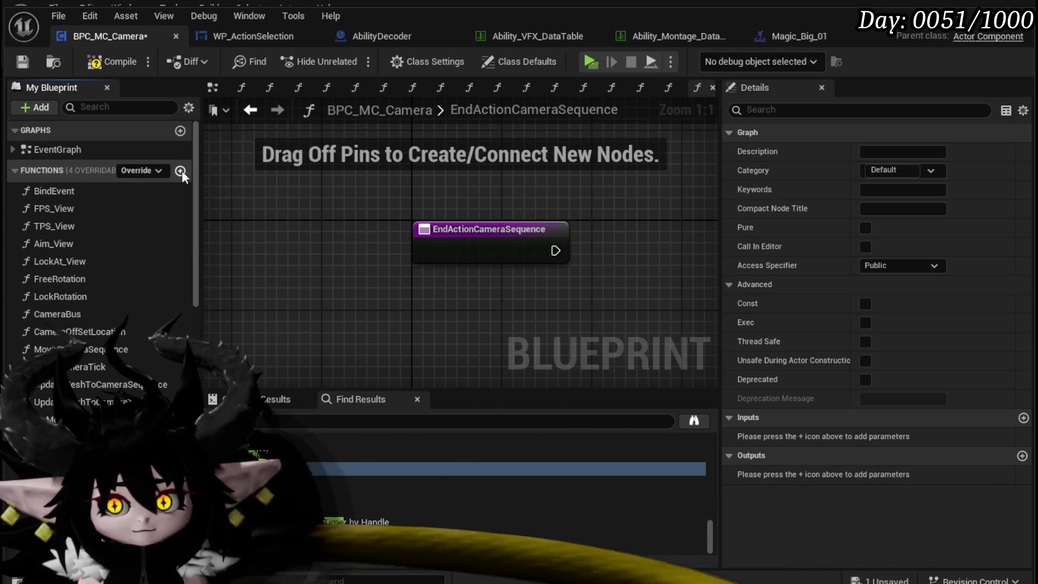
click(182, 171)
text(Free)
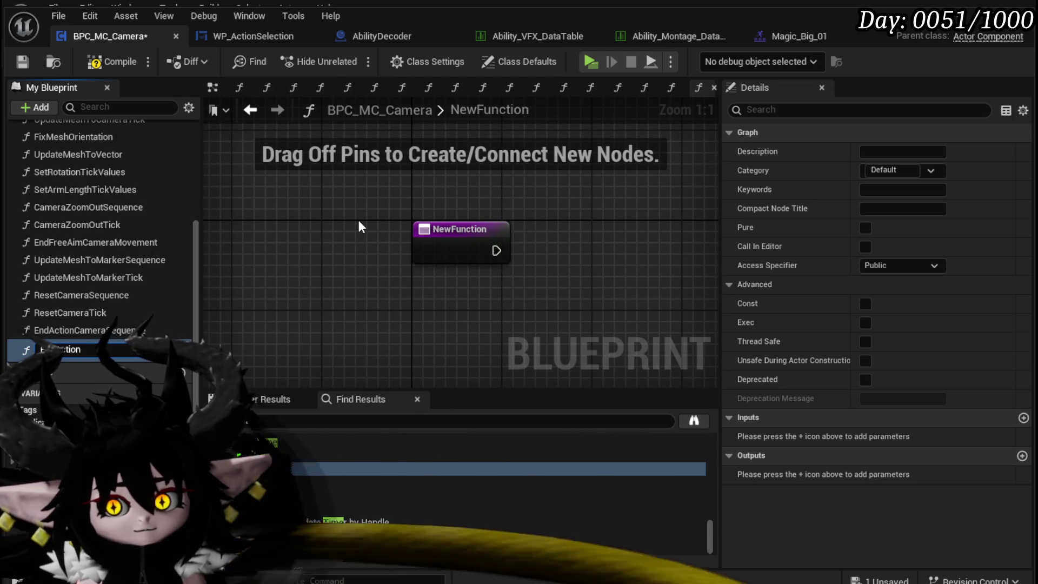
text(eraTick)
key(Return)
Paste the copied camera tick nodes into EndActionCameraTick and wire its entry to the first SET.
scroll(368, 215, down, 4)
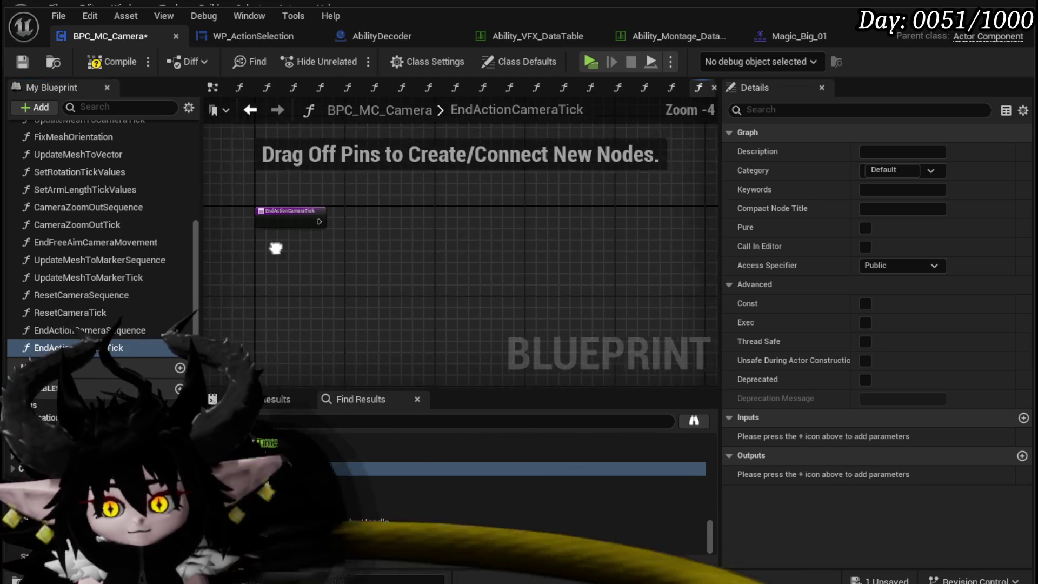
key(ctrl+v)
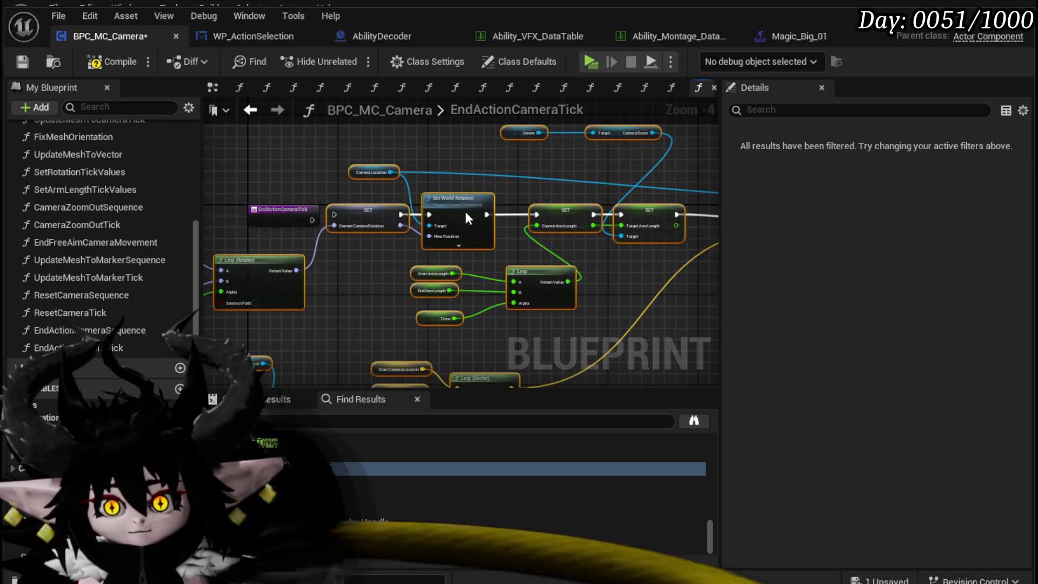
scroll(279, 208, up, 2)
drag(334, 230, 372, 227)
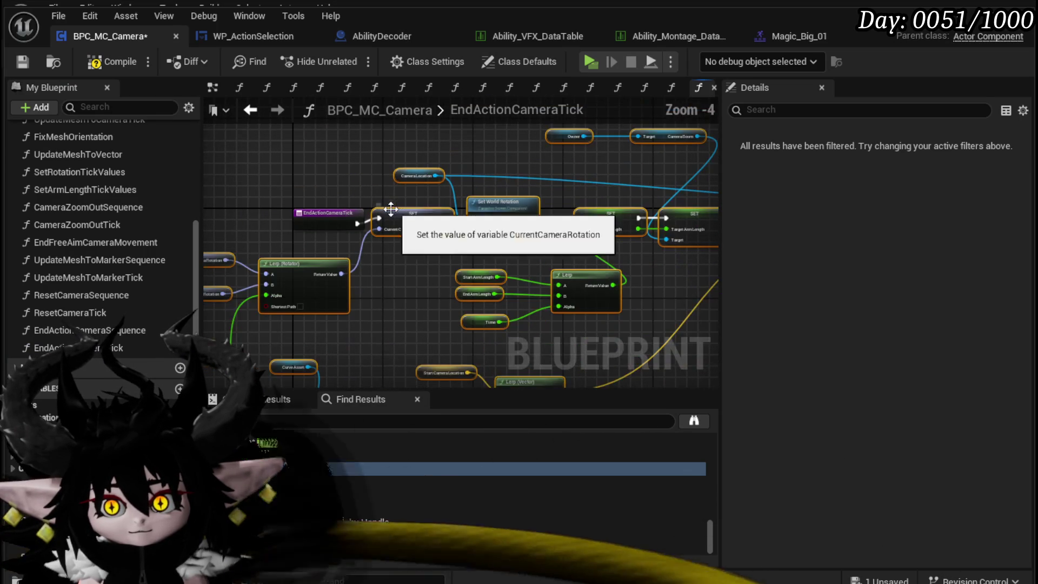
In EndActionCameraSequence, search for a 'Set Timer by' node off the entry pin.
double_click(90, 330)
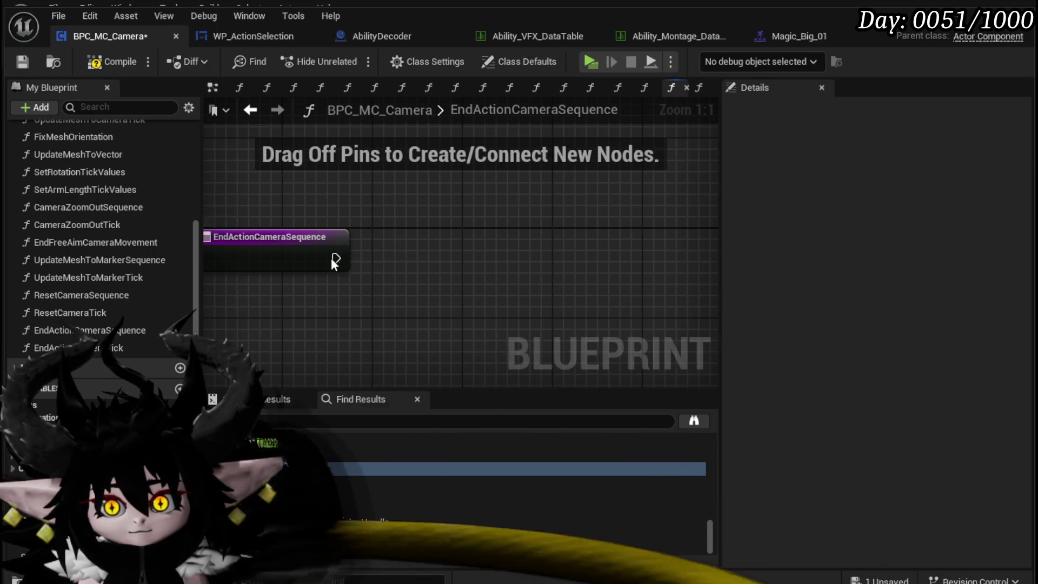
drag(335, 258, 466, 264)
text(Set Timer by)
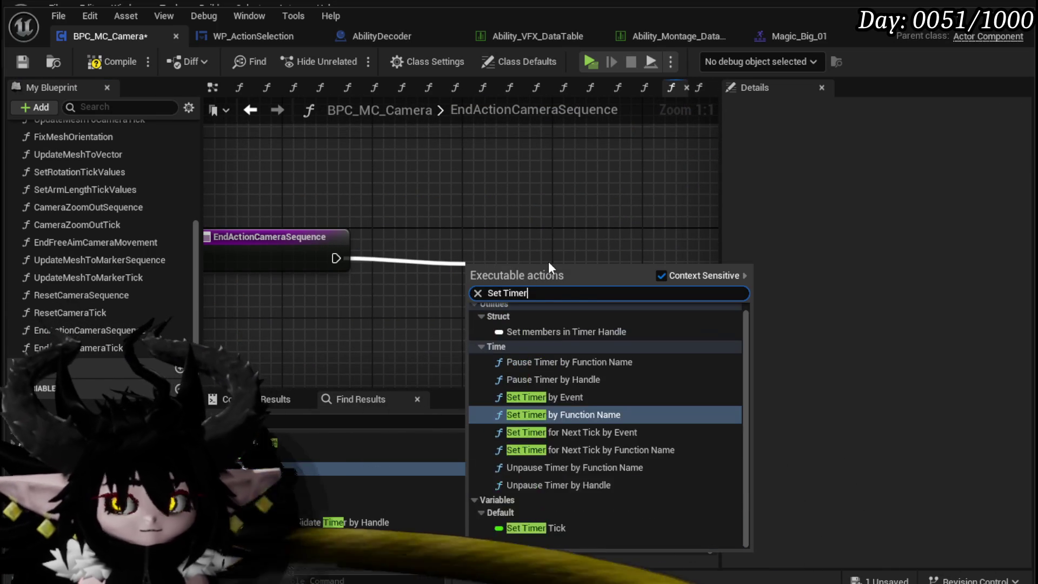
Add a Set Timer by Function Name node, then undo the wrongly filled attempt.
key(Return)
drag(548, 261, 615, 244)
click(108, 346)
right_click(98, 348)
click(446, 304)
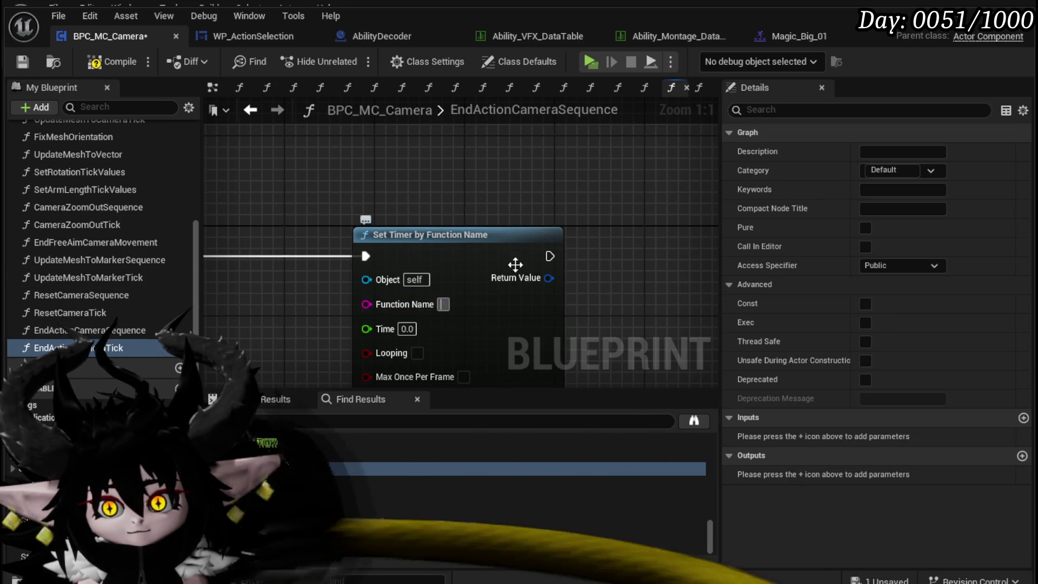
key(ctrl+v)
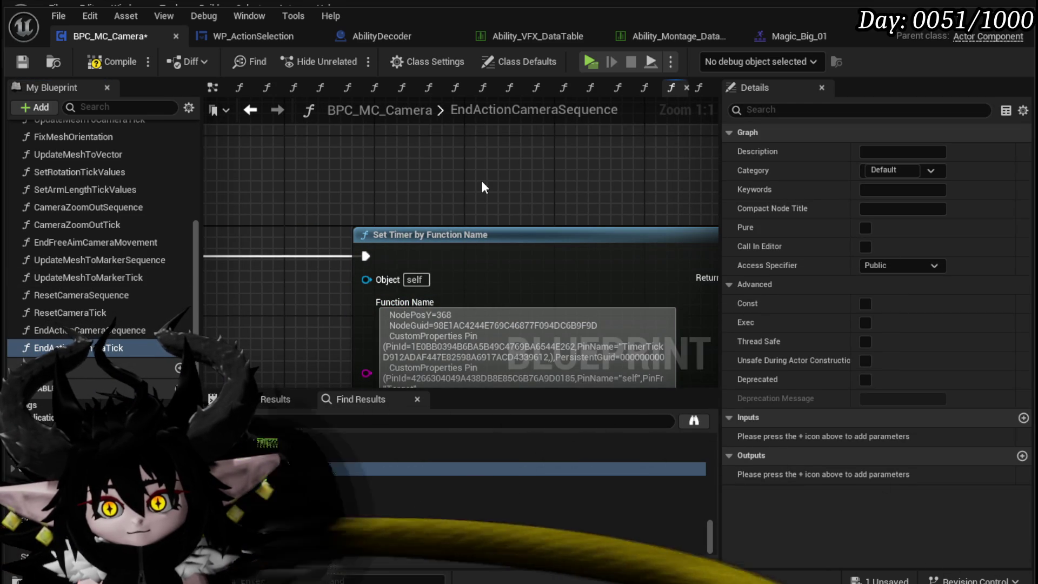
key(ctrl+z)
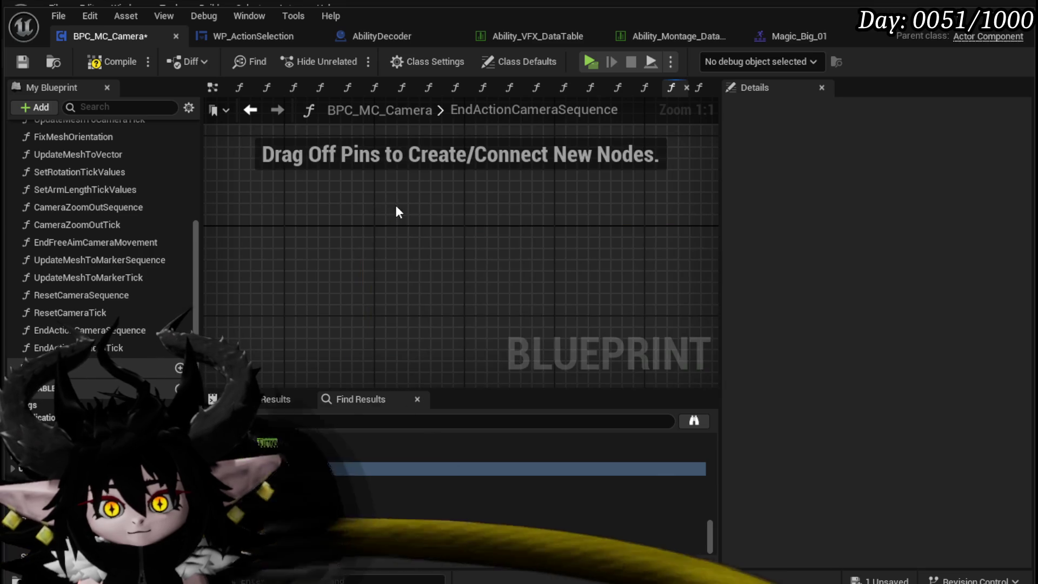
Re-add Set Timer by Function Name after the entry and set its Function Name to EndActionCameraTick.
drag(349, 242, 388, 247)
text(Set)
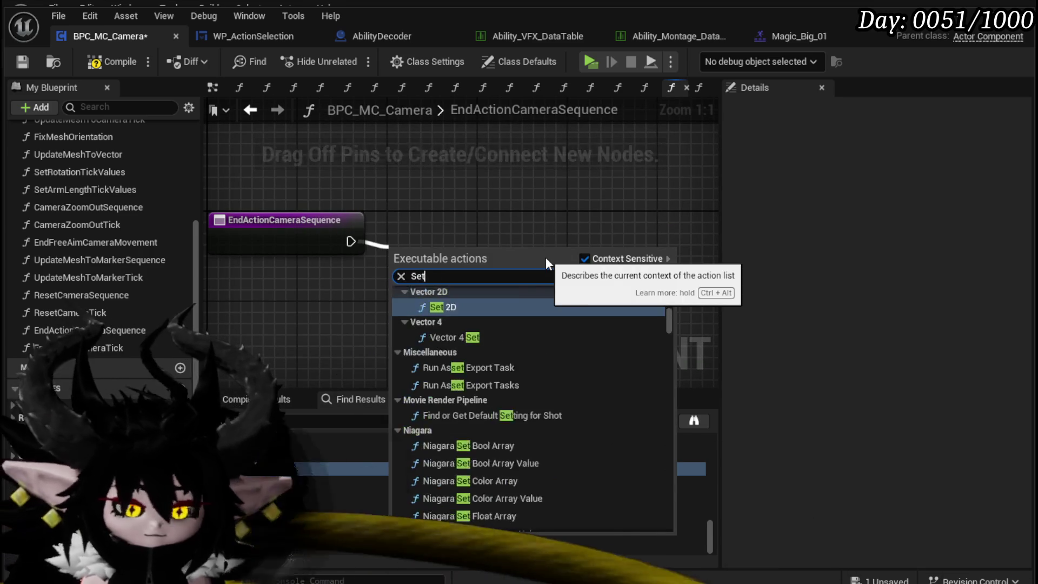
text( Timer by)
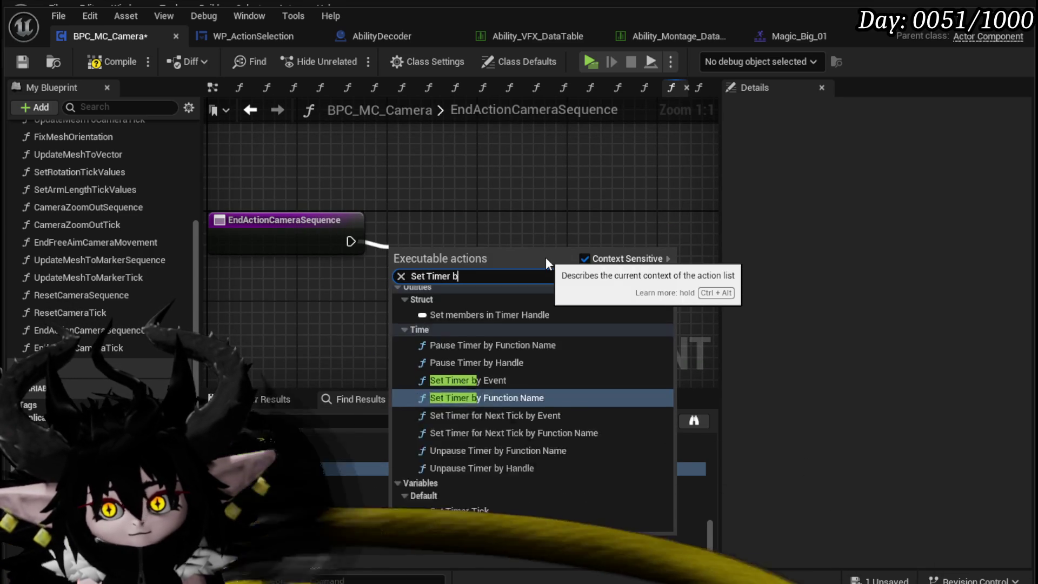
key(Return)
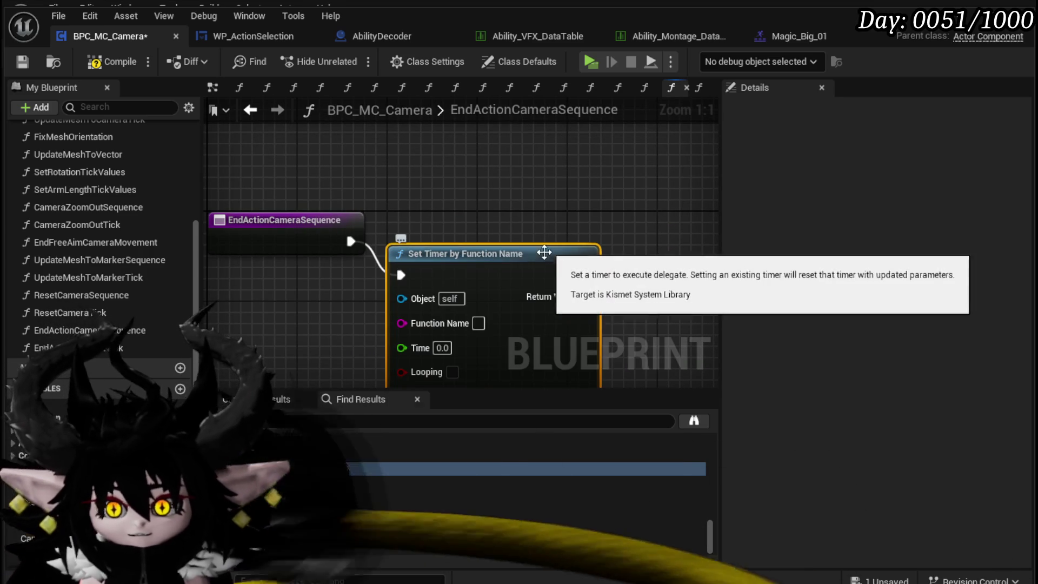
right_click(60, 349)
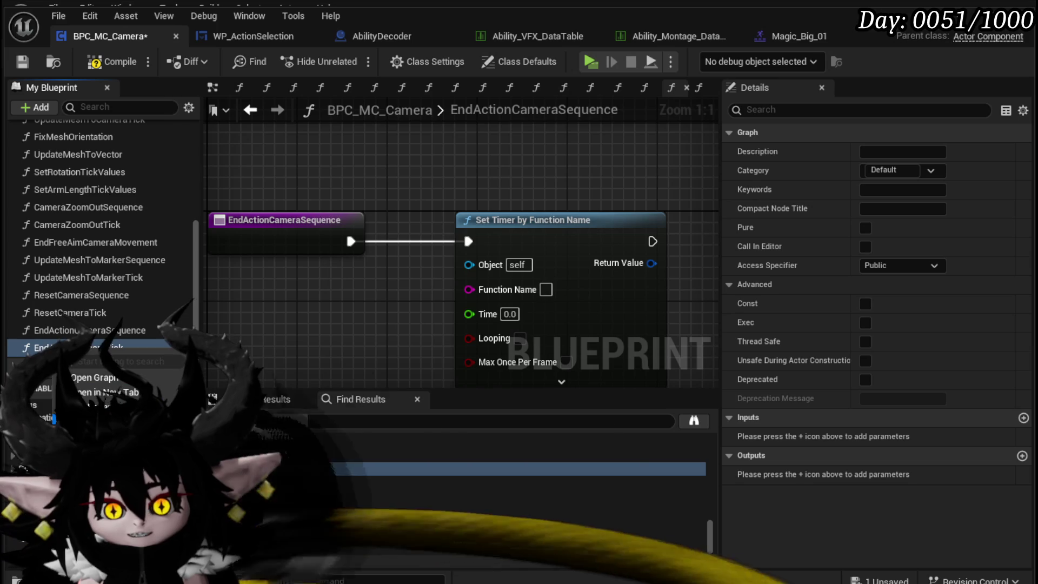
key(Return)
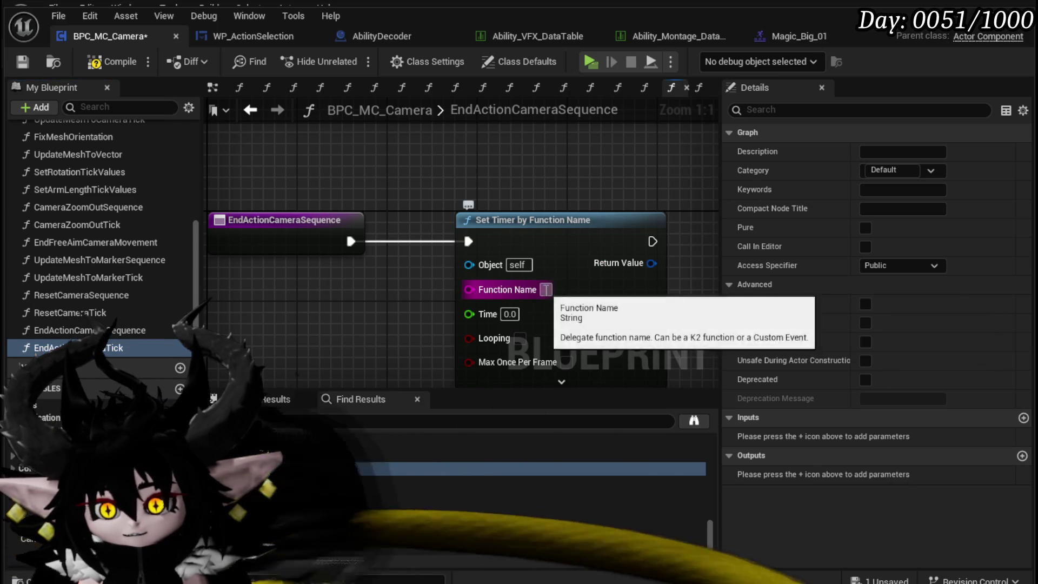
click(546, 289)
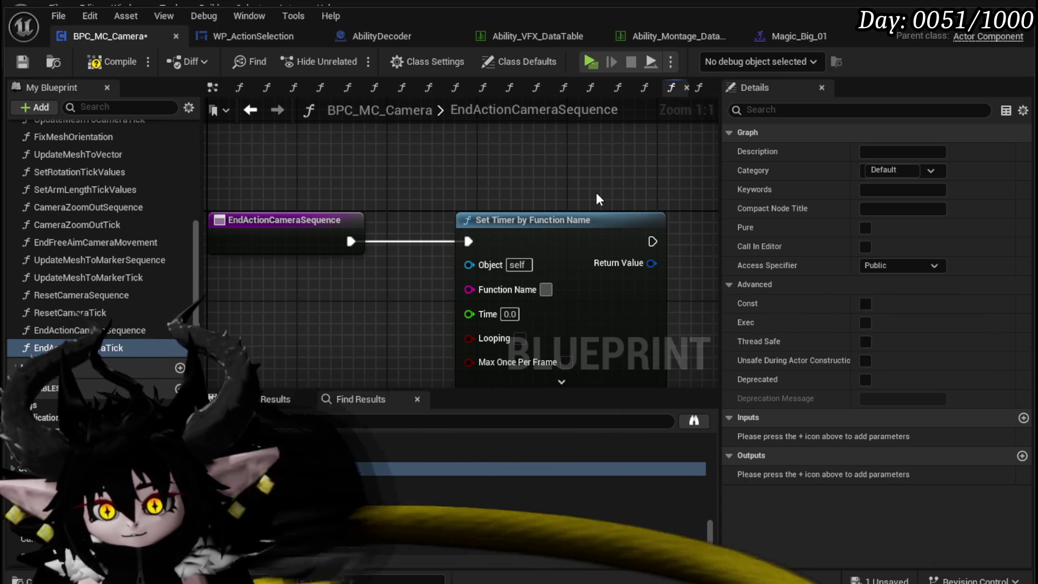
text(EndActionCameraTick)
Connect the TimerTick variable to the timer's Time input.
drag(363, 295, 365, 190)
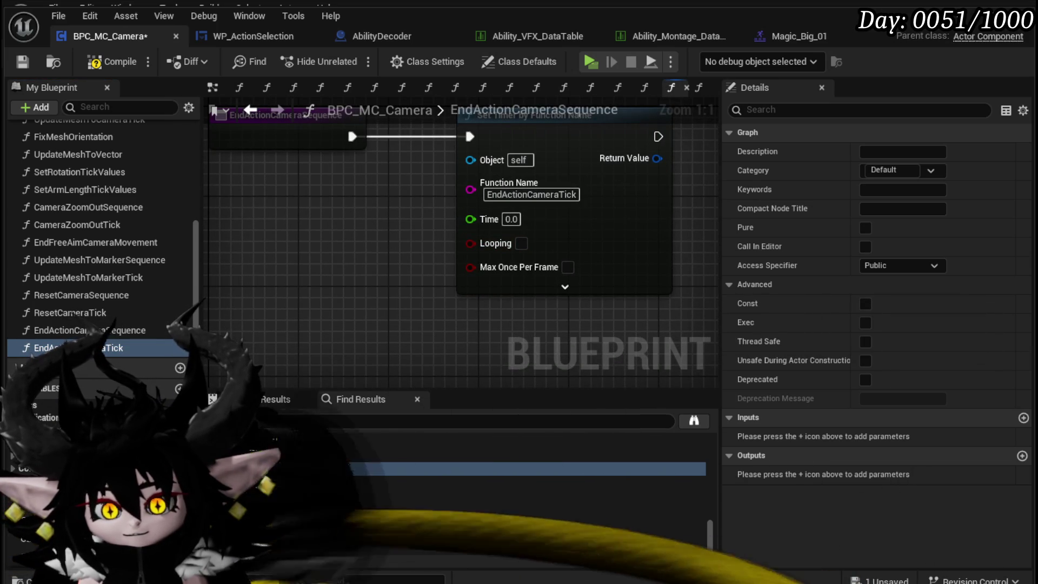
scroll(100, 243, down, 5)
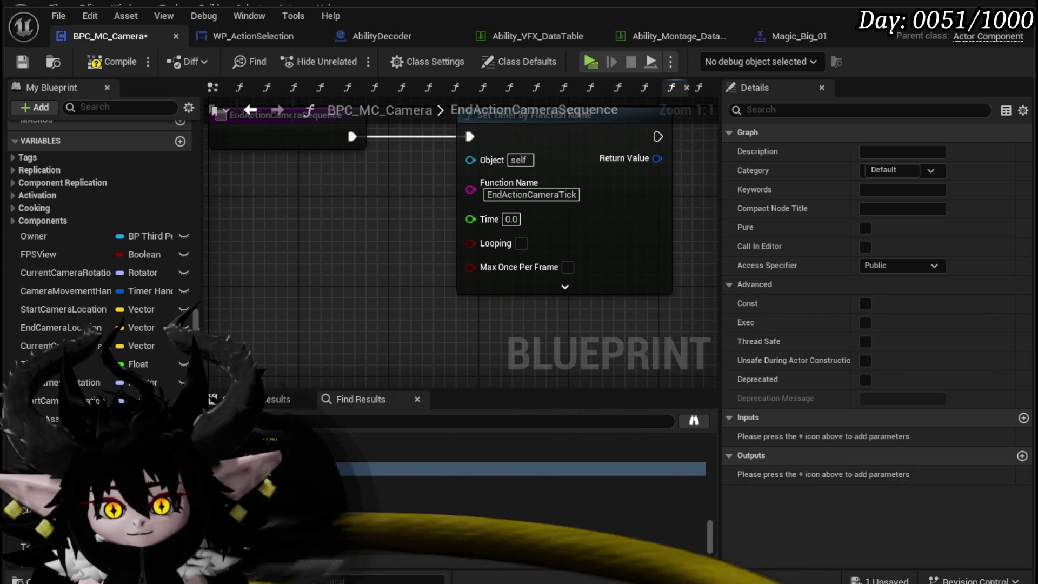
scroll(100, 243, down, 5)
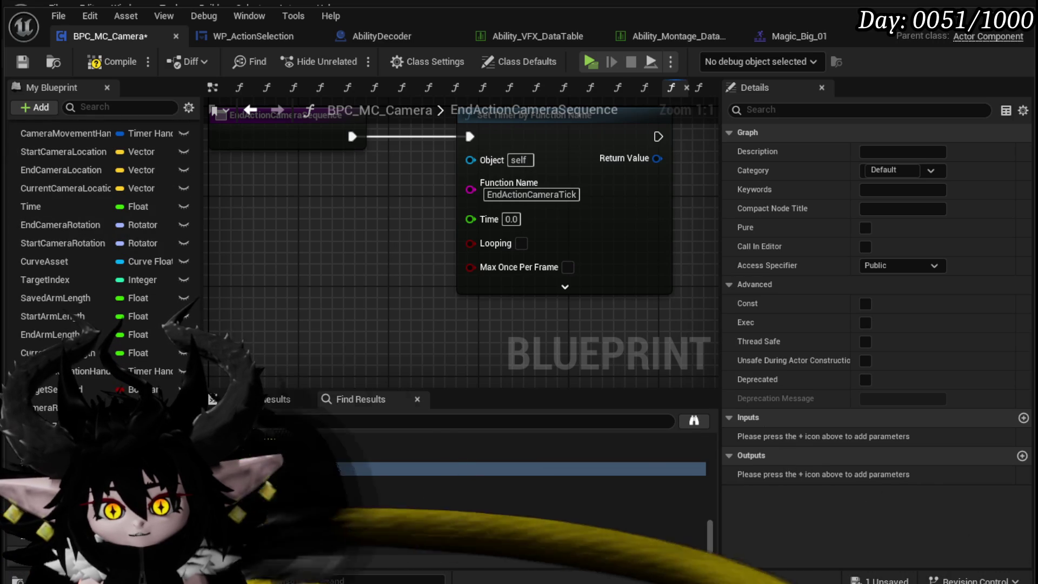
mouse_move(49, 426)
mouse_down()
mouse_move(459, 264)
mouse_move(471, 219)
mouse_up()
scroll(433, 300, down, 3)
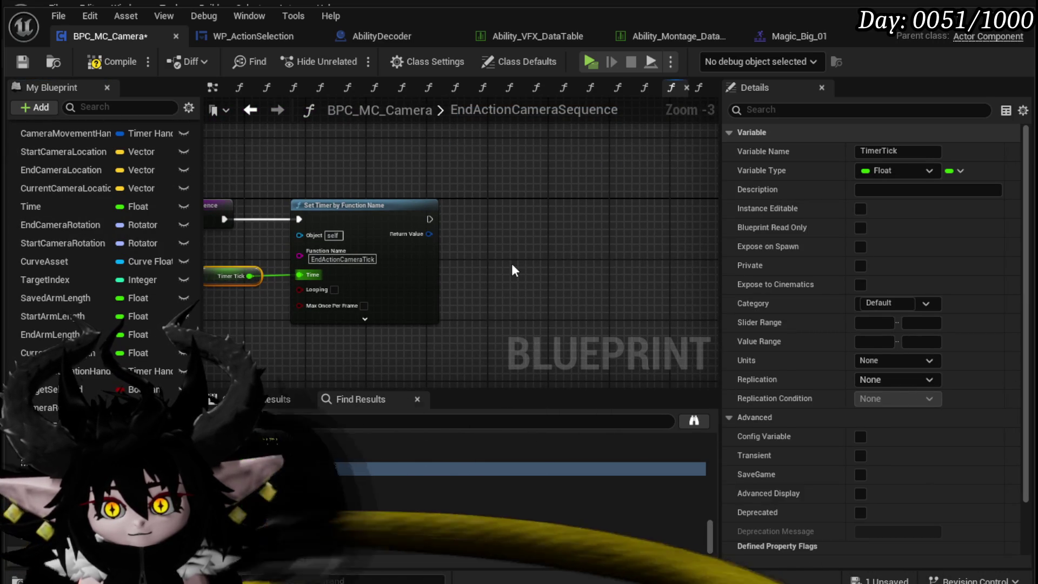
Promote the Set Timer Return Value to a Timer Handle variable named EndAbilityHandler, then compile.
click(297, 173)
right_click(429, 234)
click(465, 280)
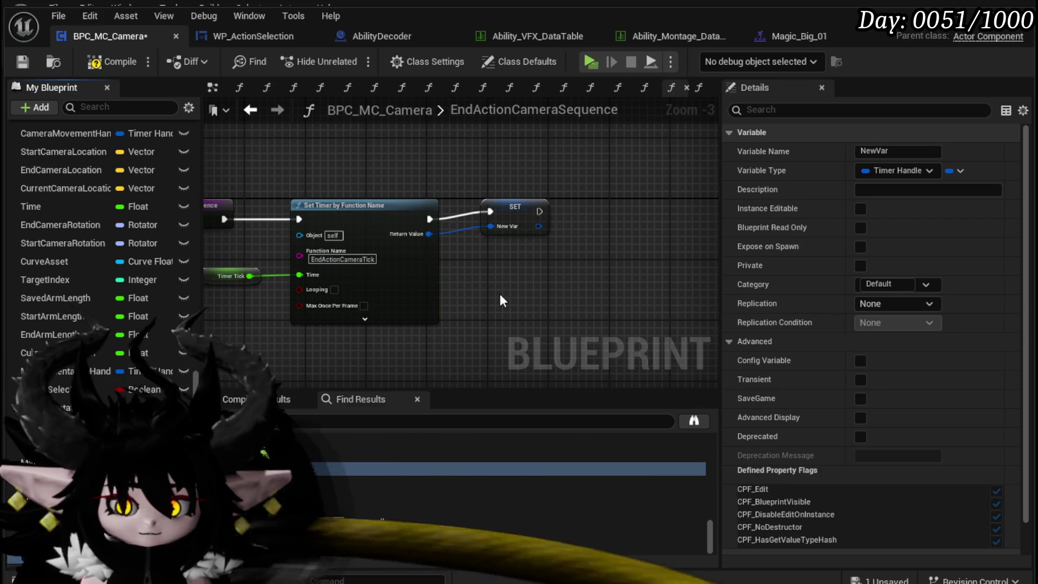
scroll(62, 195, up, 10)
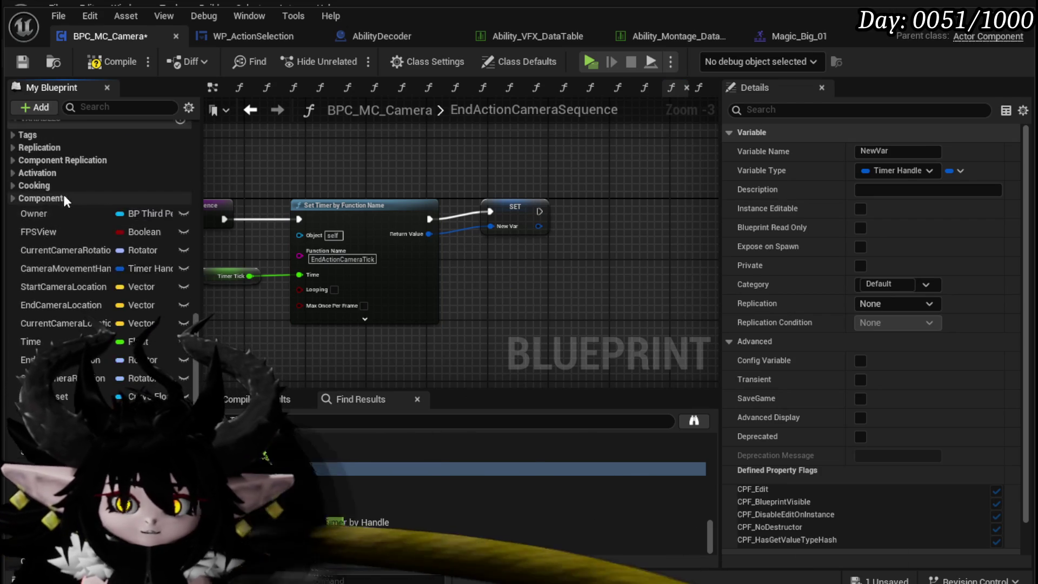
scroll(100, 216, up, 5)
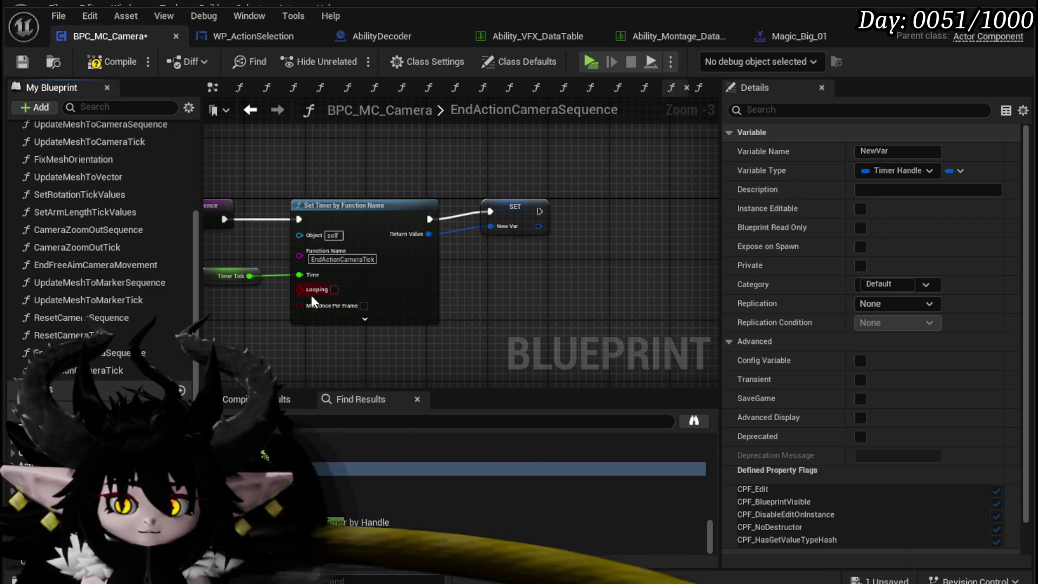
click(527, 209)
scroll(605, 212, up, 1)
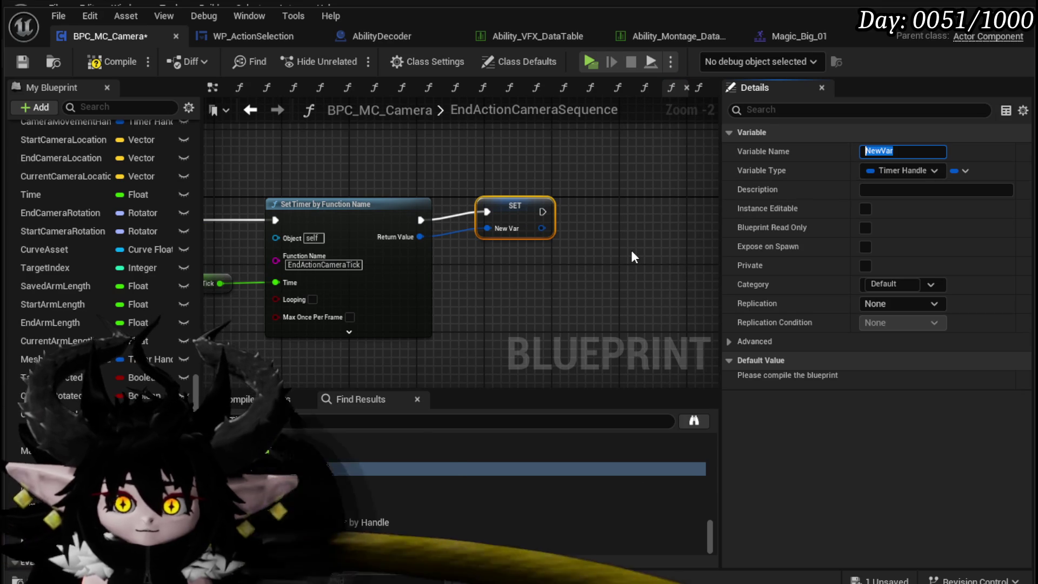
text(EndAbility)
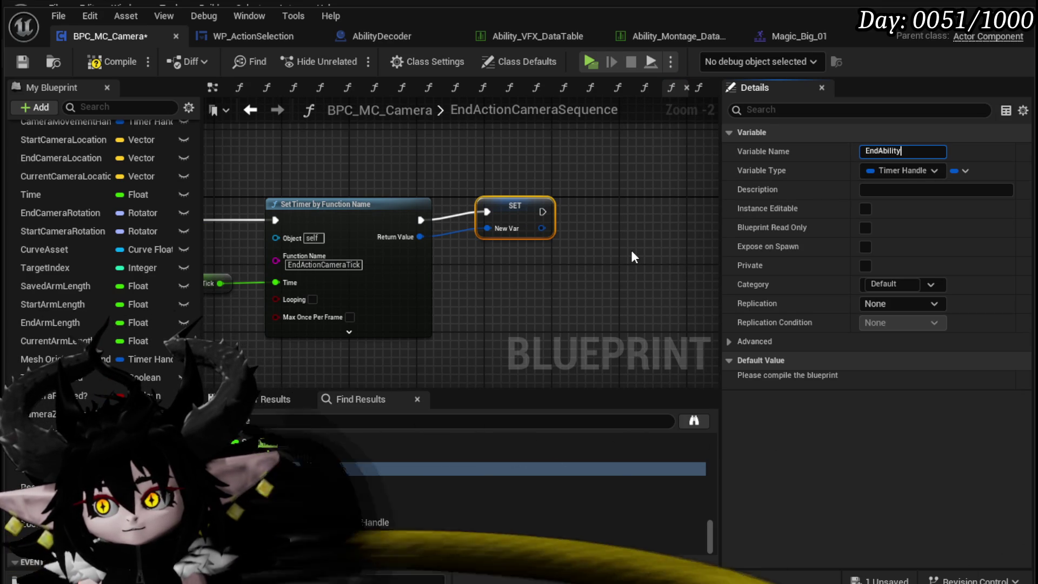
text(Handler)
key(Return)
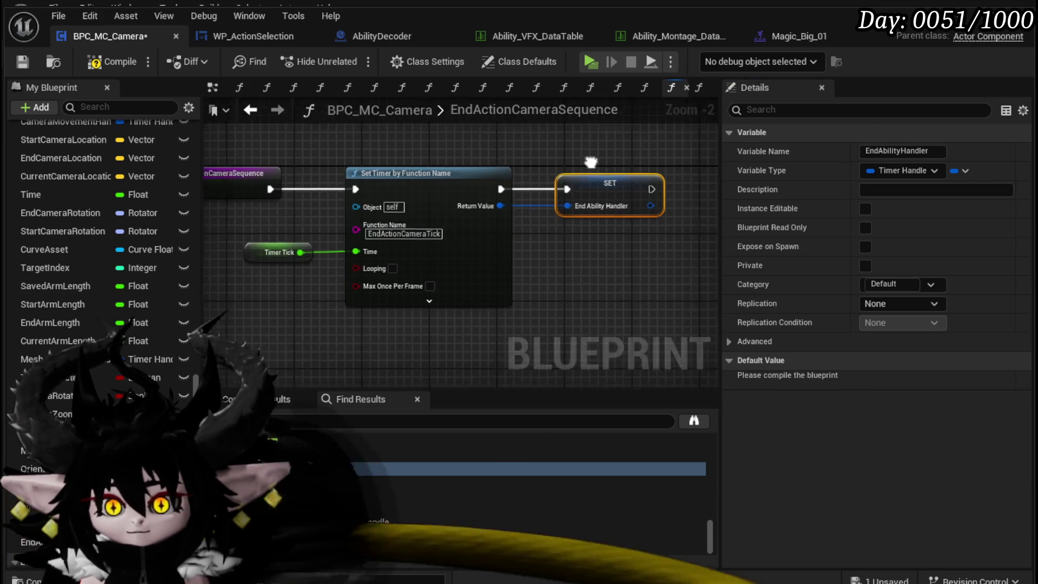
click(105, 63)
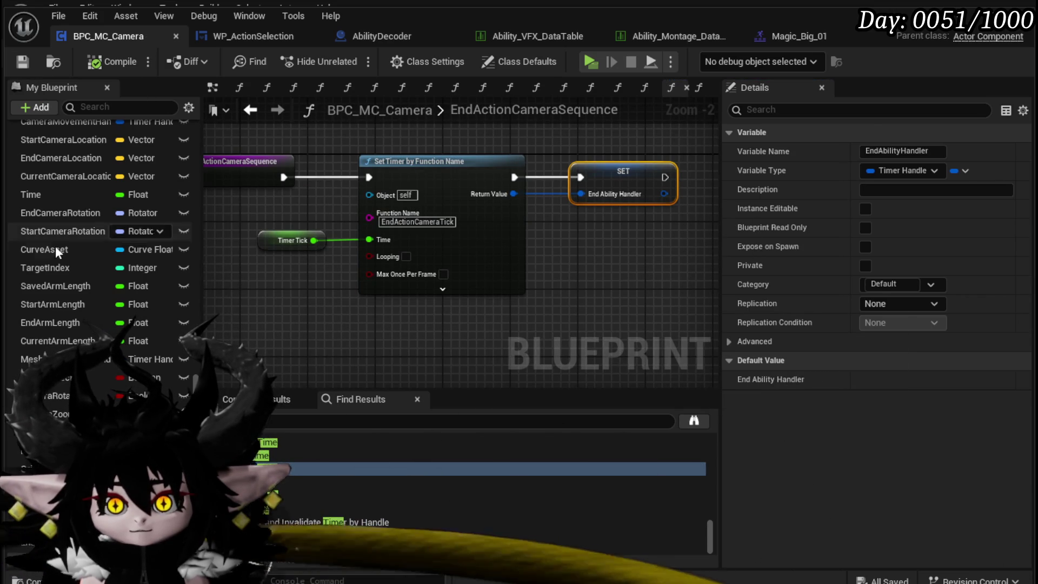
scroll(55, 243, up, 10)
scroll(57, 246, up, 5)
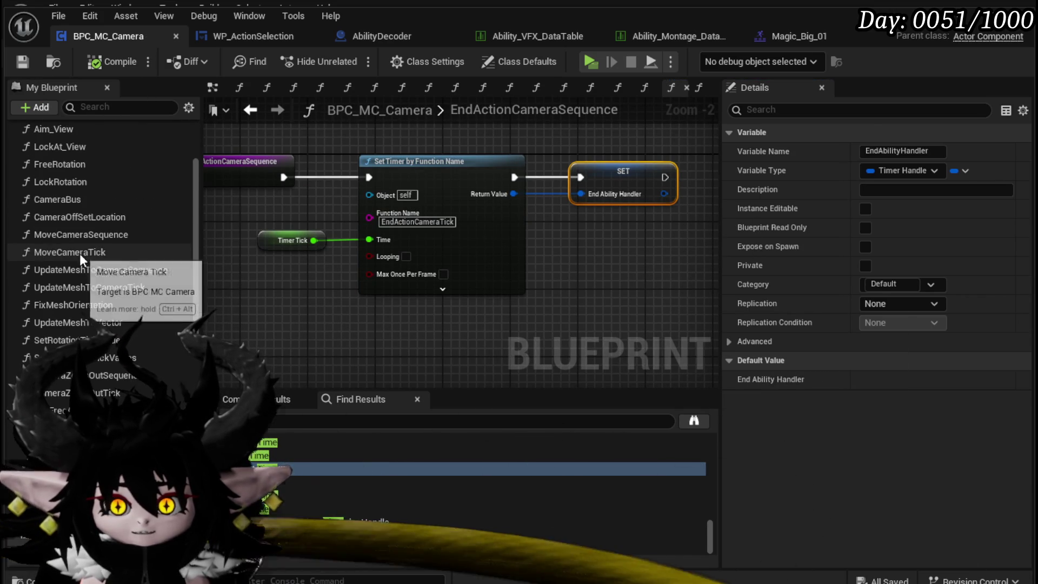
double_click(87, 238)
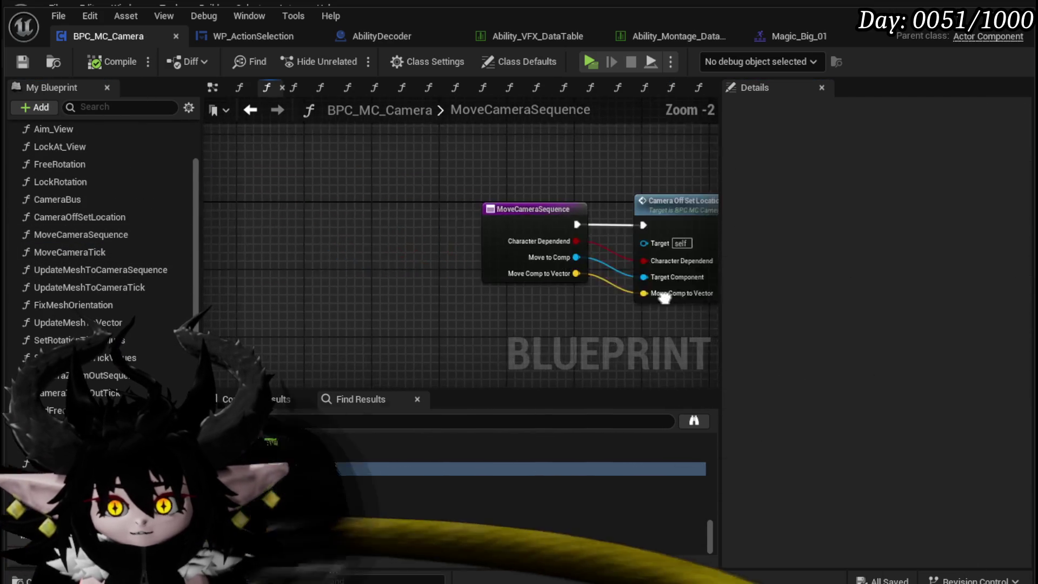
double_click(426, 243)
scroll(426, 254, down, 4)
mouse_move(559, 250)
mouse_down()
mouse_move(533, 254)
mouse_move(565, 257)
mouse_move(371, 257)
mouse_up()
mouse_move(298, 271)
mouse_down()
mouse_move(285, 301)
mouse_move(305, 307)
mouse_up()
mouse_move(462, 175)
mouse_down()
mouse_move(556, 148)
mouse_move(305, 244)
mouse_up()
drag(582, 245, 267, 225)
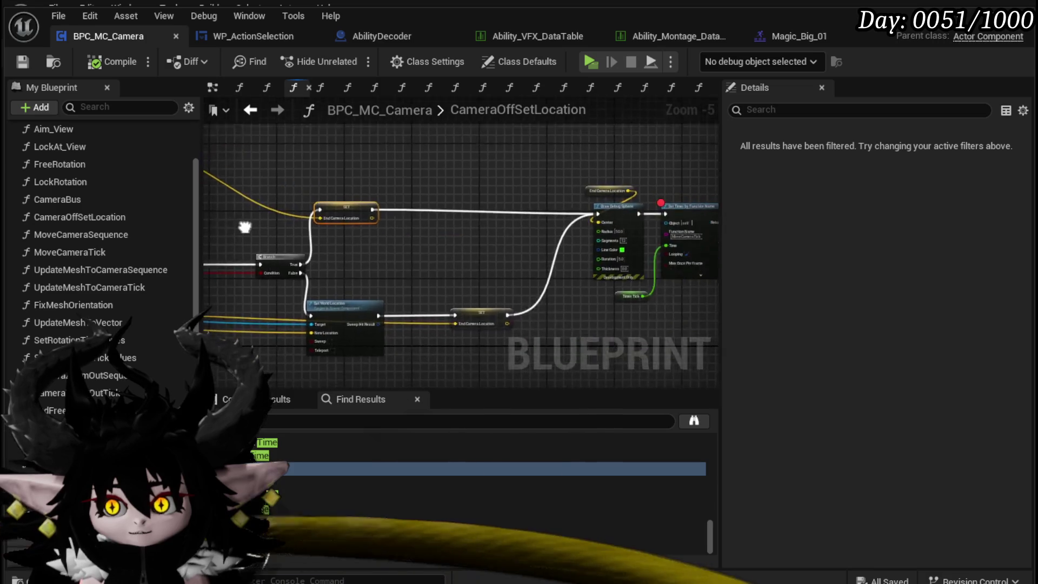
mouse_move(719, 199)
mouse_down()
mouse_move(309, 222)
mouse_move(574, 207)
mouse_up()
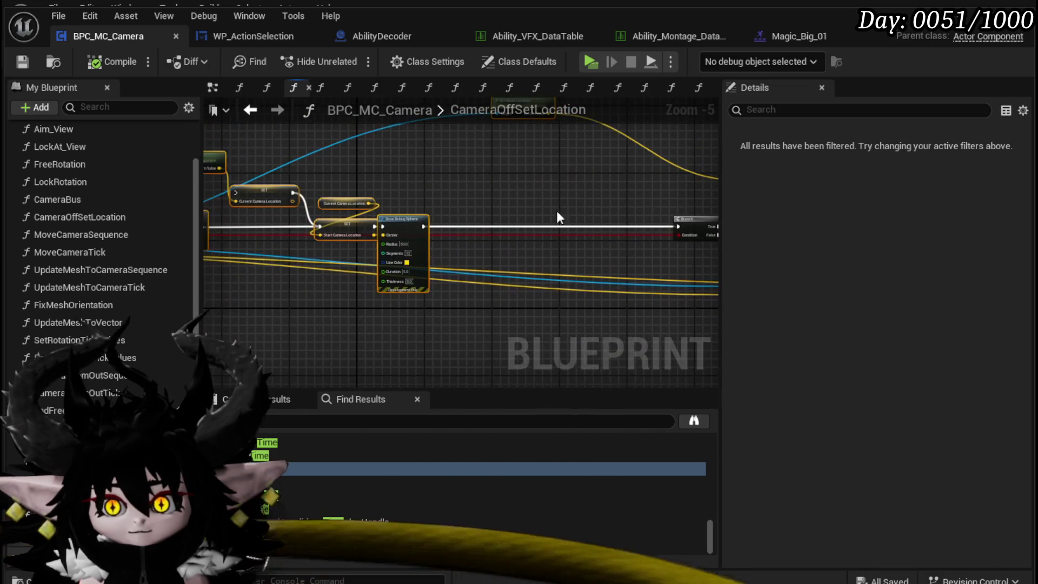
drag(475, 210, 531, 212)
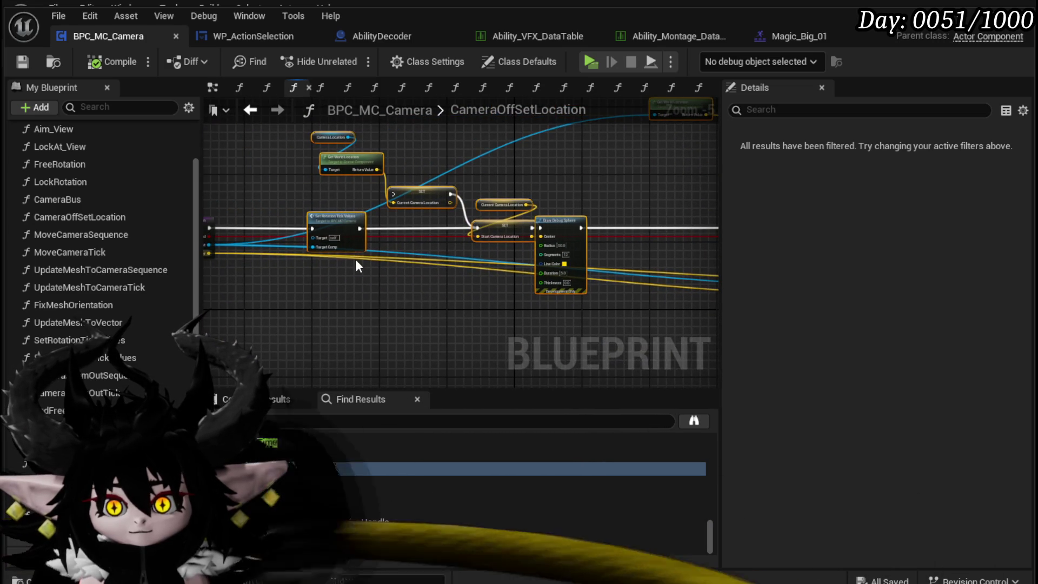
scroll(355, 258, up, 2)
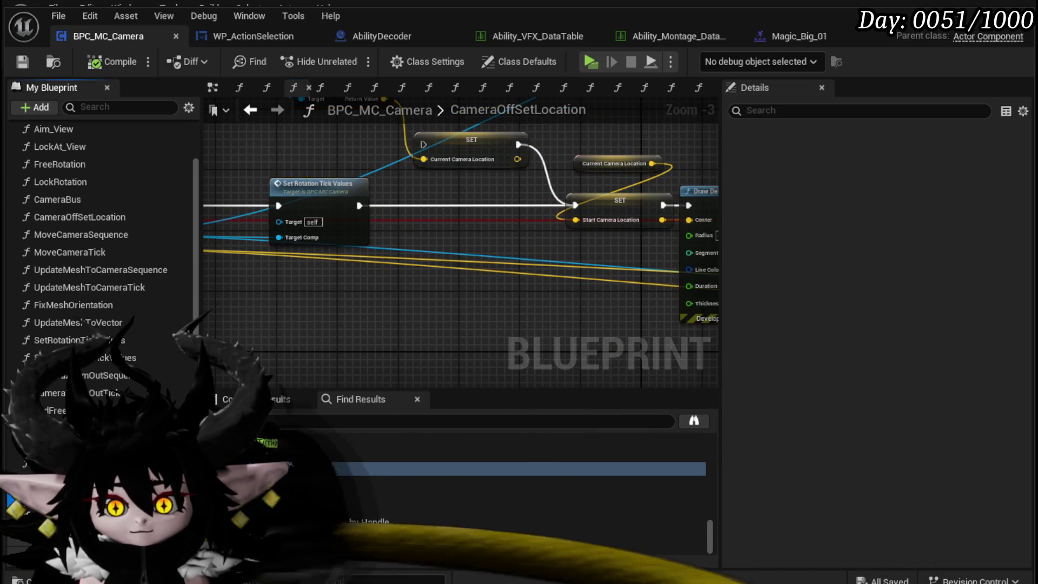
double_click(303, 468)
scroll(383, 222, down, 3)
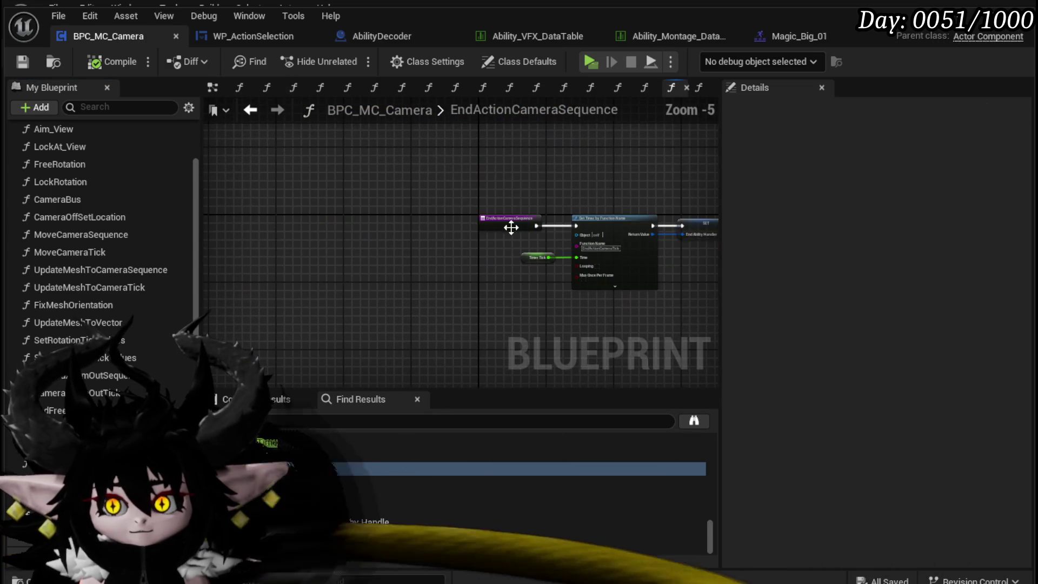
drag(506, 223, 236, 224)
click(326, 269)
Paste Get World Location and SET End Camera Location, and move the node group beside the entry.
key(ctrl+v)
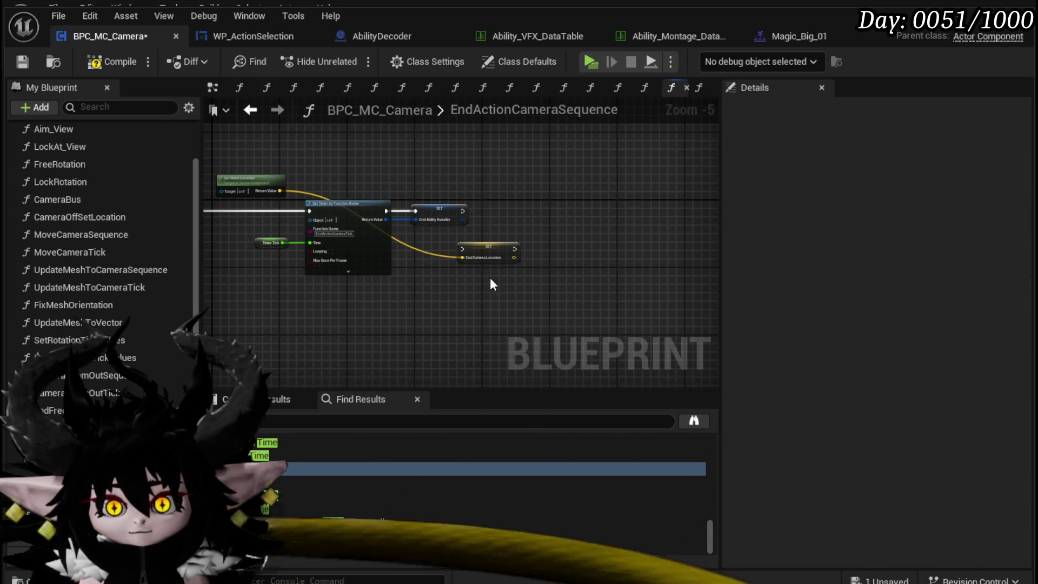
mouse_move(490, 253)
mouse_down()
mouse_move(258, 224)
mouse_move(311, 212)
mouse_move(312, 221)
mouse_move(634, 212)
mouse_up()
drag(541, 222, 540, 223)
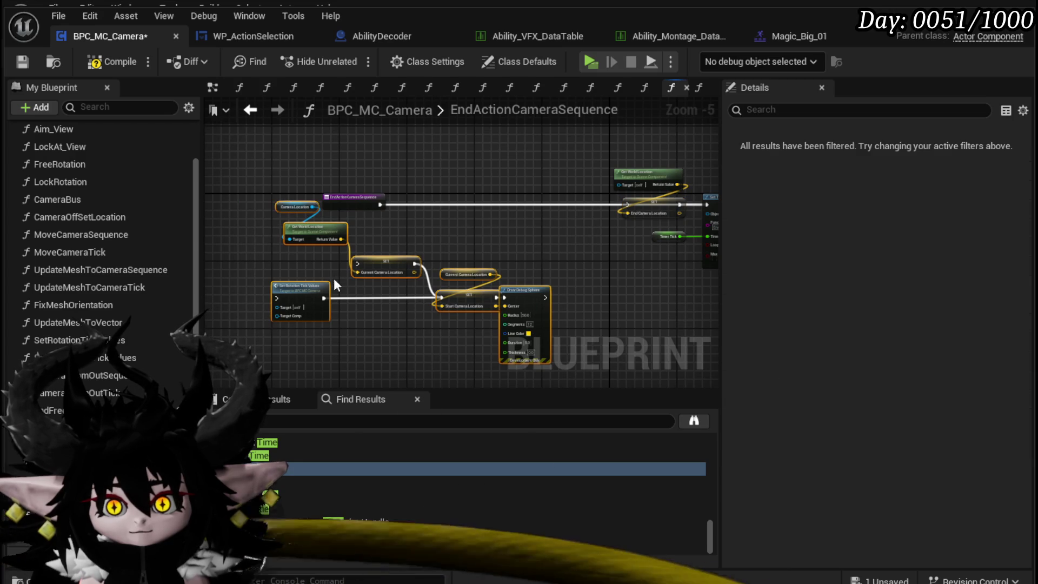
drag(293, 280, 328, 265)
drag(235, 345, 532, 212)
drag(313, 245, 394, 166)
scroll(502, 174, up, 3)
Delete the SET Current Camera Location, Get World Location and Draw Debug Sphere nodes.
click(443, 267)
key(Delete)
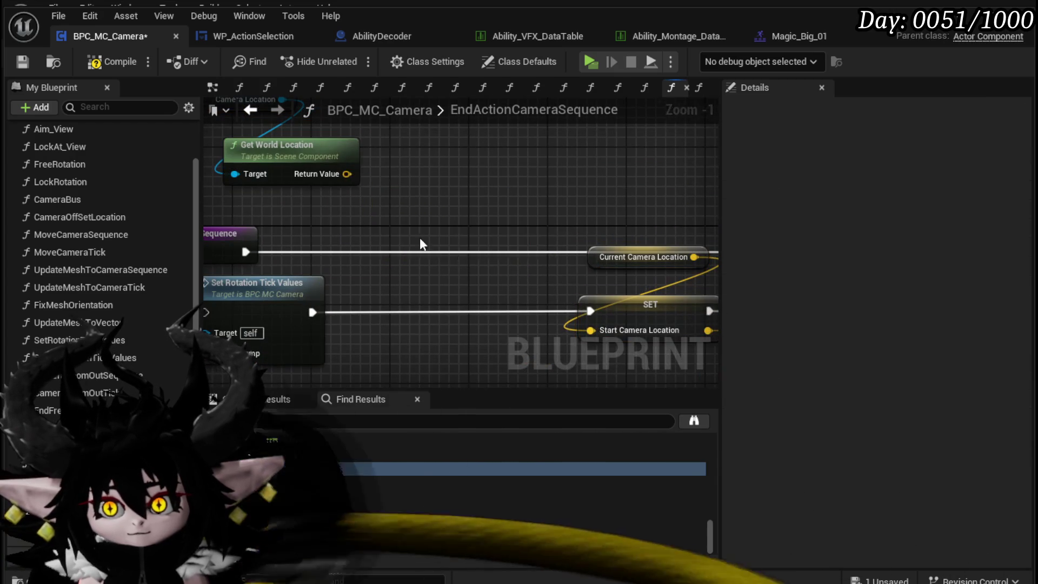
scroll(325, 206, down, 2)
key(Delete)
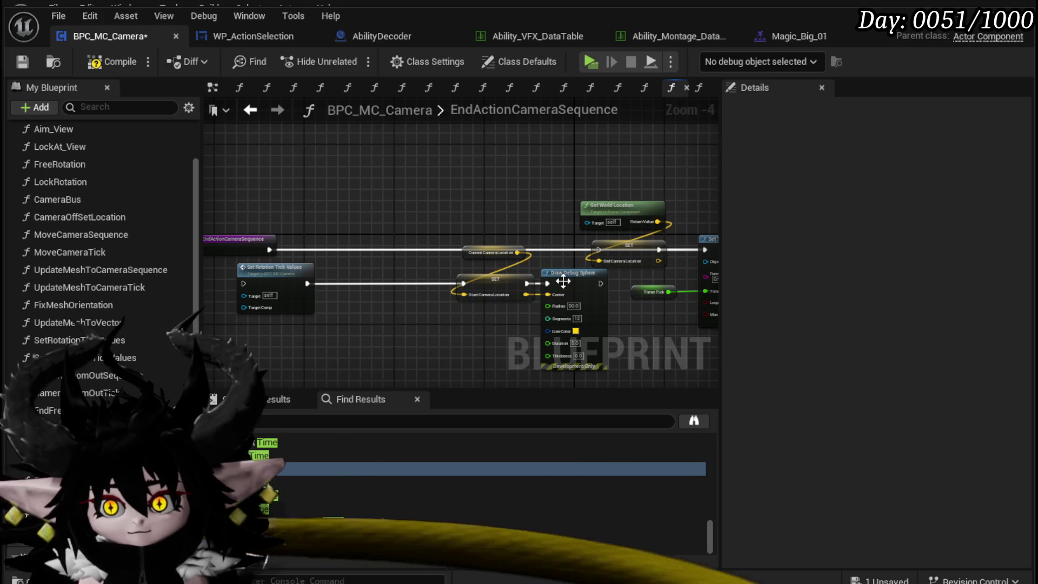
click(555, 328)
key(Delete)
Rewire the SET nodes and Set Rotation Tick Values into a tidy exec line, then add an Owner getter.
drag(598, 245, 605, 250)
mouse_move(292, 303)
mouse_down()
mouse_move(357, 244)
mouse_move(345, 243)
mouse_up()
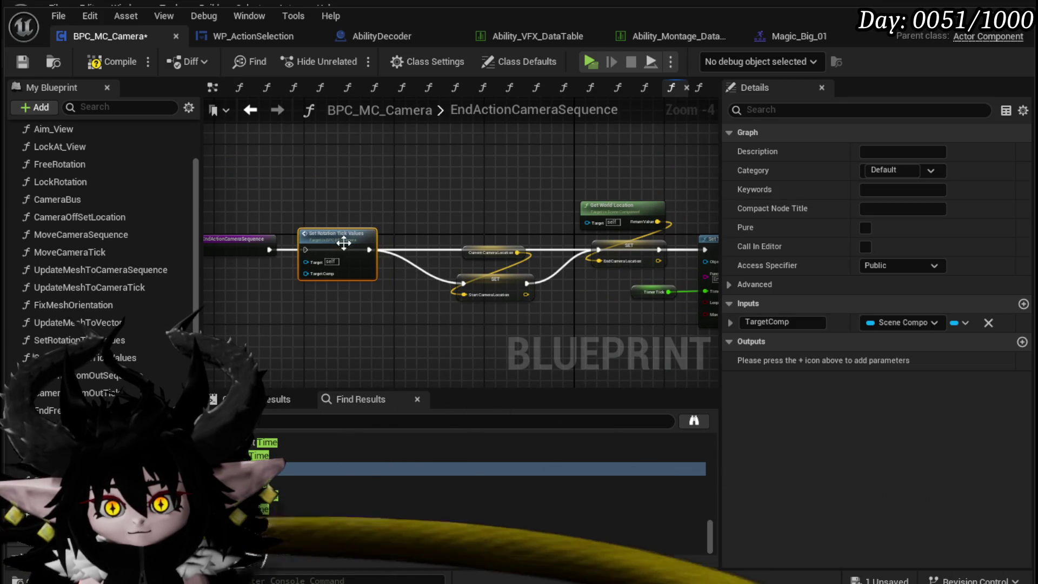
drag(268, 250, 282, 254)
drag(449, 238, 535, 303)
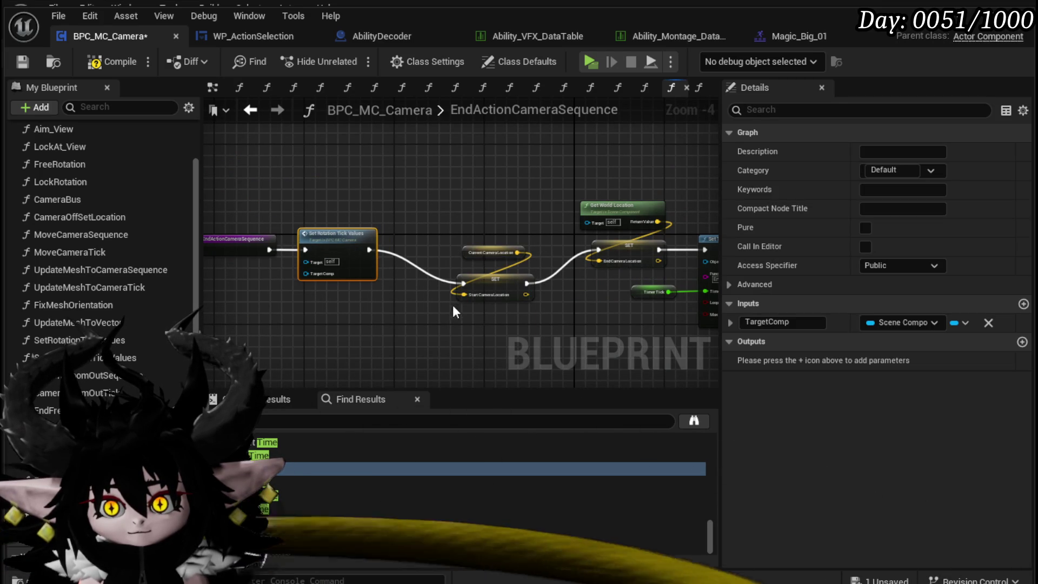
mouse_move(504, 272)
mouse_down()
mouse_move(475, 244)
mouse_move(421, 282)
mouse_move(483, 252)
mouse_up()
mouse_move(376, 303)
mouse_down()
mouse_move(342, 288)
mouse_move(149, 324)
mouse_up()
scroll(162, 269, up, 3)
scroll(160, 267, down, 10)
mouse_move(54, 452)
mouse_down()
mouse_move(338, 254)
mouse_move(328, 277)
mouse_move(424, 286)
mouse_up()
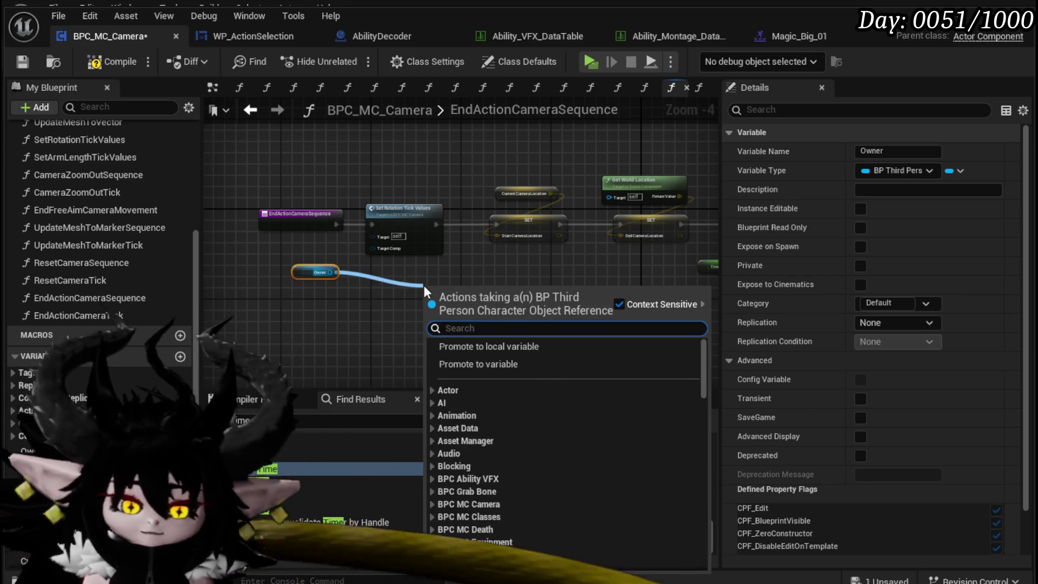
Get Owner's Aim Camera Location and wire it into Get World Location's Target.
text(Aim off)
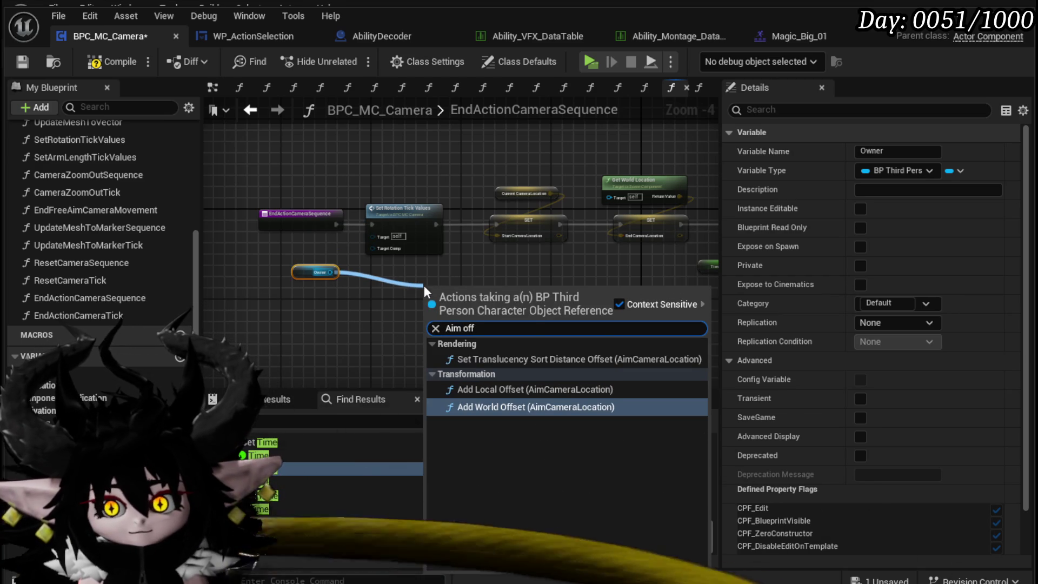
key(BackSpace)
key(BackSpace)
key(BackSpace)
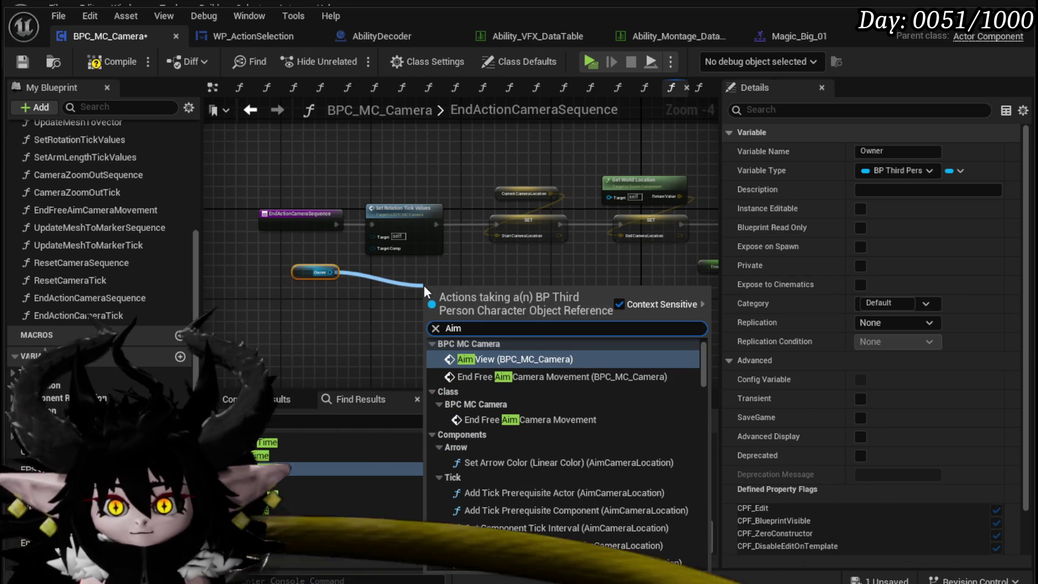
drag(703, 361, 689, 547)
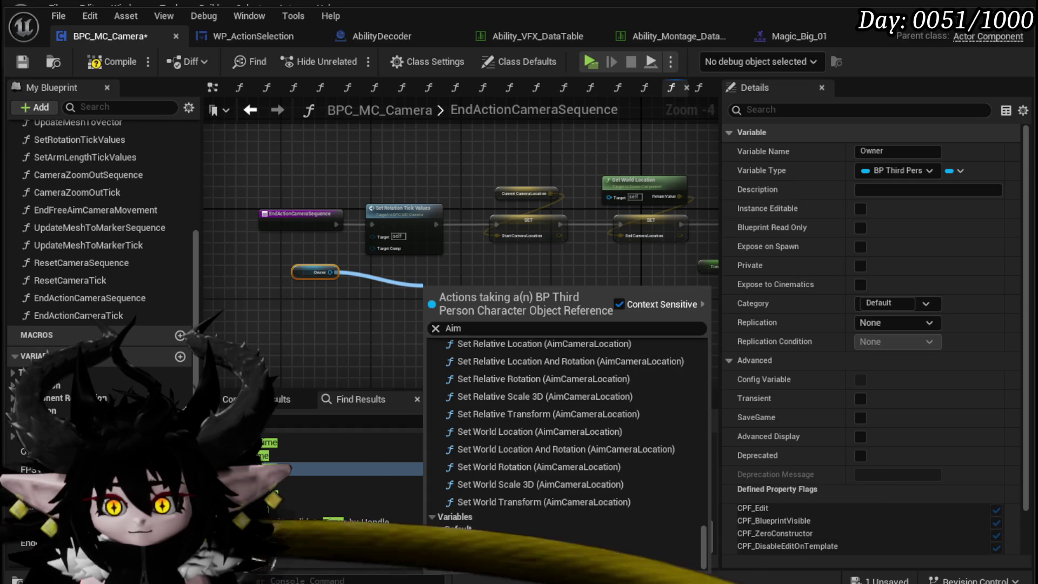
click(559, 547)
scroll(540, 326, up, 3)
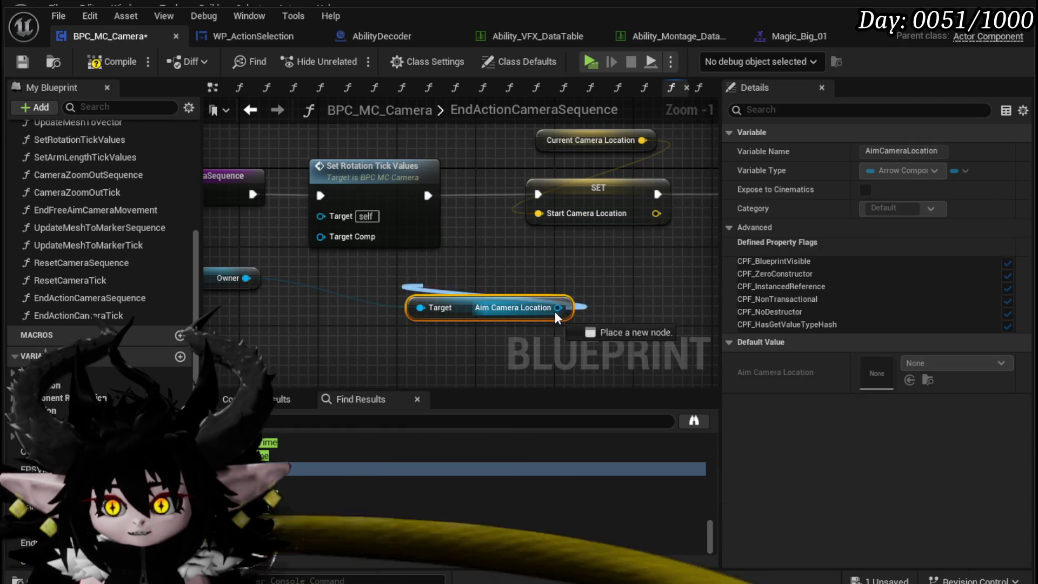
scroll(357, 304, down, 3)
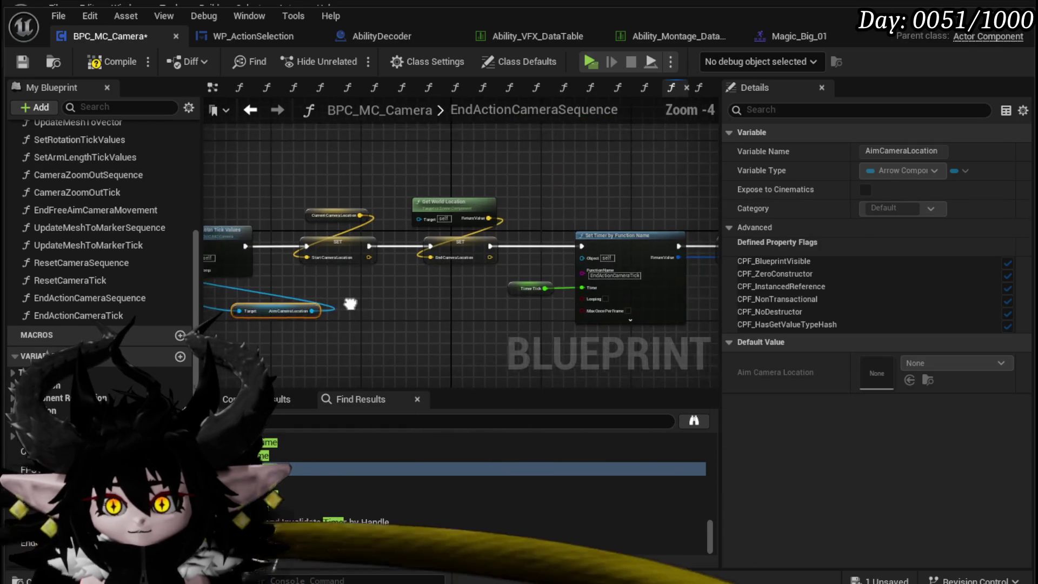
mouse_move(319, 307)
mouse_down()
mouse_move(362, 297)
mouse_move(427, 217)
mouse_up()
Compile the blueprint and tick Looping on the Set Timer node.
scroll(346, 281, up, 2)
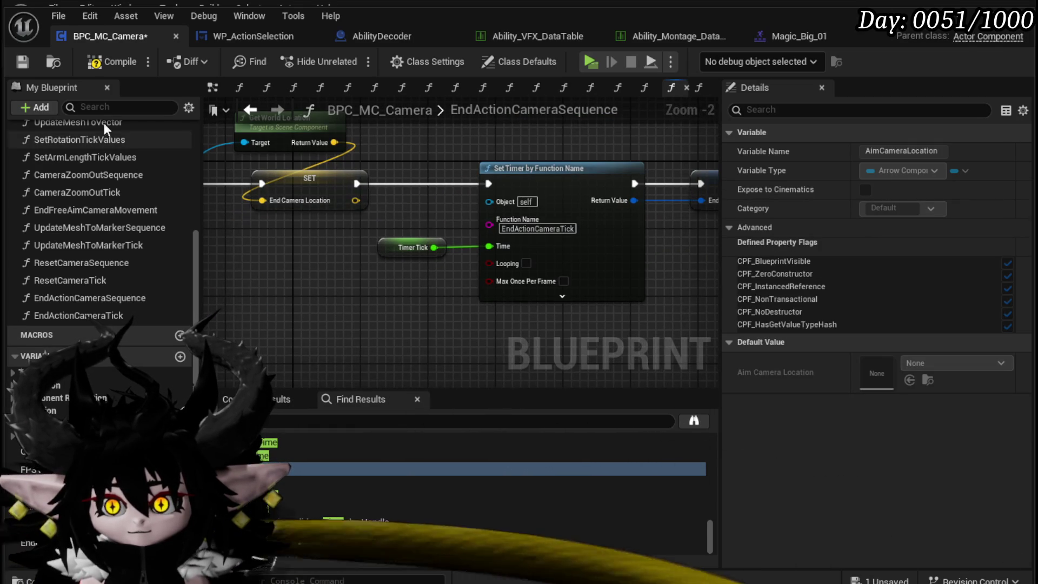
click(90, 69)
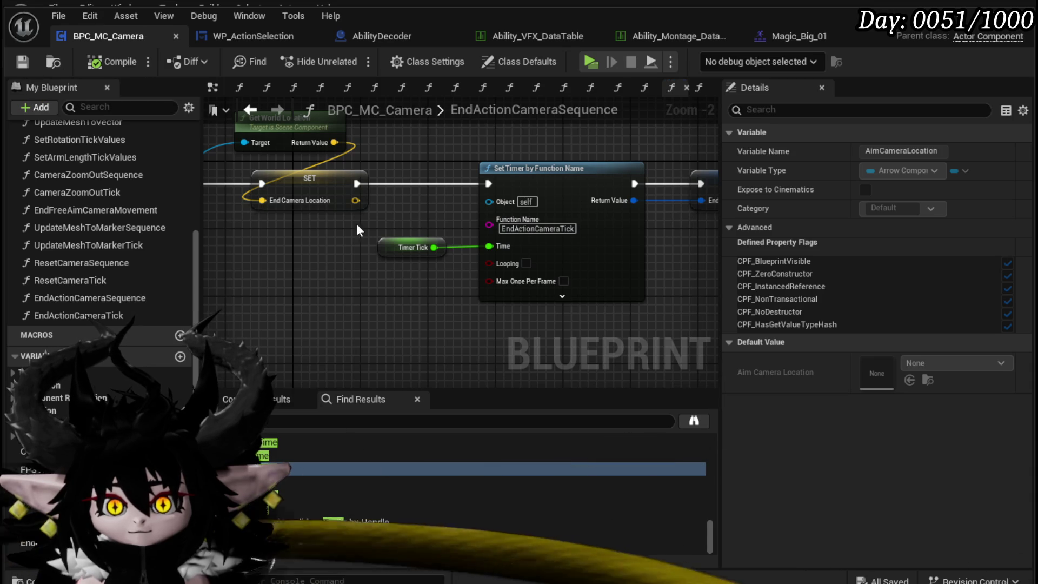
click(526, 263)
Compile and save BPC_MC_Camera, then open the EndActionCameraTick function graph.
click(104, 66)
click(15, 65)
scroll(108, 242, up, 3)
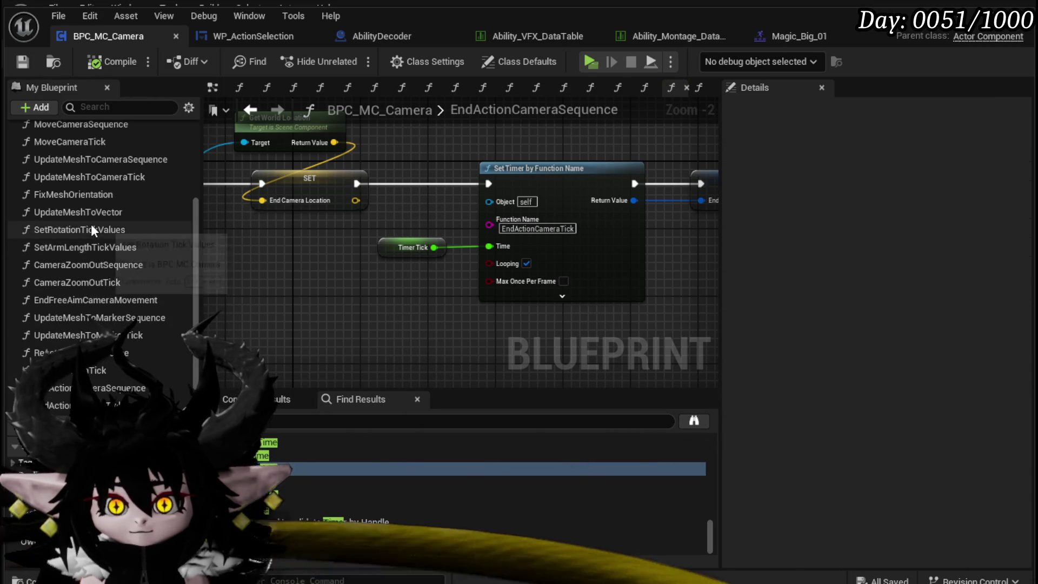
scroll(90, 224, up, 2)
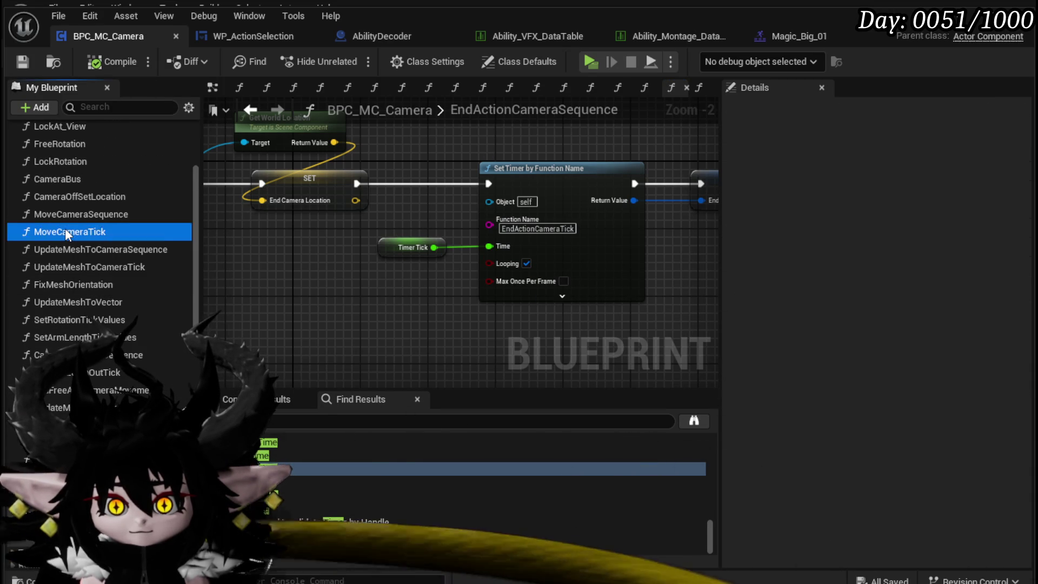
double_click(66, 232)
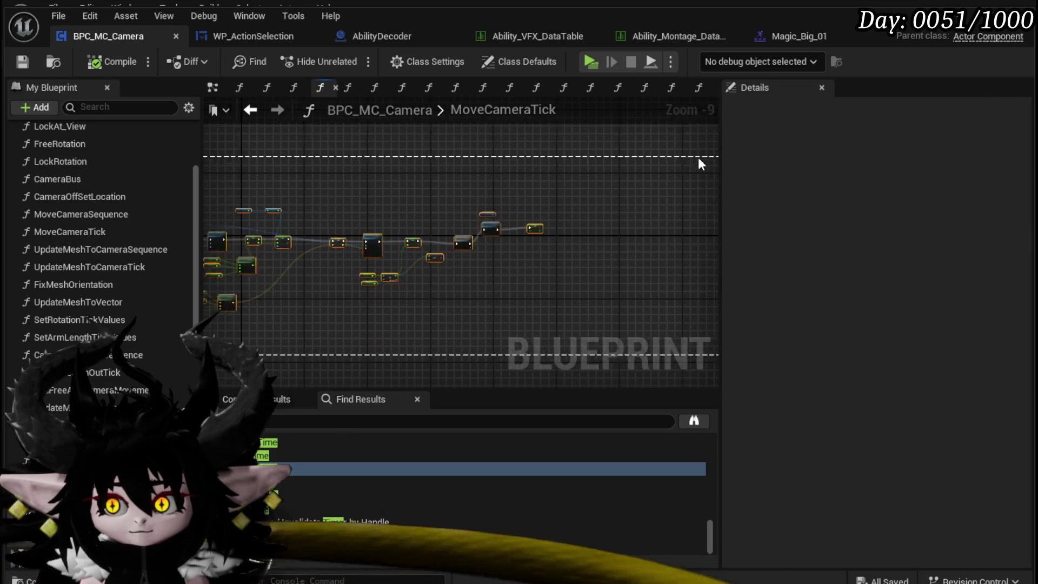
double_click(487, 469)
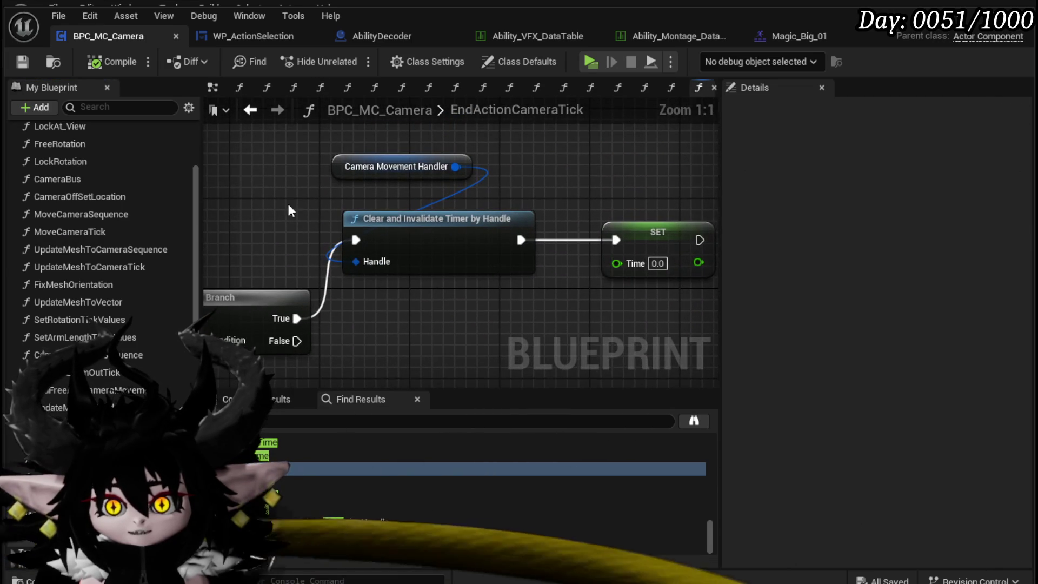
Add an EndAbilityHandler getter for Clear and Invalidate Timer and delete the SET Time node.
scroll(103, 259, down, 10)
scroll(103, 260, down, 5)
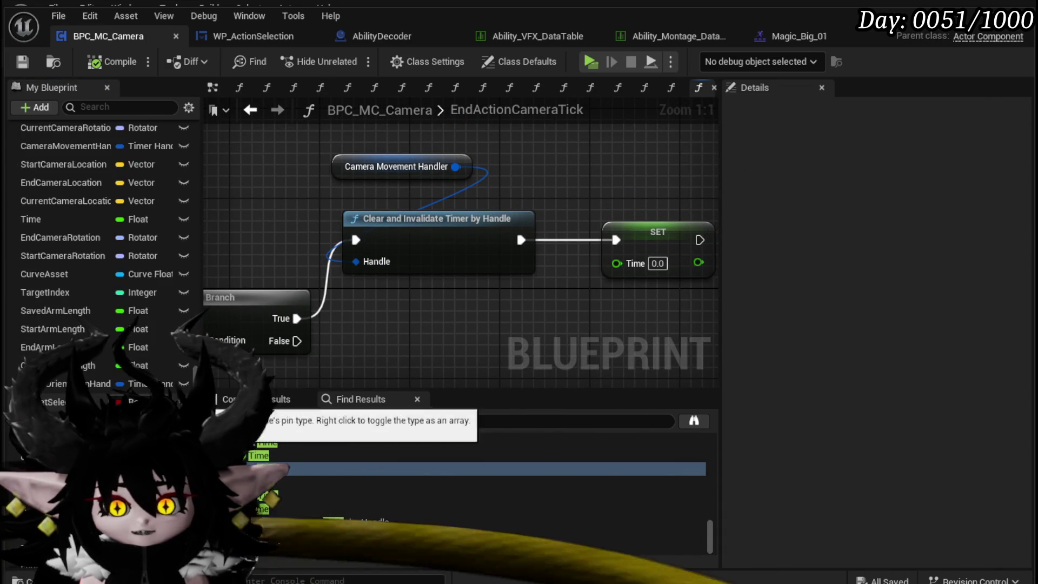
mouse_move(64, 376)
mouse_down()
mouse_move(271, 183)
mouse_move(288, 217)
mouse_move(349, 232)
mouse_move(355, 263)
mouse_up()
click(289, 218)
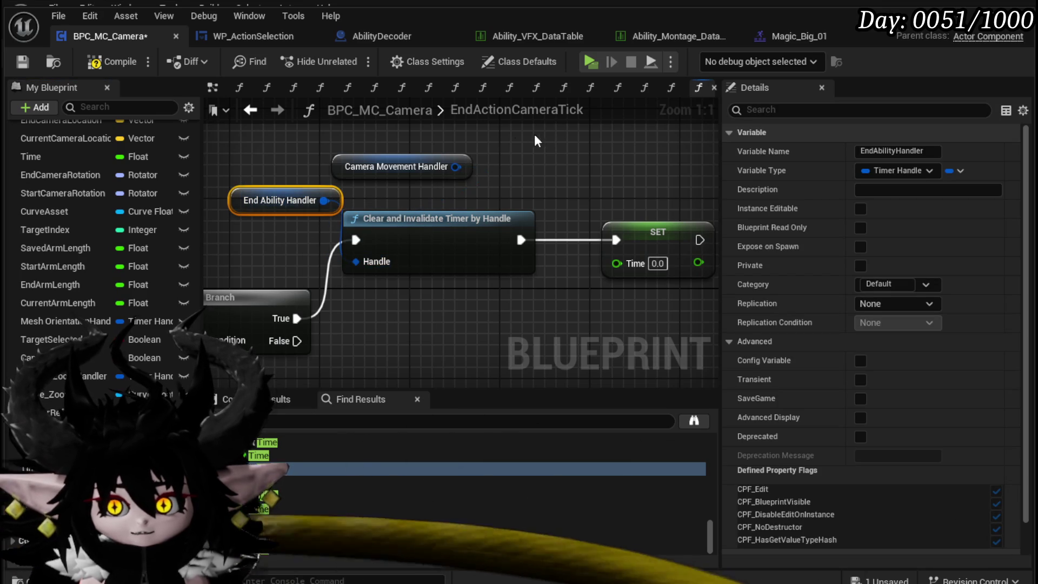
scroll(449, 174, down, 5)
click(561, 214)
key(Delete)
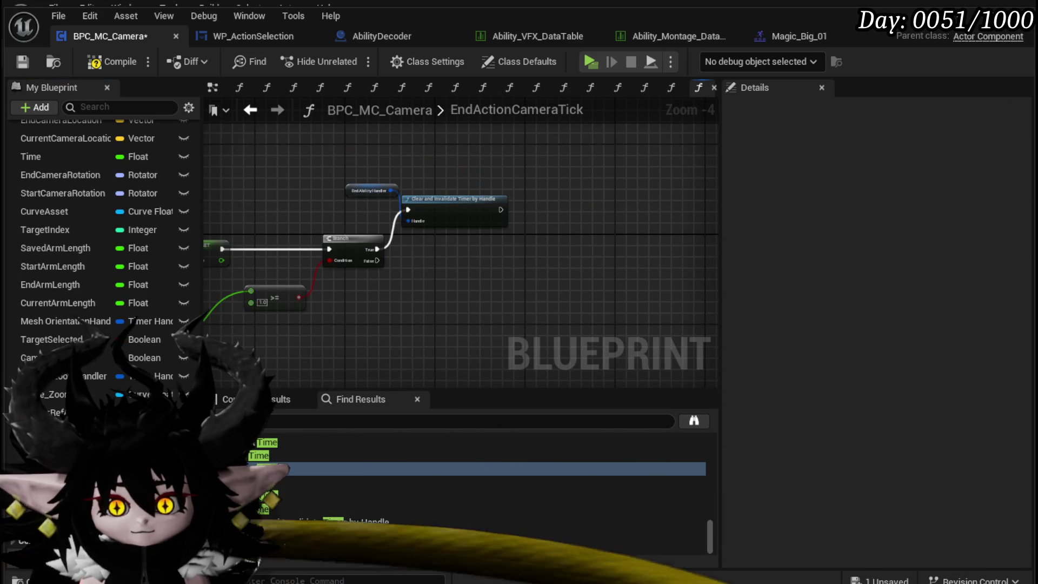
Create a float variable EndAbilityTimer and place its setter after the timer clear.
scroll(108, 357, up, 5)
click(180, 135)
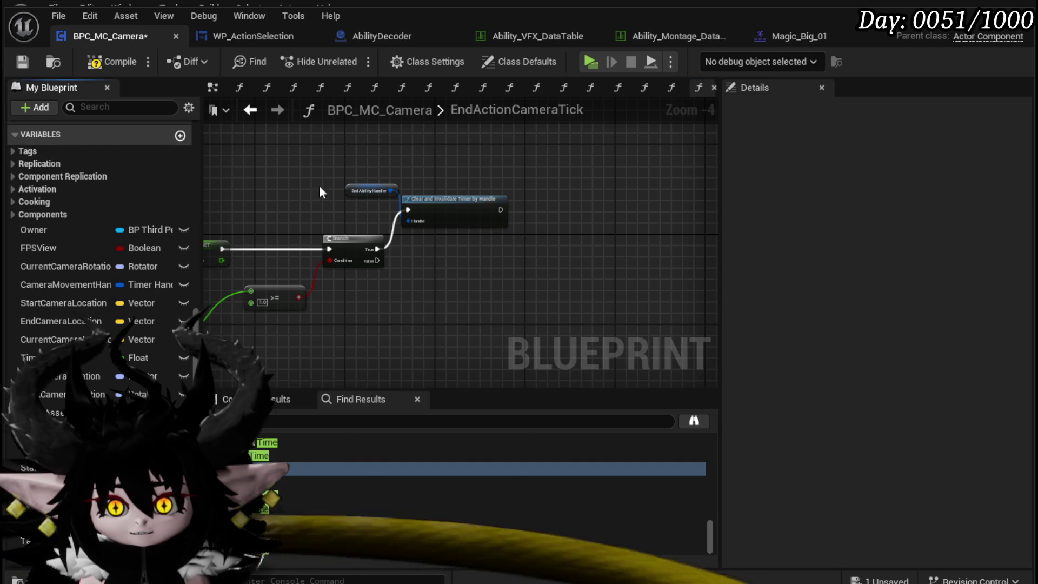
key(Return)
drag(54, 425, 521, 206)
click(546, 238)
Set EndAbilityTimer from the add node, feeding it its own getter, in place of the old SET Time.
scroll(540, 206, up, 3)
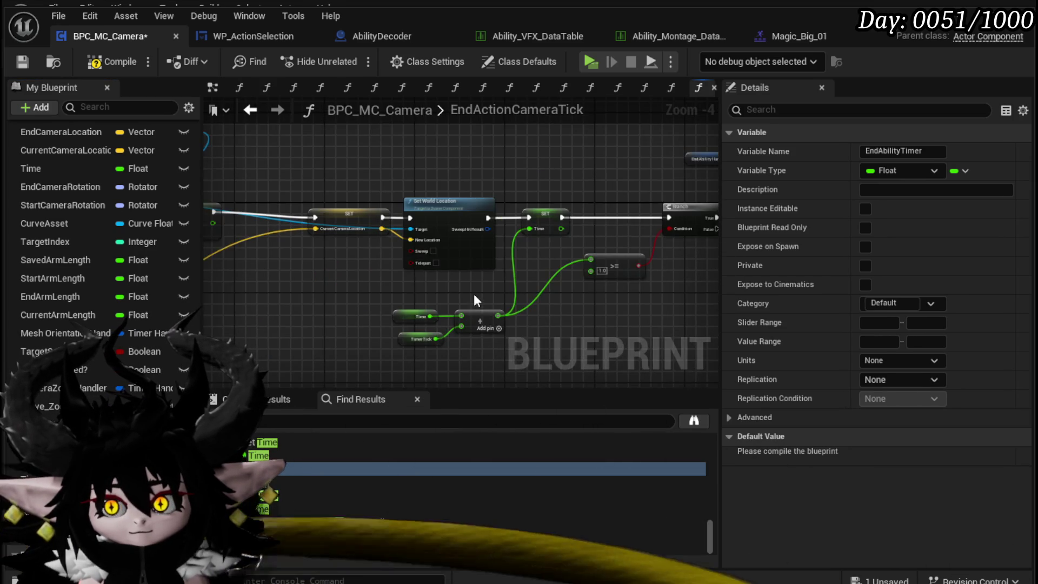
mouse_move(54, 424)
mouse_down()
mouse_move(400, 359)
mouse_move(485, 226)
mouse_up()
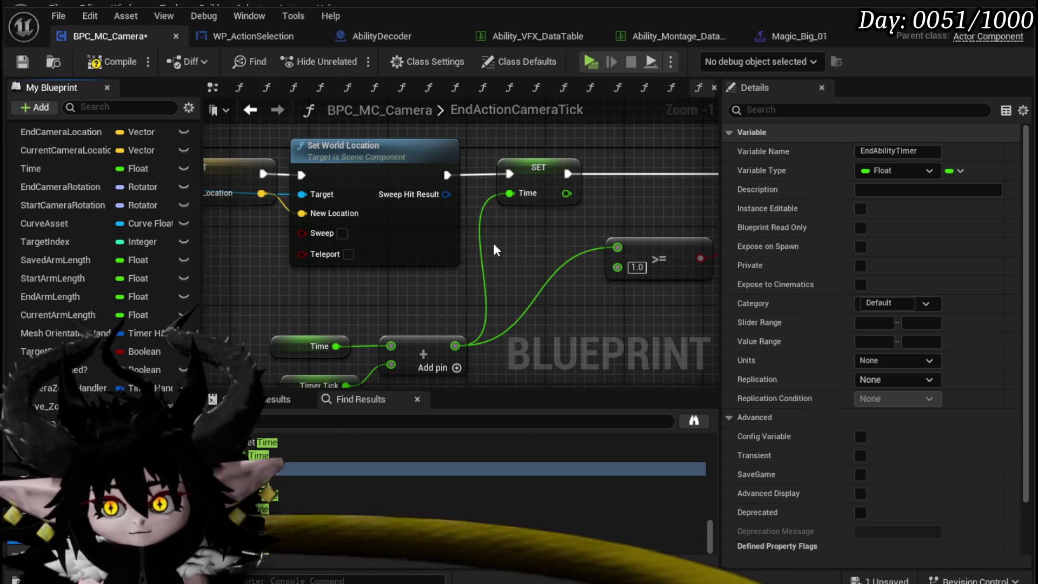
click(520, 266)
drag(423, 265, 387, 352)
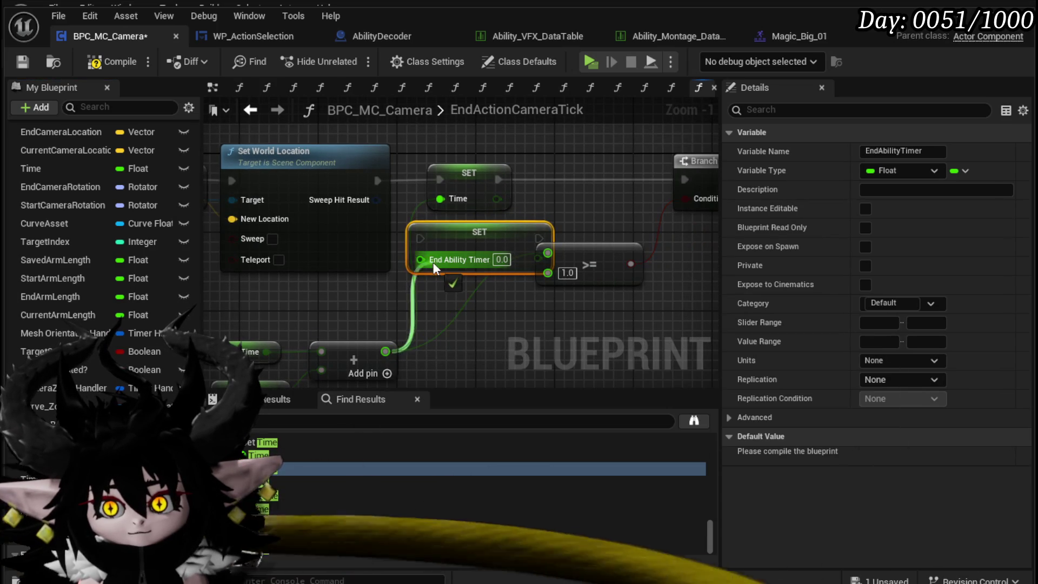
mouse_move(378, 180)
mouse_down()
mouse_move(420, 239)
mouse_move(500, 183)
mouse_up()
click(469, 200)
key(Delete)
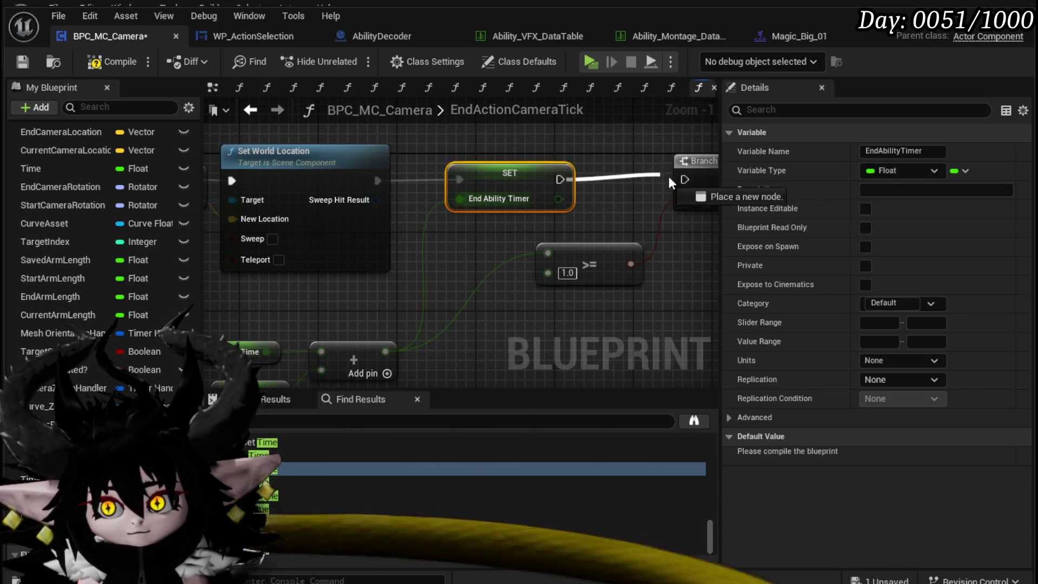
drag(468, 247, 628, 205)
drag(227, 346, 337, 282)
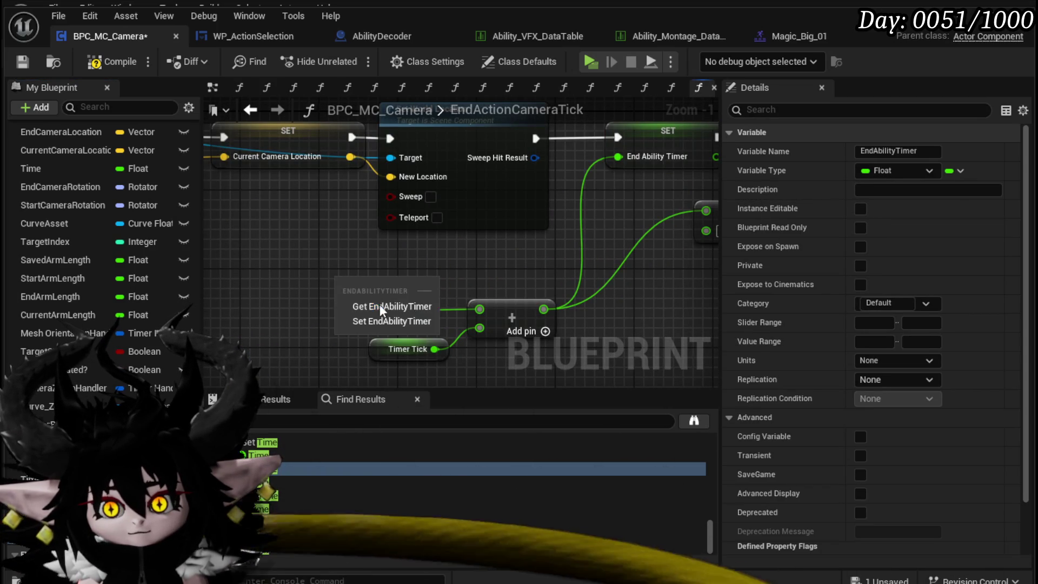
drag(478, 307, 479, 310)
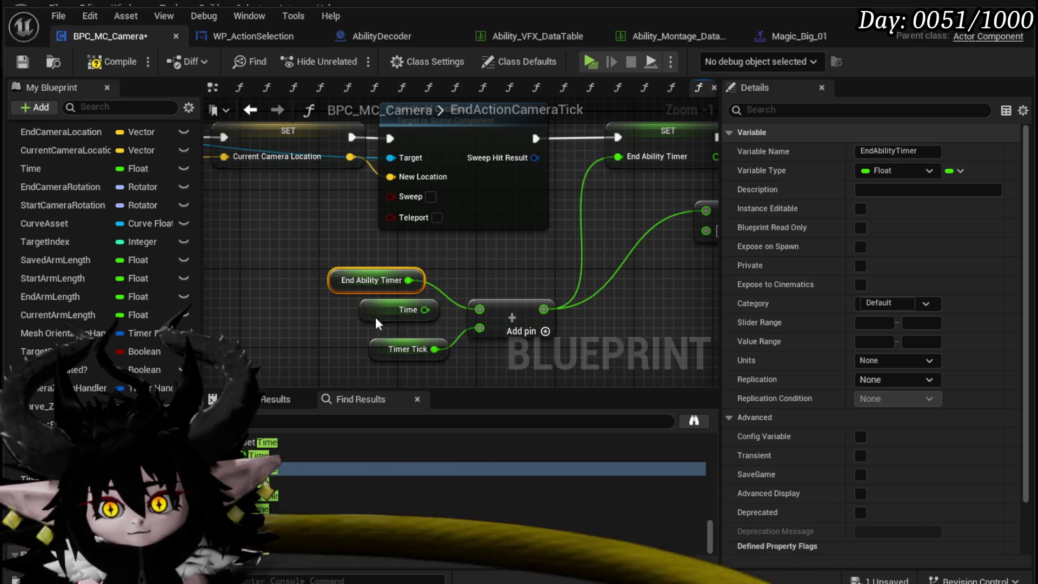
click(355, 312)
Add an EndAbilityTimer getter and move Time's wires onto it.
scroll(605, 296, down, 3)
drag(605, 296, 453, 306)
scroll(452, 306, up, 3)
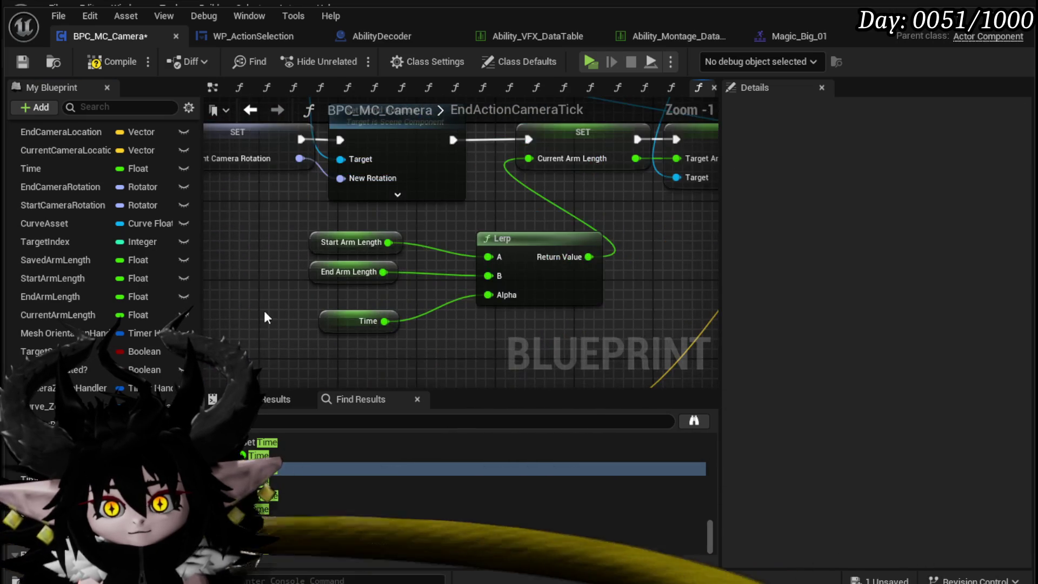
drag(264, 312, 284, 290)
scroll(287, 295, down, 3)
scroll(285, 298, up, 2)
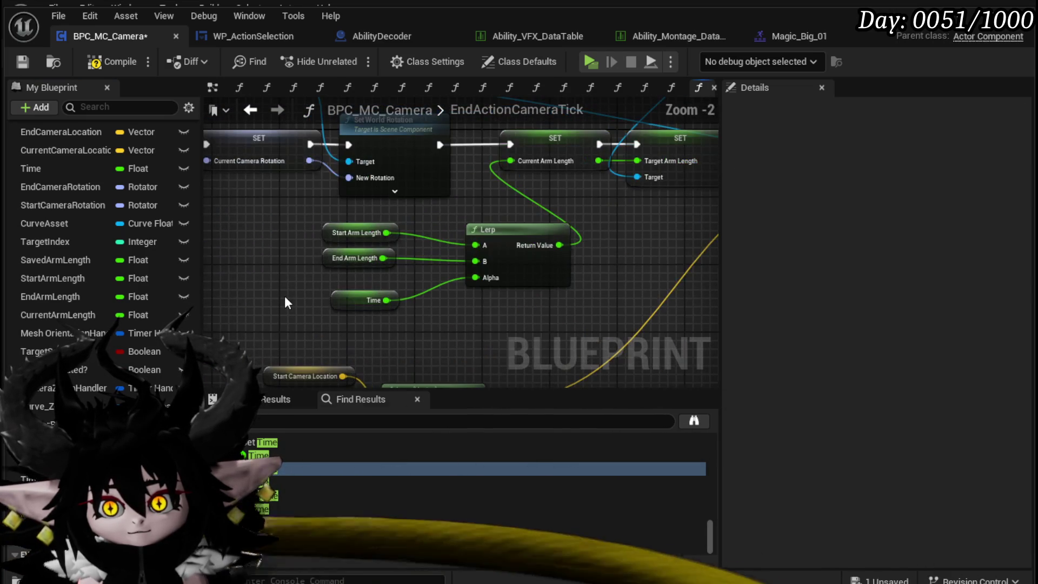
scroll(285, 303, down, 2)
mouse_move(285, 302)
mouse_down()
mouse_move(464, 260)
mouse_move(533, 228)
mouse_move(551, 190)
mouse_up()
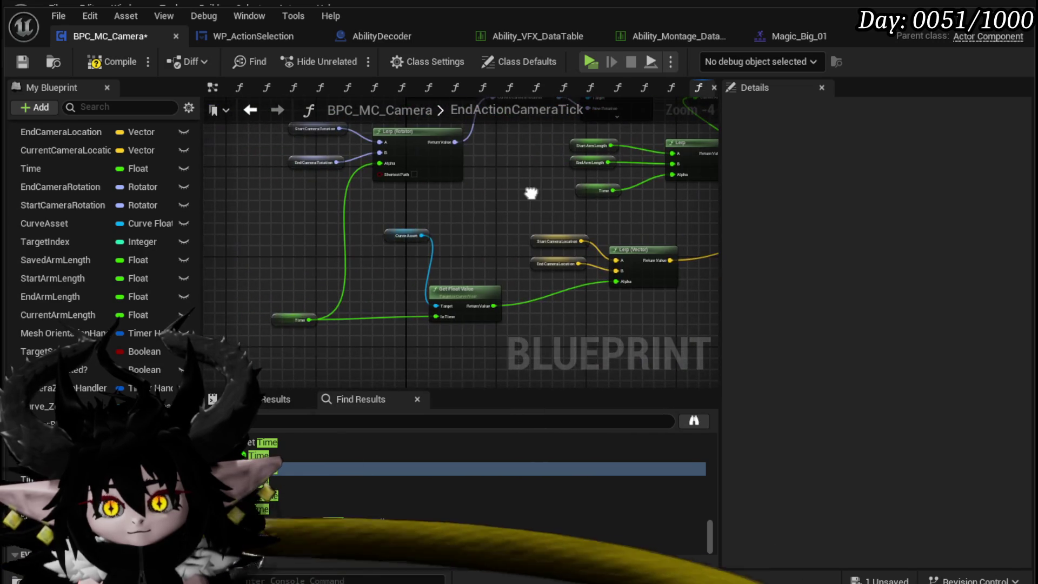
drag(54, 461, 268, 375)
drag(258, 287, 258, 281)
click(304, 309)
mouse_move(309, 321)
mouse_down()
mouse_move(299, 285)
mouse_move(275, 292)
mouse_up()
key(Escape)
drag(294, 328, 283, 291)
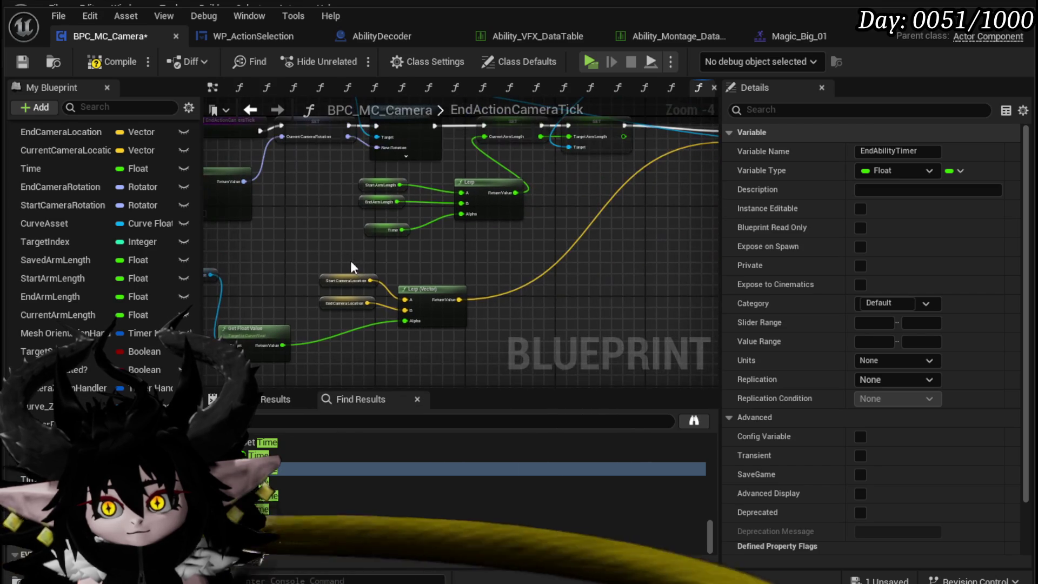
Plug EndAbilityTimer into the arm-length Lerp's Alpha, then compile and save.
mouse_move(414, 252)
mouse_down()
mouse_move(456, 231)
mouse_move(461, 214)
mouse_up()
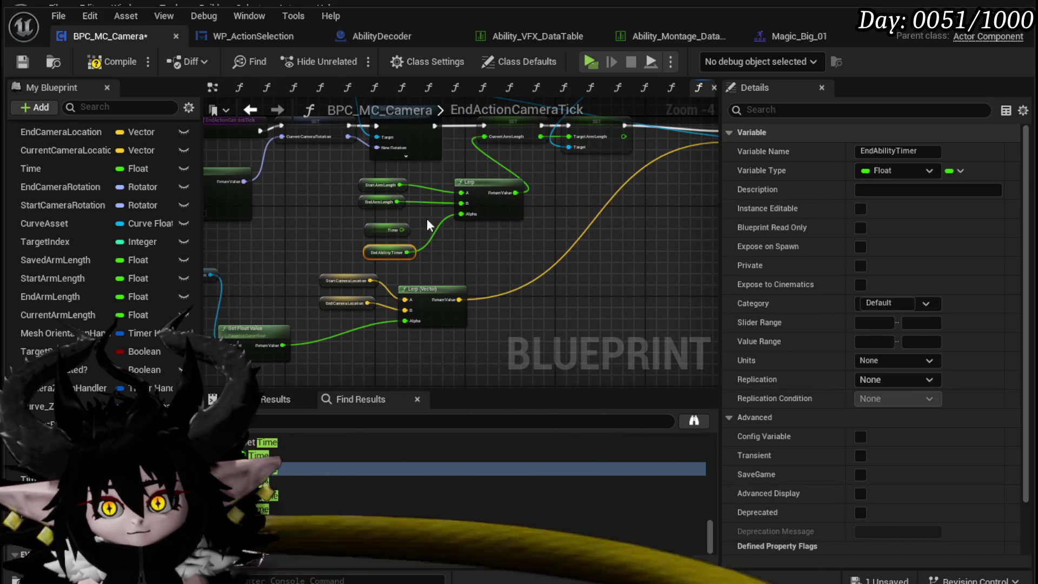
mouse_move(211, 357)
mouse_down()
mouse_move(262, 342)
mouse_move(294, 312)
mouse_move(656, 305)
mouse_up()
scroll(295, 312, down, 2)
scroll(413, 311, up, 2)
click(105, 68)
click(18, 70)
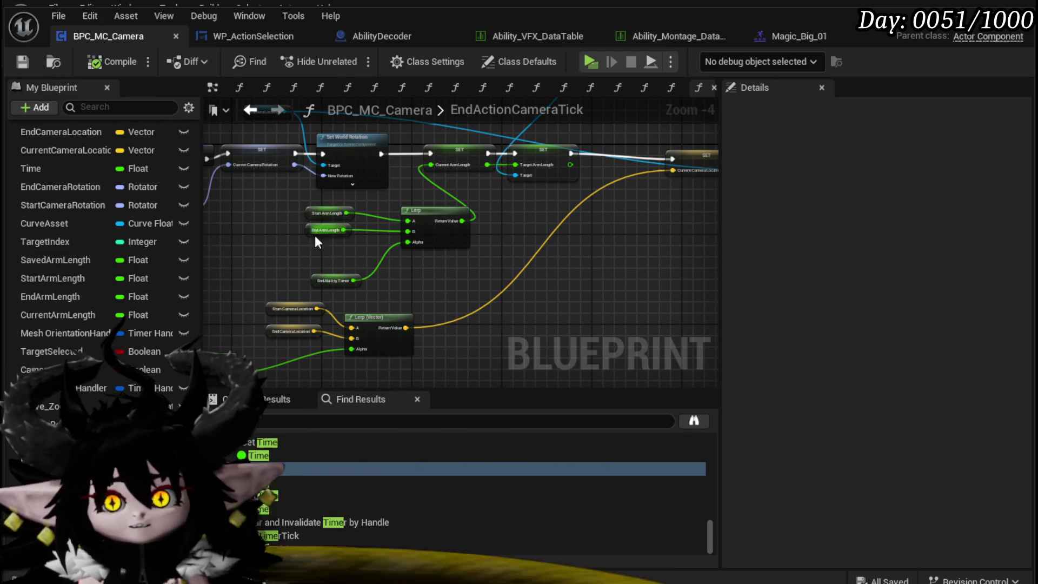
Save the BPC_MC_Camera blueprint.
drag(255, 150, 476, 168)
scroll(105, 148, up, 10)
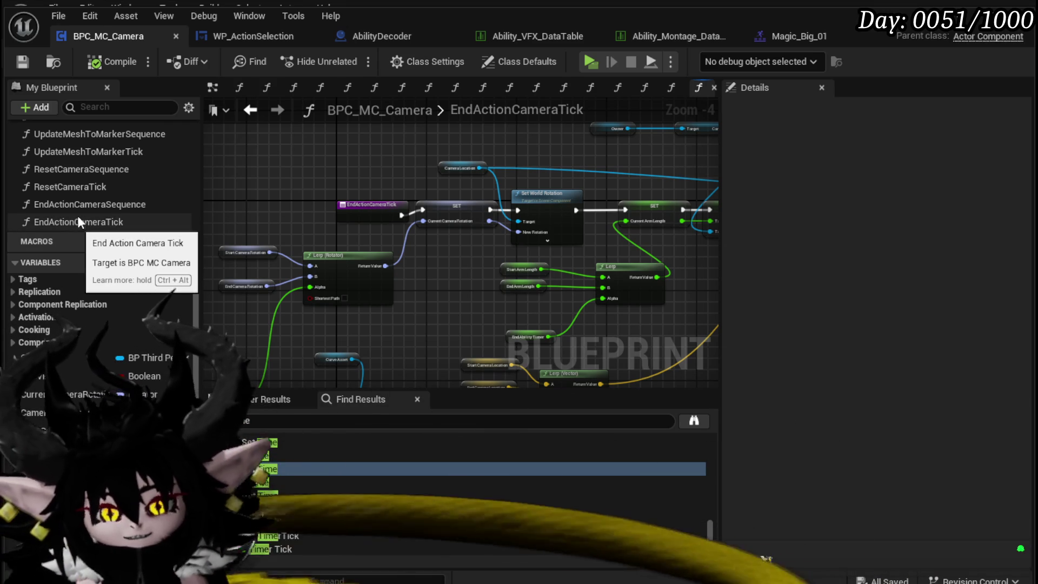
click(23, 61)
Shift the Current Camera Location SET node further left in EndActionCameraTick.
scroll(81, 200, up, 8)
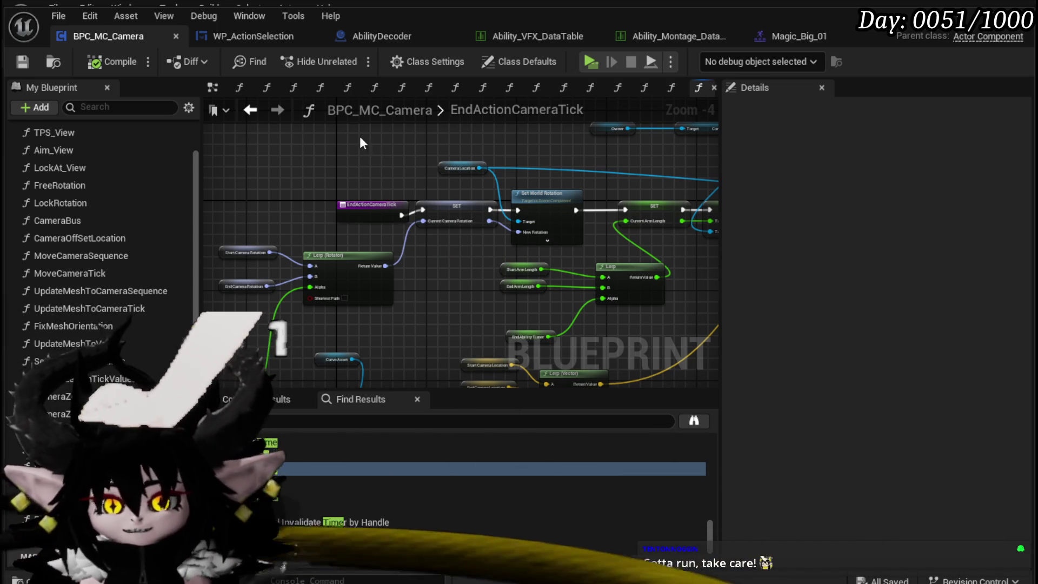
scroll(405, 176, down, 1)
drag(405, 176, 469, 229)
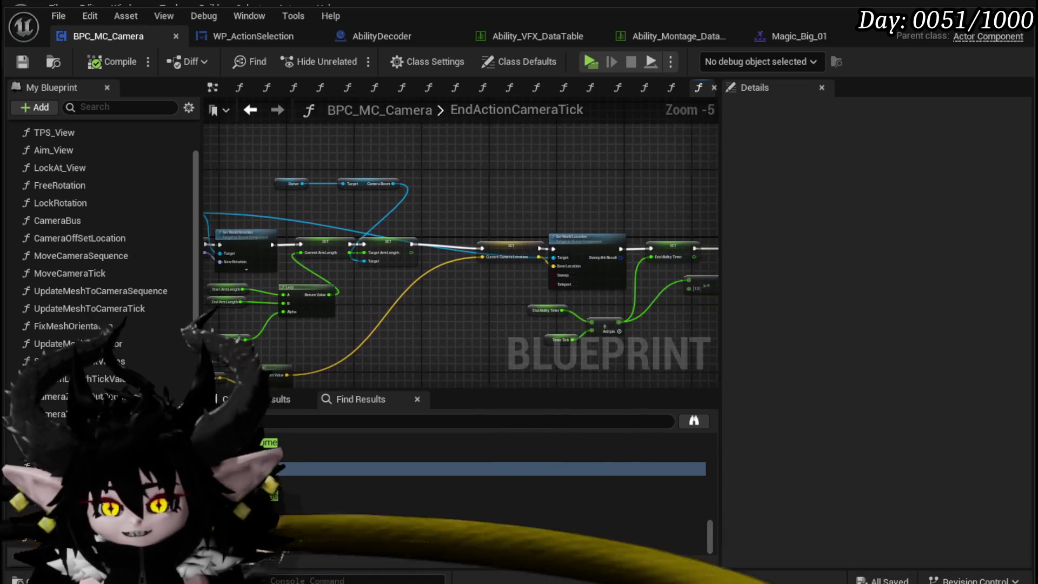
scroll(492, 222, up, 3)
click(498, 261)
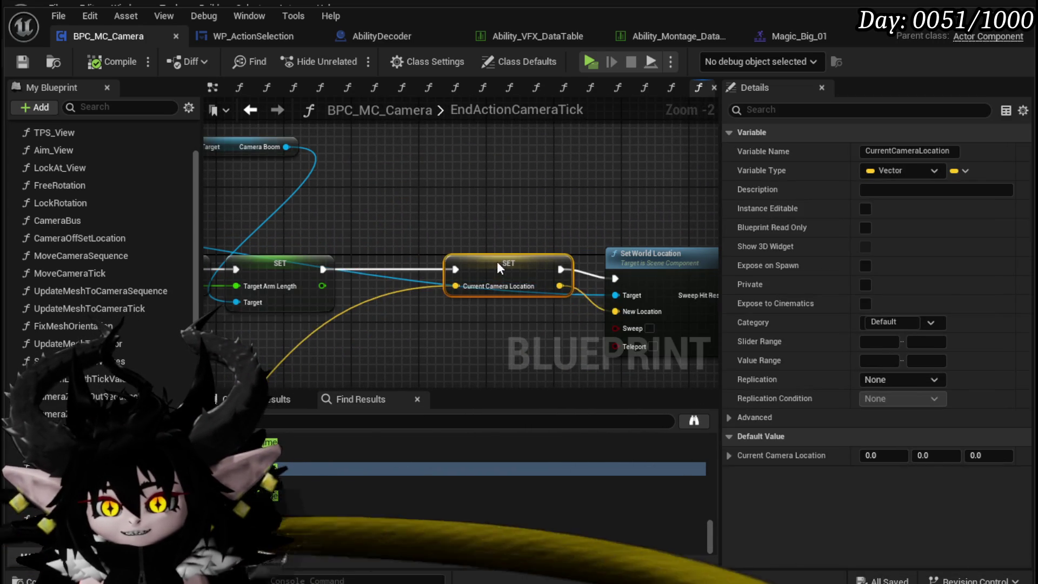
drag(498, 262, 331, 261)
scroll(397, 236, down, 2)
drag(397, 236, 369, 243)
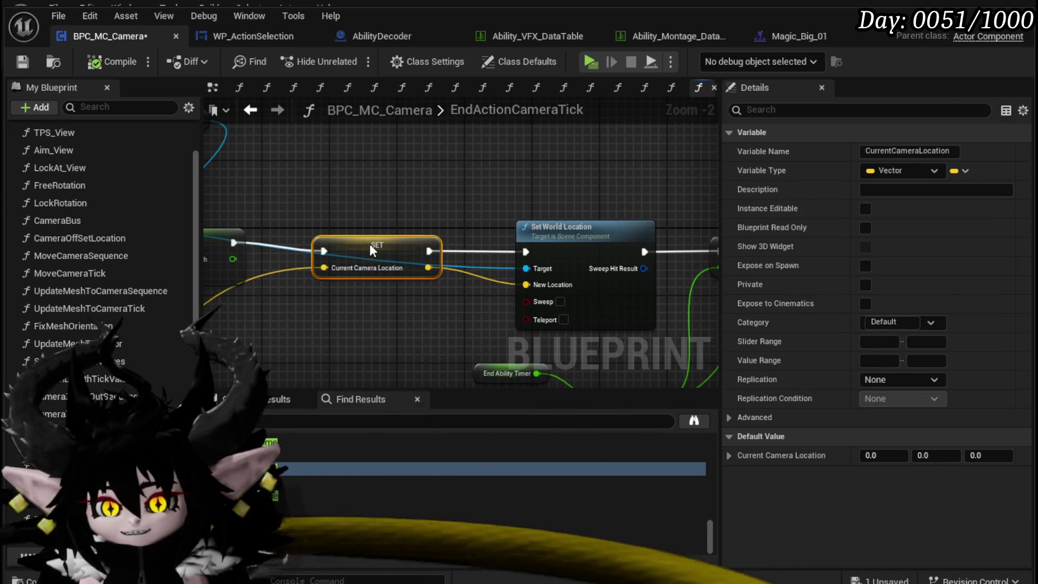
scroll(473, 251, up, 2)
click(474, 251)
drag(606, 255, 444, 258)
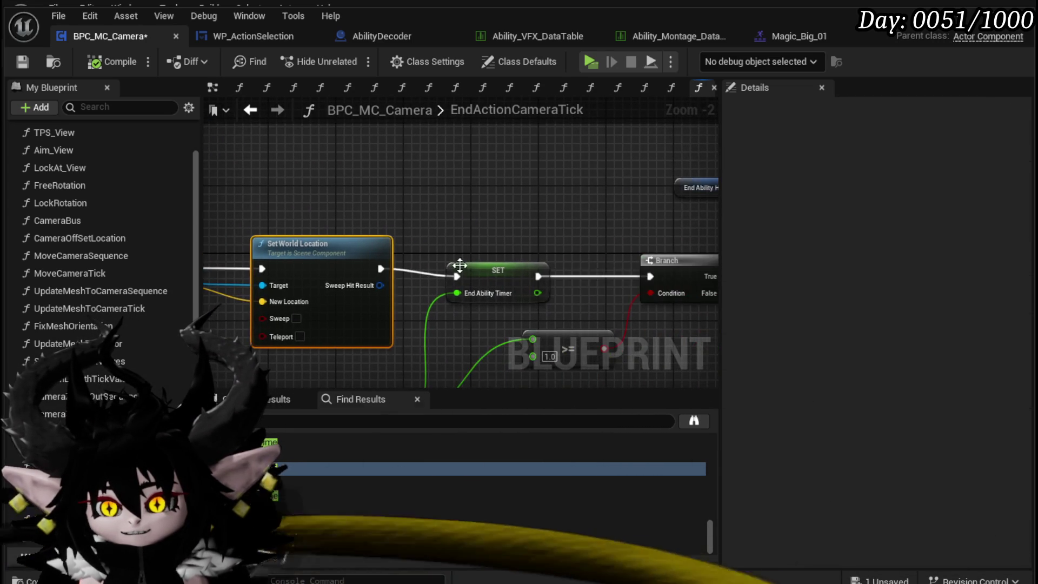
click(499, 261)
Review the Branch and Clear Timer nodes and save with Ctrl+S.
scroll(482, 223, down, 2)
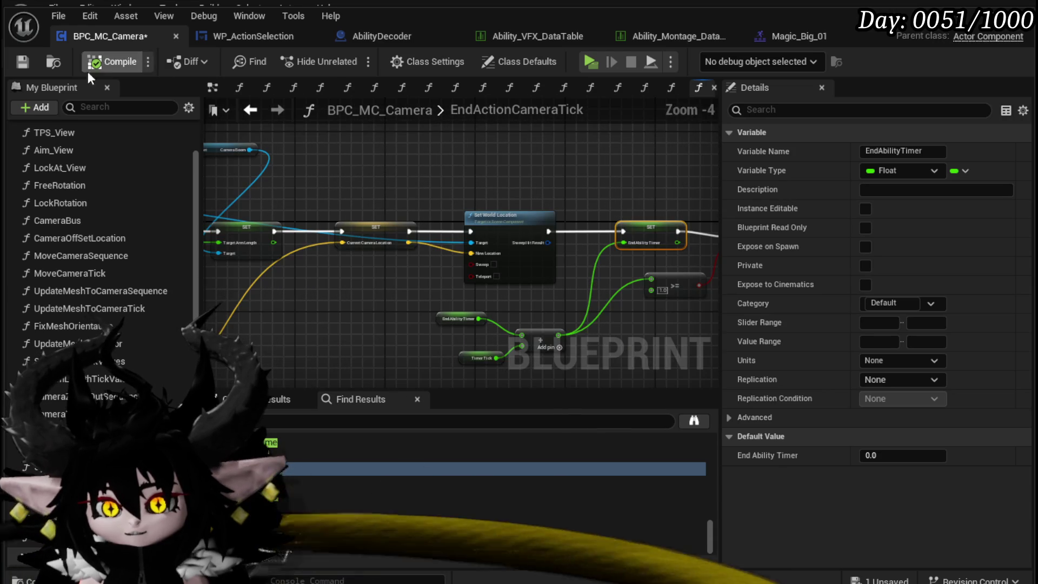
mouse_move(436, 309)
mouse_down()
mouse_move(407, 285)
mouse_move(124, 297)
mouse_up()
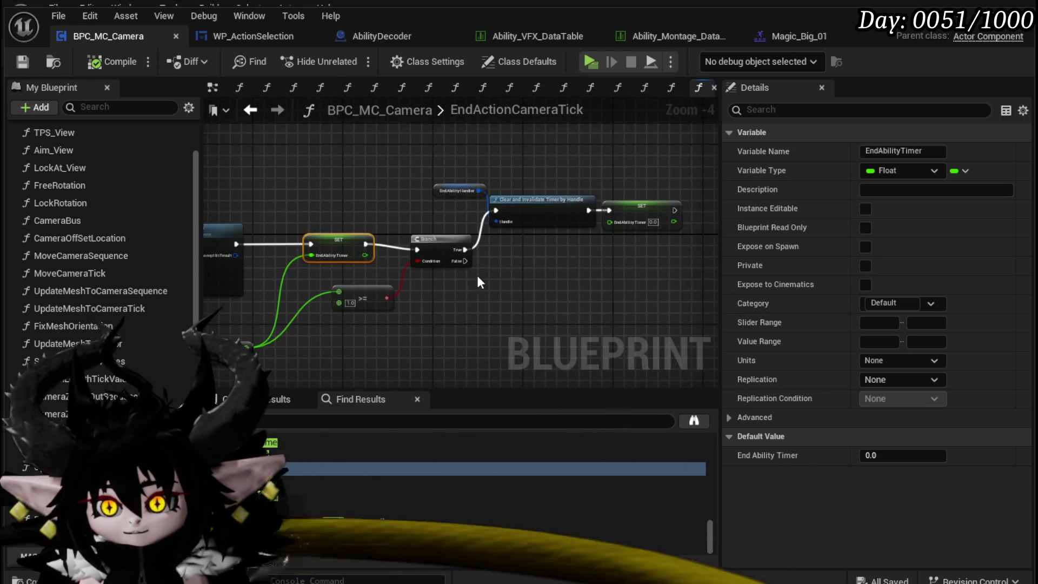
click(432, 243)
scroll(561, 201, down, 2)
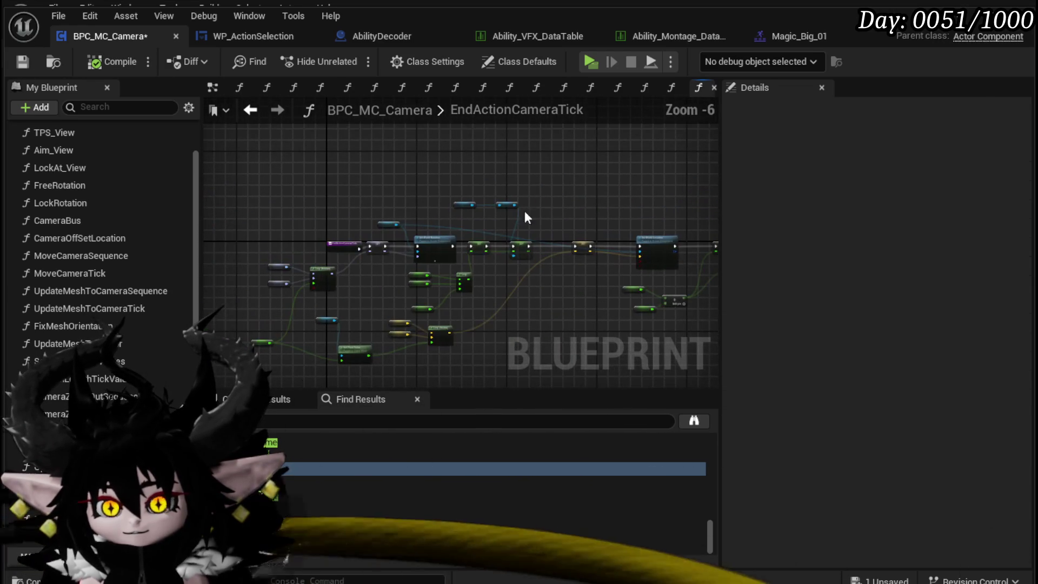
key(ctrl+s)
drag(313, 246, 419, 221)
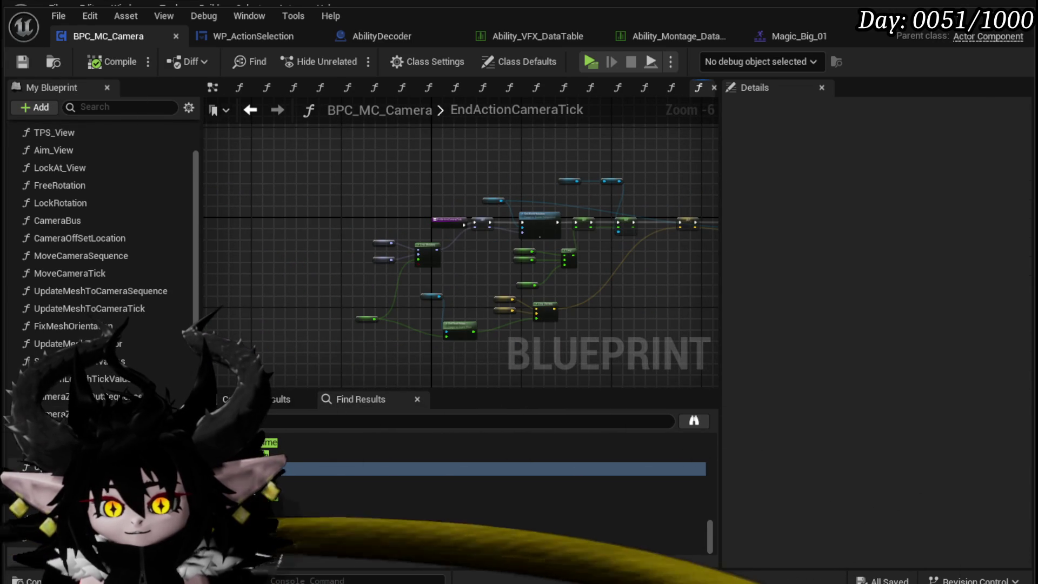
scroll(110, 400, up, 3)
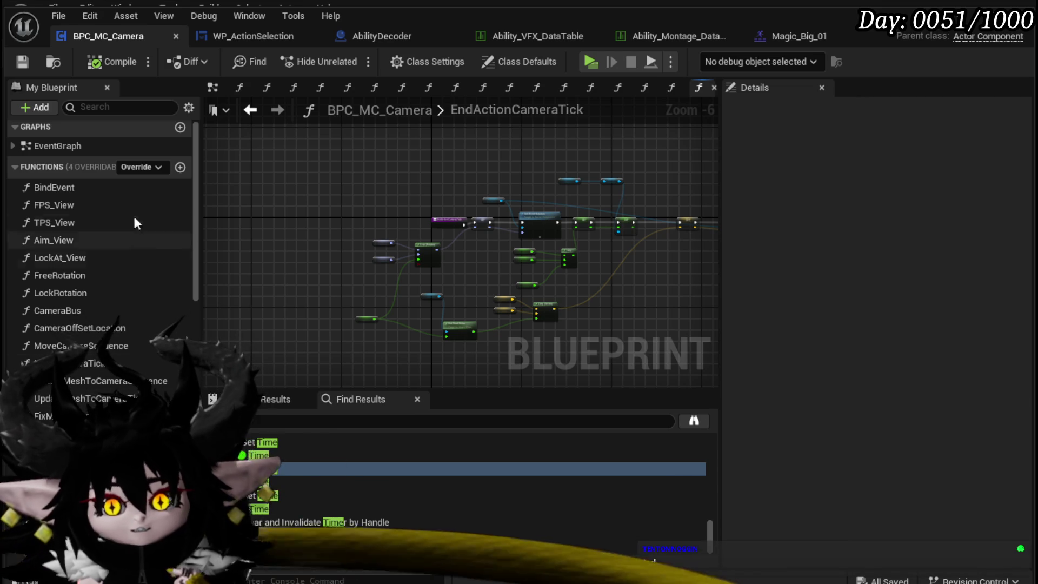
Open the CameraBus function graph and inspect its Move Camera Sequence node.
double_click(81, 311)
mouse_move(348, 284)
mouse_down()
mouse_move(276, 264)
mouse_move(534, 297)
mouse_move(291, 292)
mouse_move(345, 240)
mouse_up()
scroll(276, 264, down, 3)
click(443, 238)
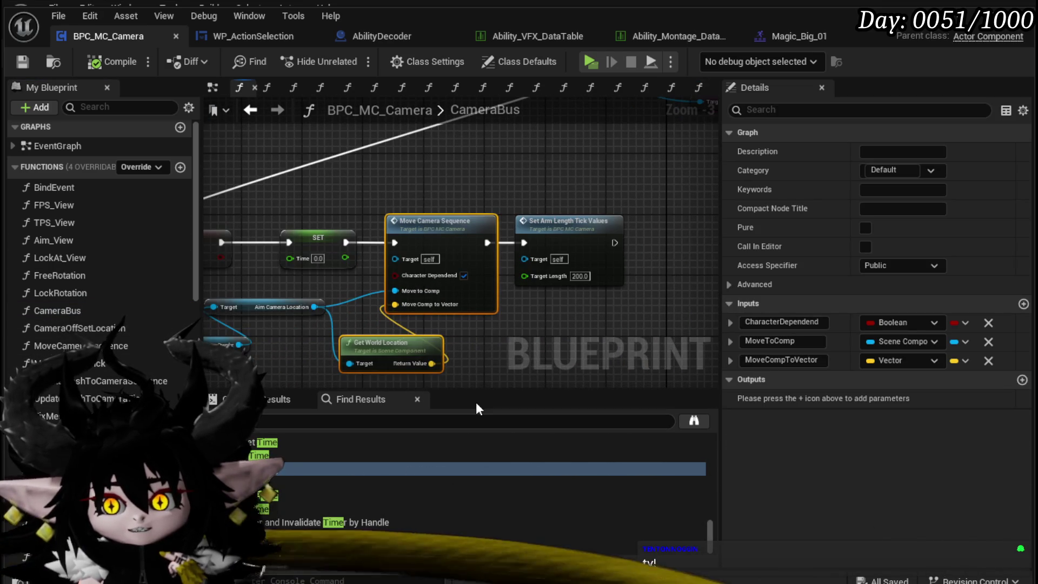
click(450, 175)
scroll(166, 395, down, 3)
scroll(166, 388, down, 2)
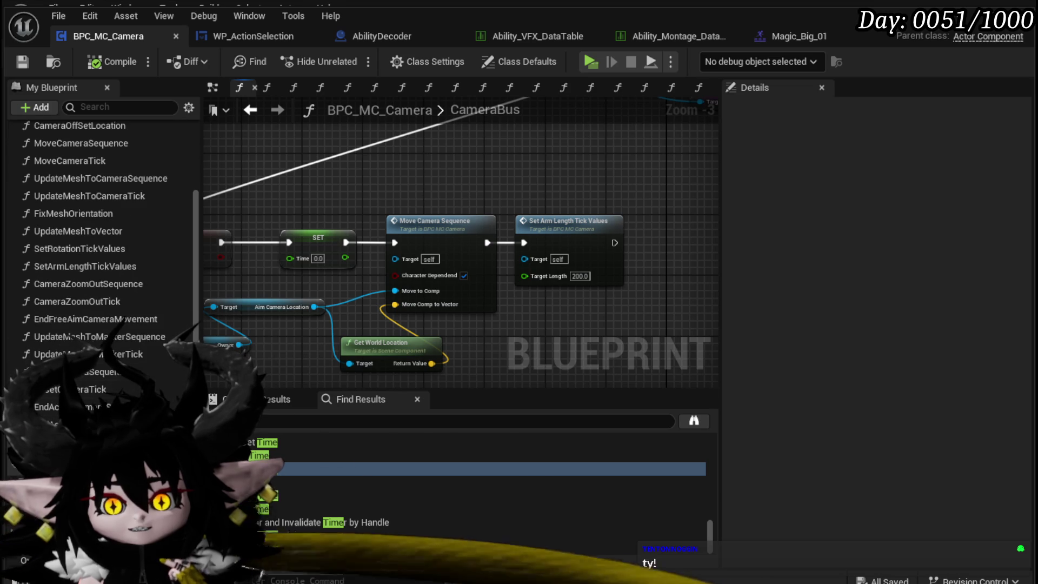
Call End Action Camera Sequence after the SET Time node and save the blueprint.
drag(135, 407, 411, 149)
drag(345, 242, 355, 220)
drag(417, 174, 417, 178)
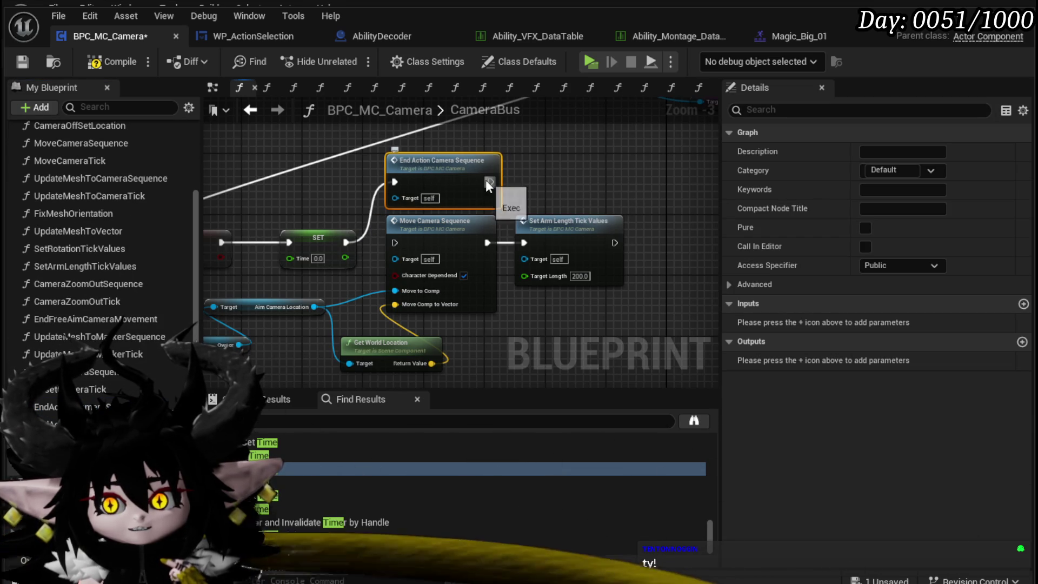
click(560, 188)
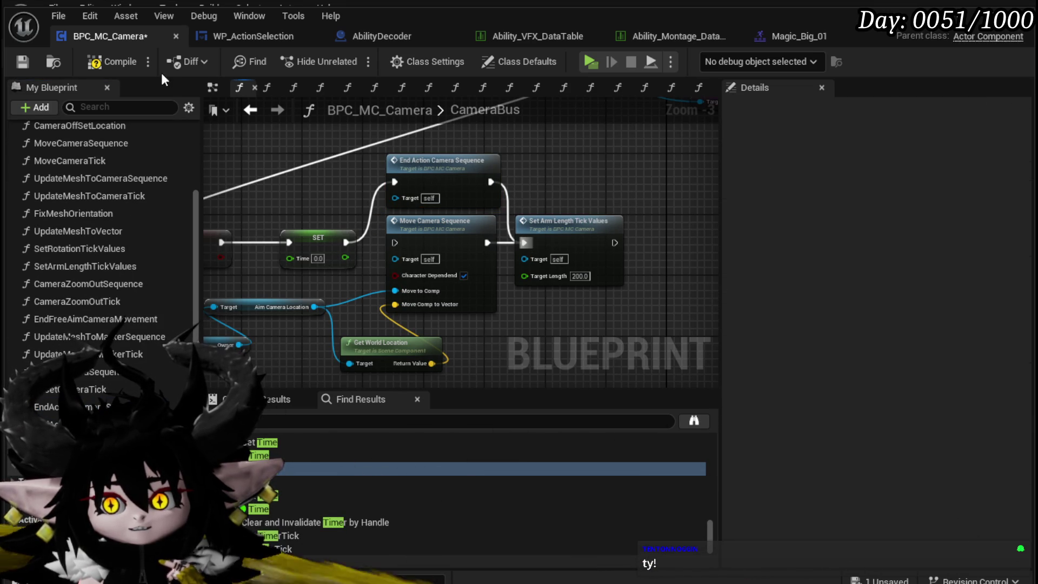
click(17, 60)
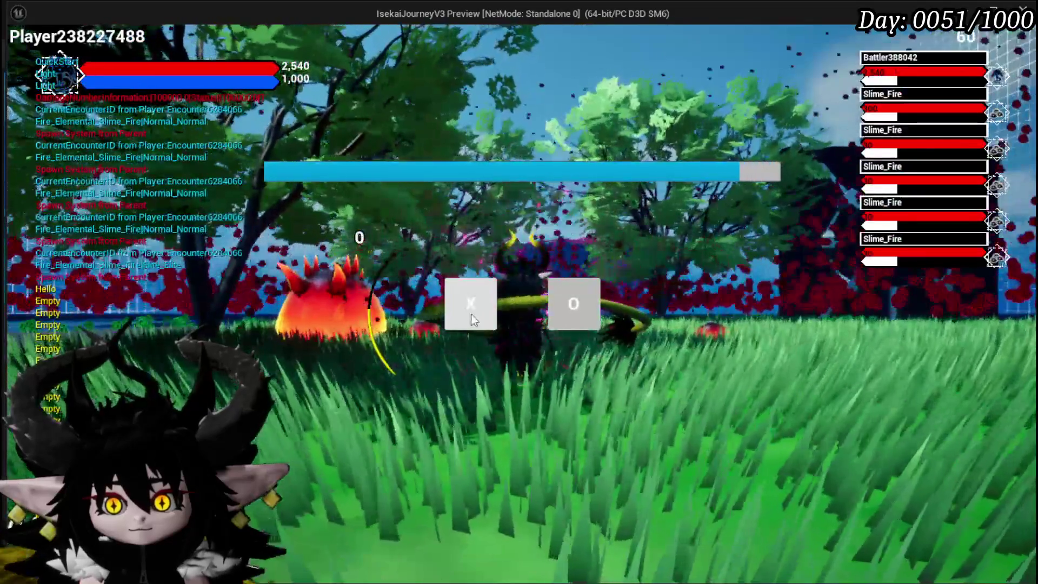
Trigger the ability, remove the Set Timer by Function Name breakpoint, and resume play.
click(472, 313)
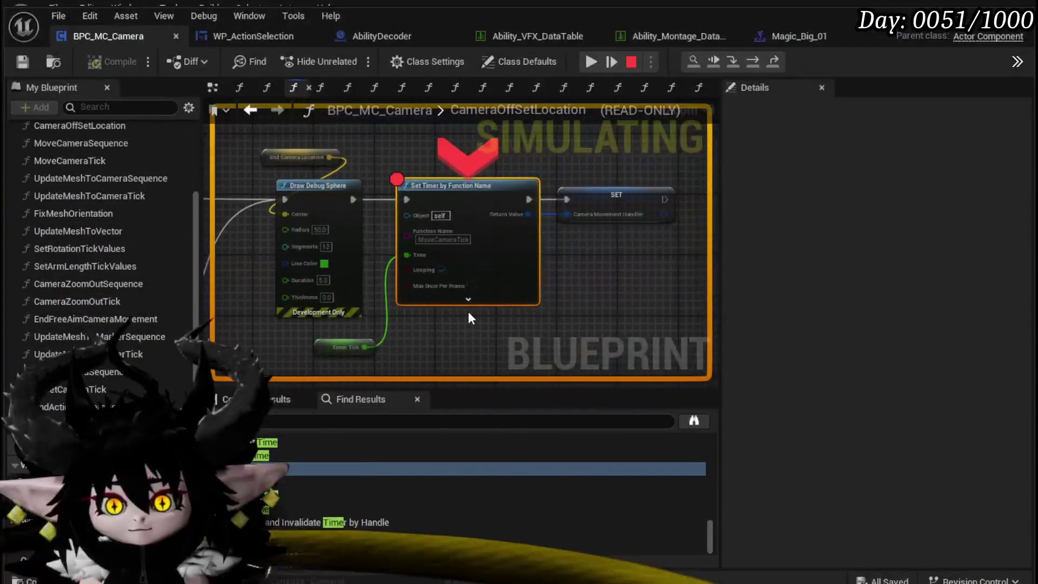
right_click(505, 186)
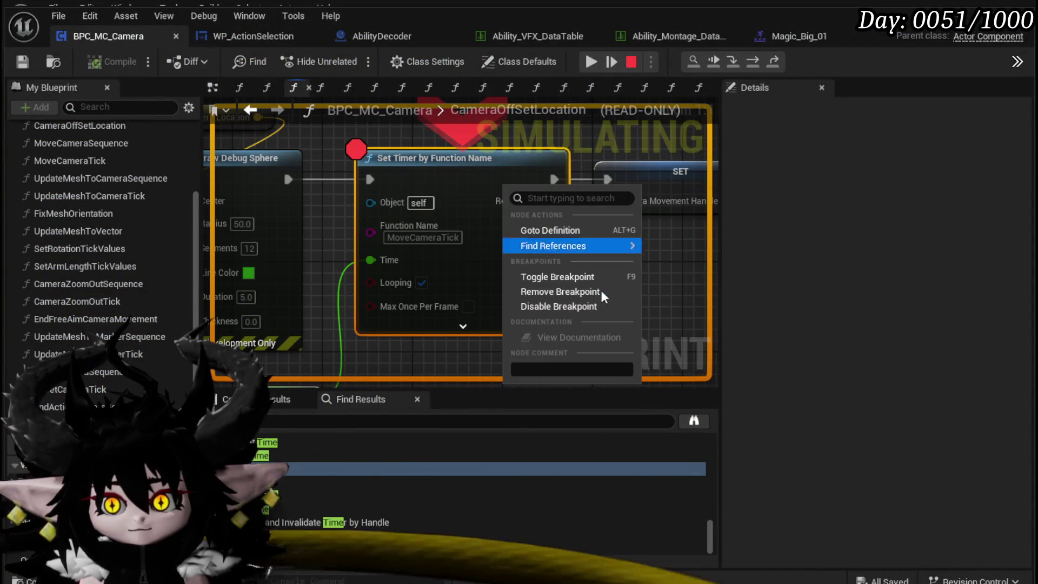
click(582, 292)
click(592, 63)
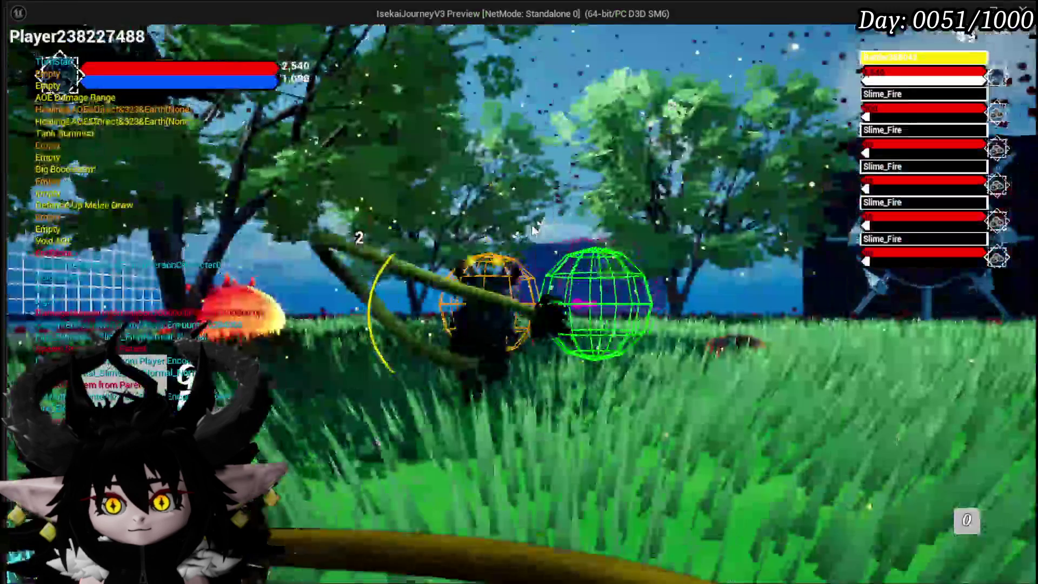
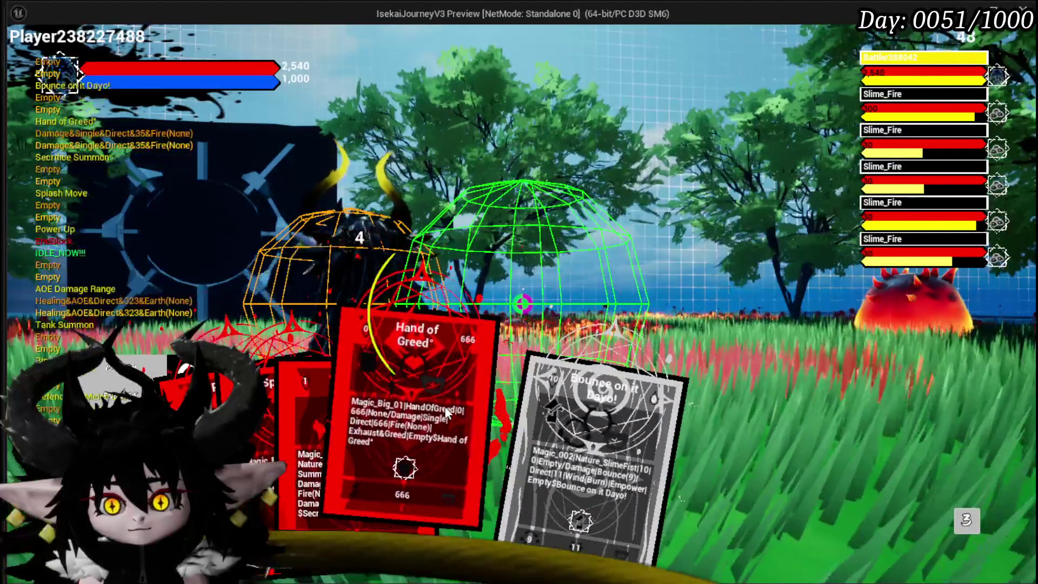
Play the Hand of Greed card so the game pauses at the Camera Rotated? breakpoint.
click(446, 407)
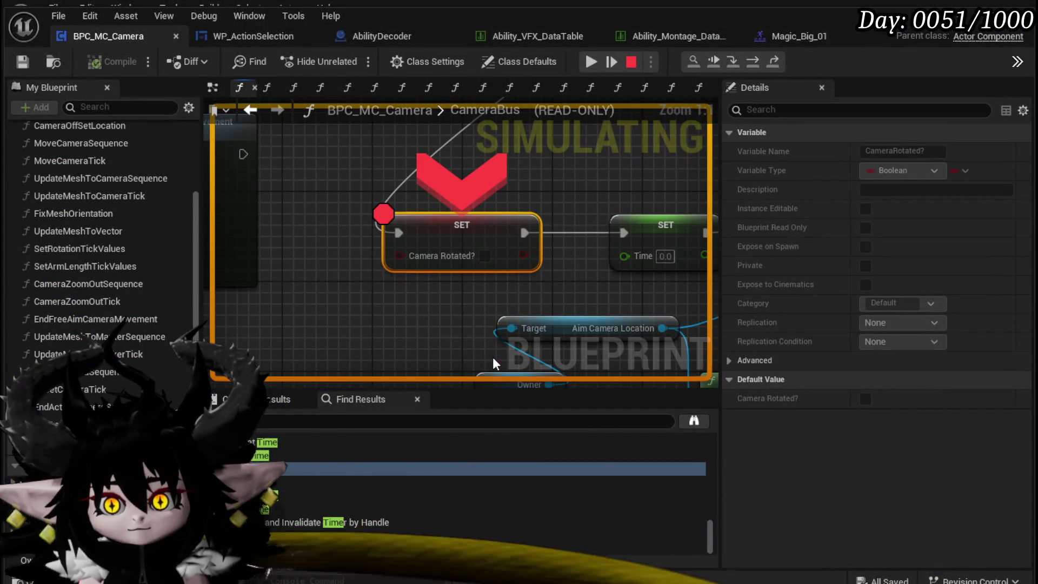
Resume play and step into EndActionCameraSequence, looking over its SET nodes.
click(592, 61)
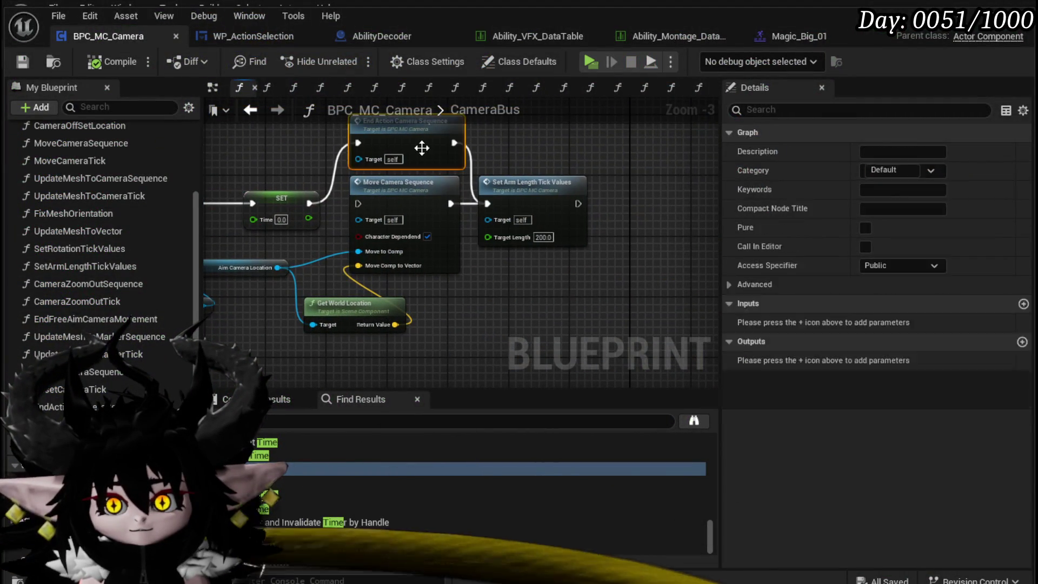
key(F11)
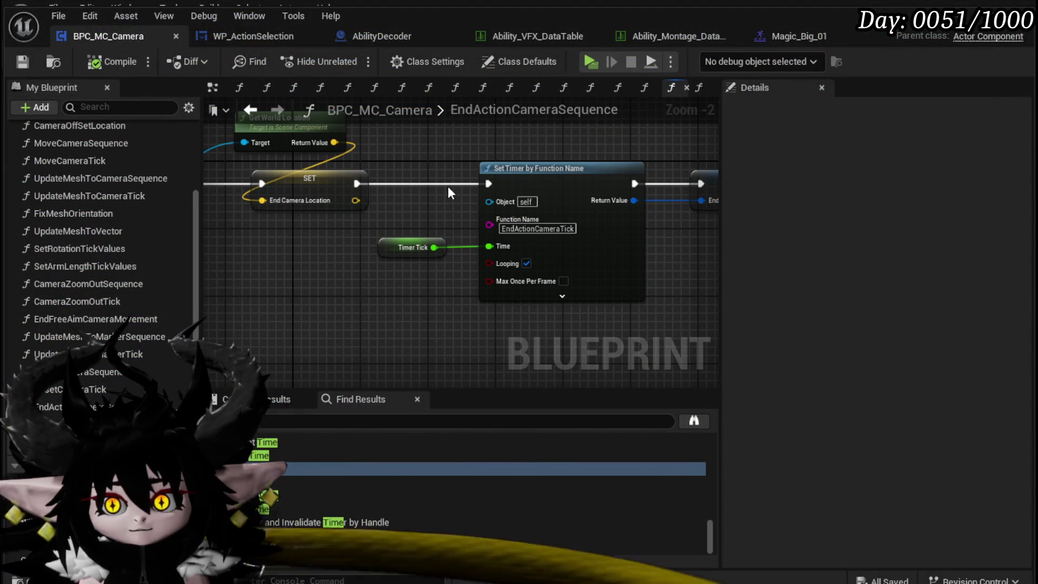
drag(489, 201, 376, 207)
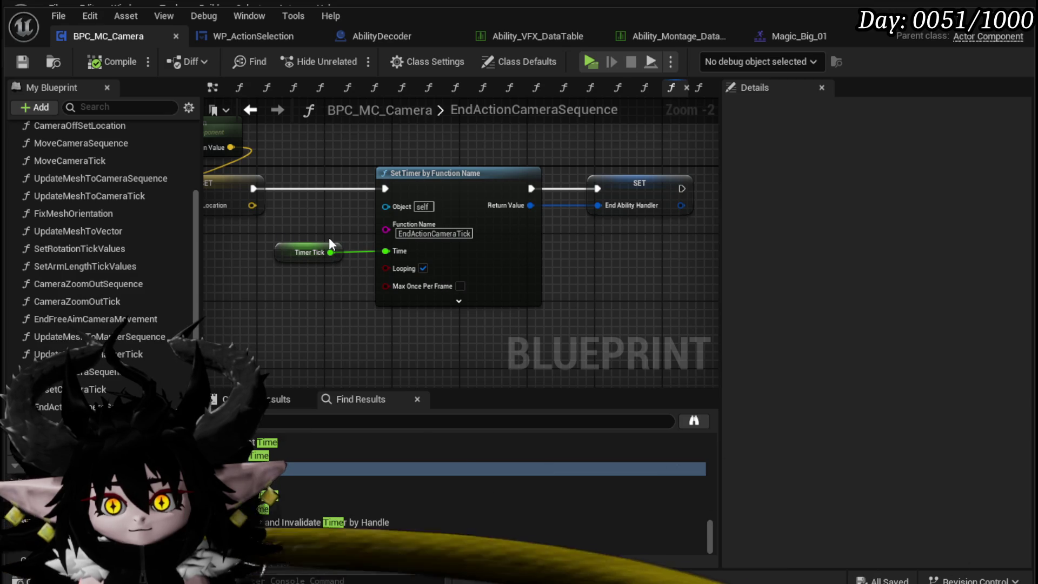
drag(304, 277, 682, 292)
mouse_move(449, 292)
mouse_down()
mouse_move(687, 281)
mouse_move(387, 257)
mouse_move(399, 283)
mouse_move(625, 292)
mouse_up()
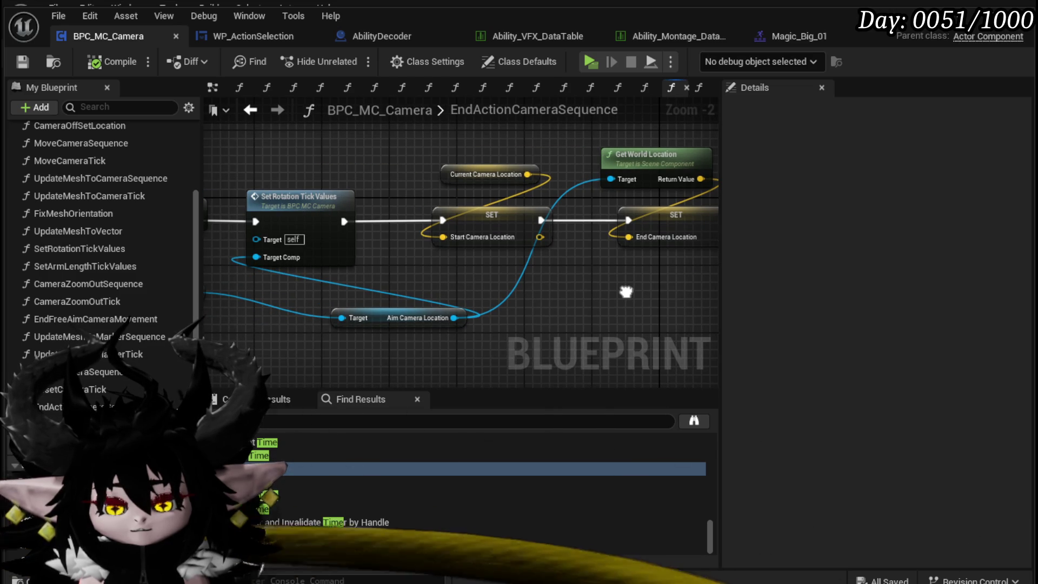
drag(452, 277, 532, 272)
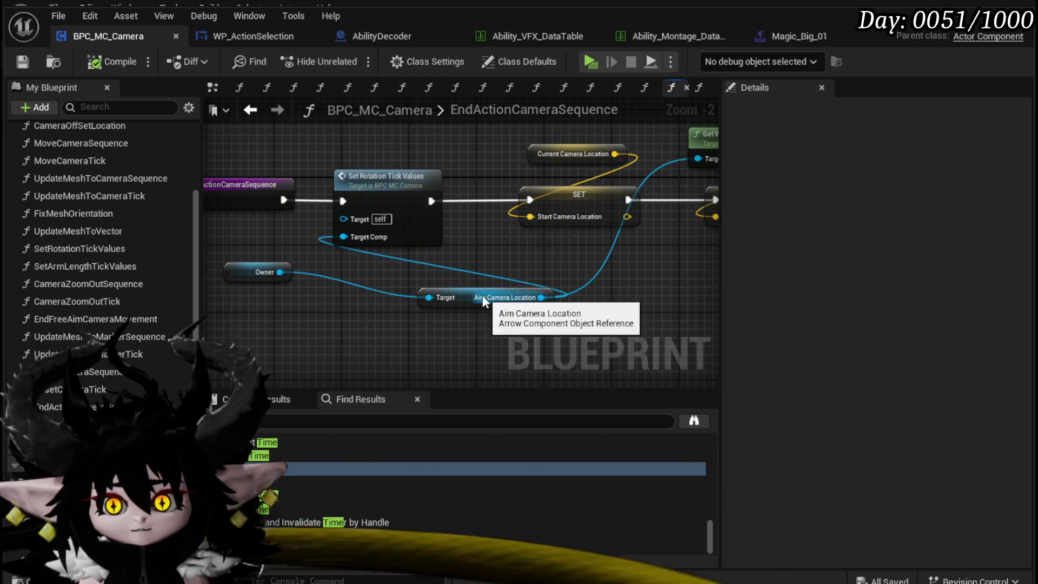
Move the Aim Camera Location getter down-left and save the blueprint.
drag(484, 297, 359, 308)
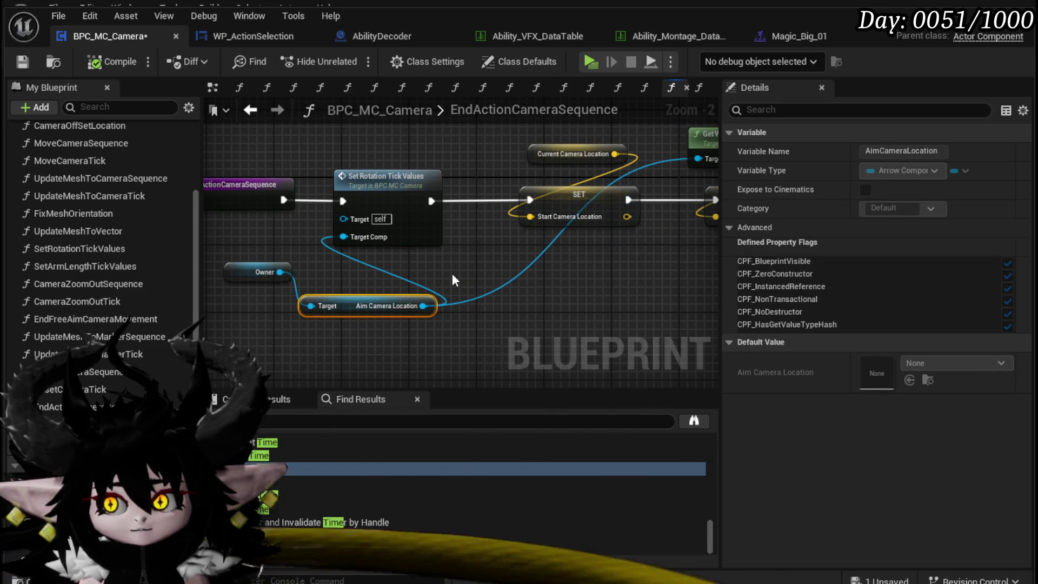
click(452, 273)
click(26, 64)
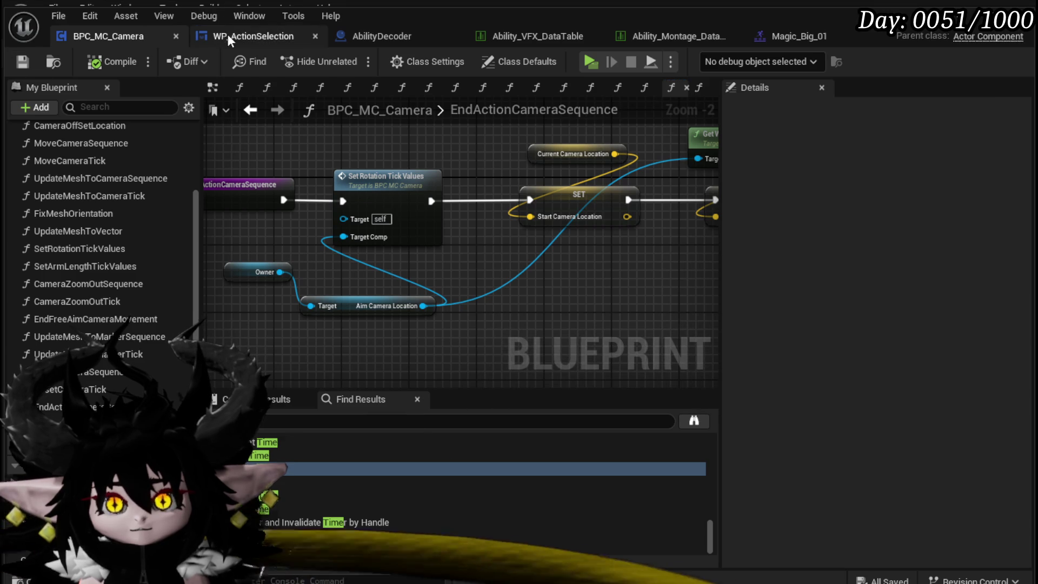
scroll(446, 138, down, 4)
scroll(436, 168, up, 3)
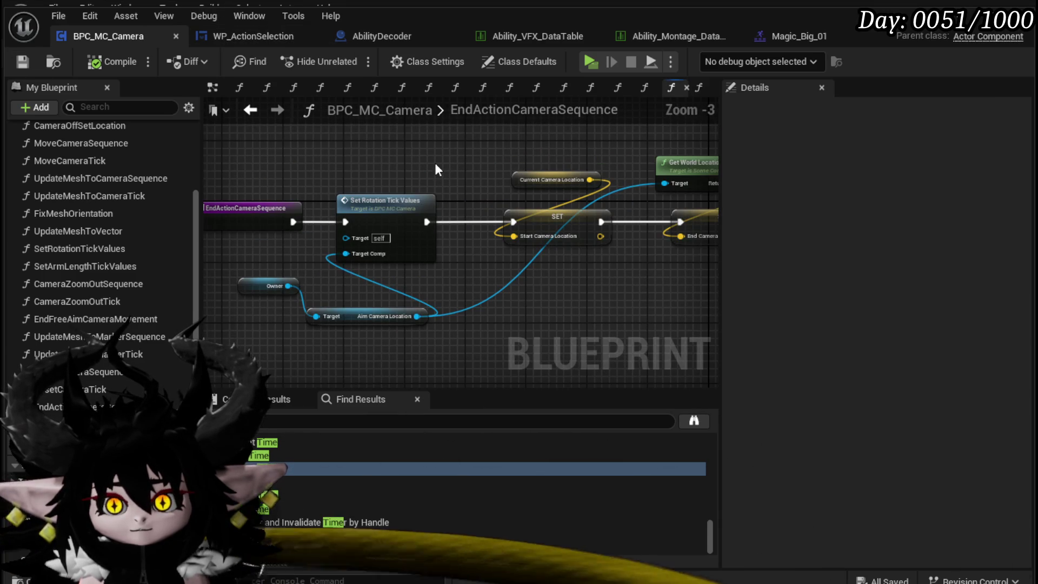
Go back to CameraBus and reopen EndActionCameraSequence at its Set Timer by Function Name node.
drag(537, 158, 156, 158)
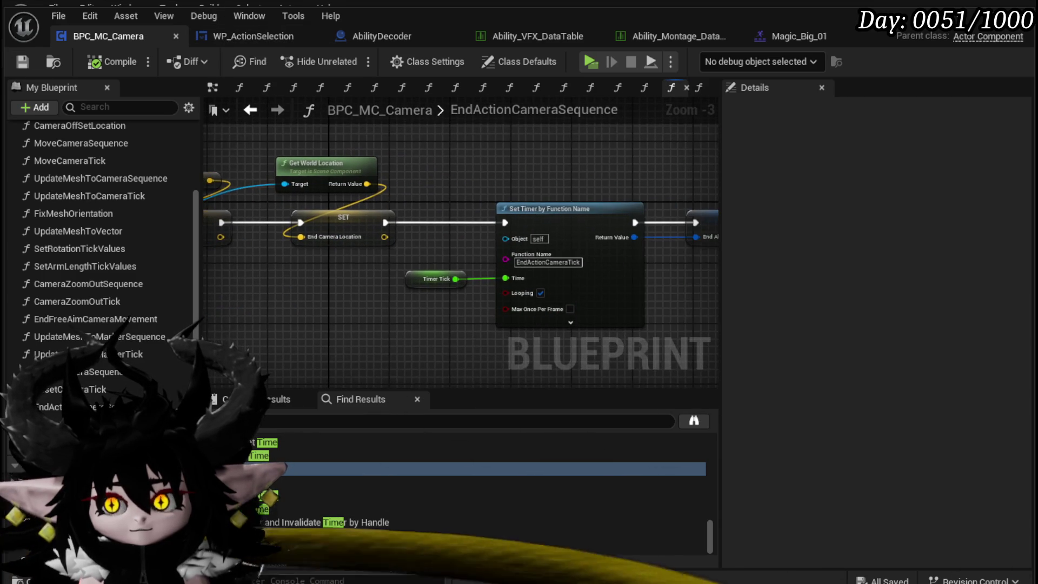
click(244, 113)
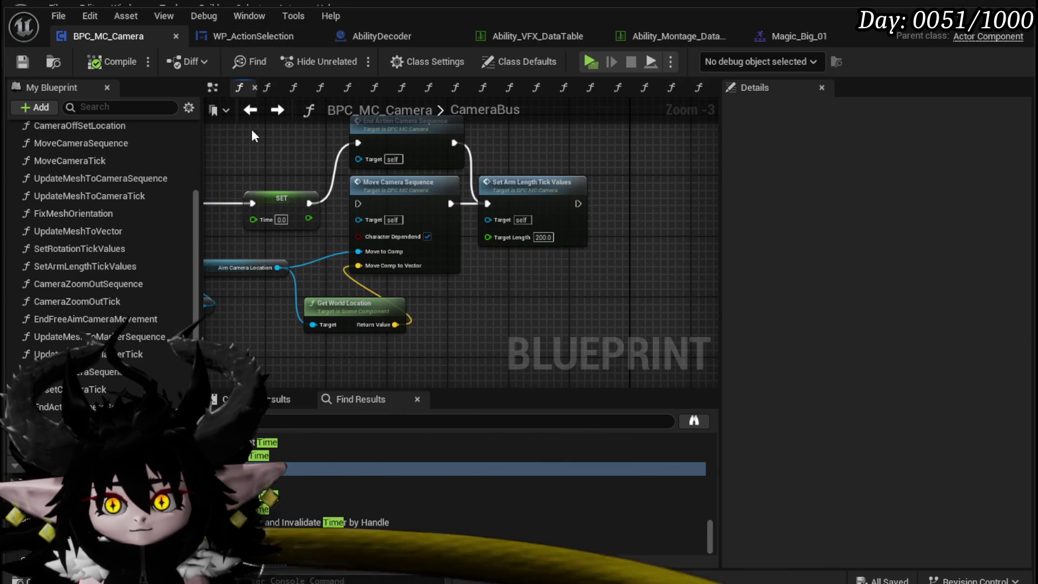
click(398, 146)
double_click(397, 146)
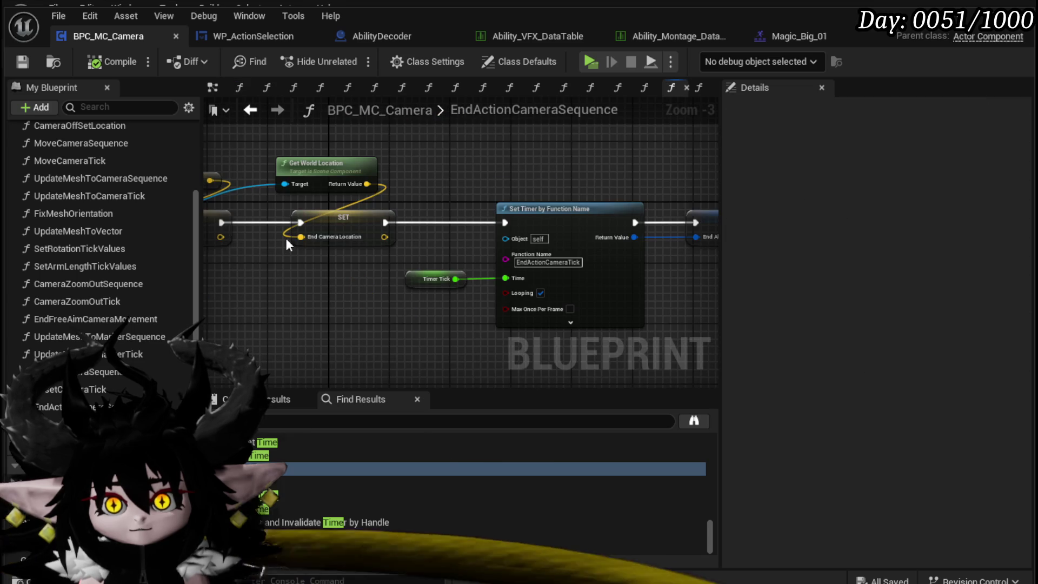
Open EndActionCameraTick and inspect the End Ability Timer increment and Clear and Invalidate Timer node.
double_click(465, 309)
scroll(466, 311, up, 4)
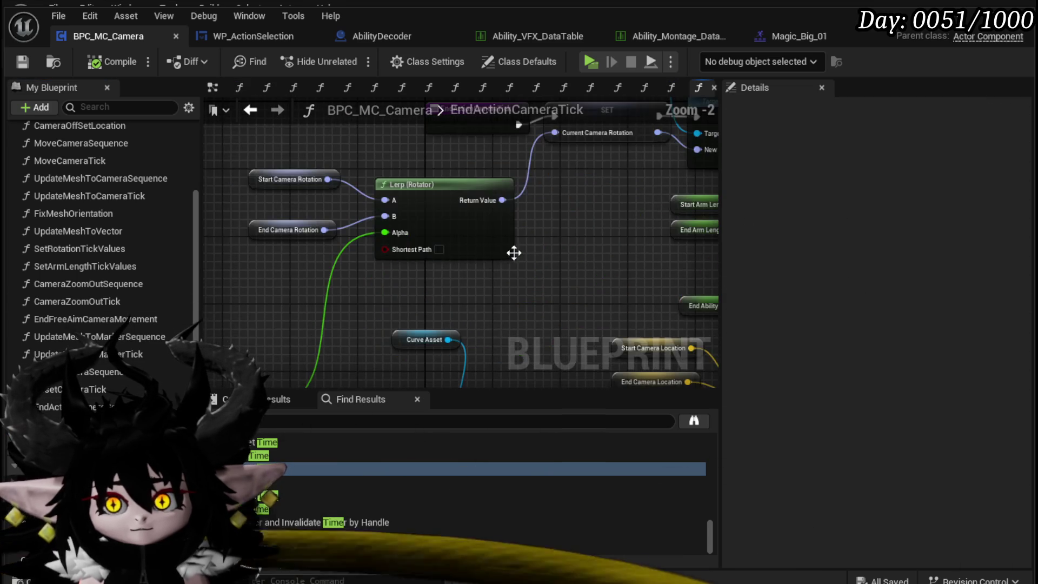
scroll(581, 197, down, 1)
mouse_move(465, 258)
mouse_down()
mouse_move(459, 285)
mouse_move(412, 285)
mouse_move(401, 273)
mouse_move(673, 201)
mouse_up()
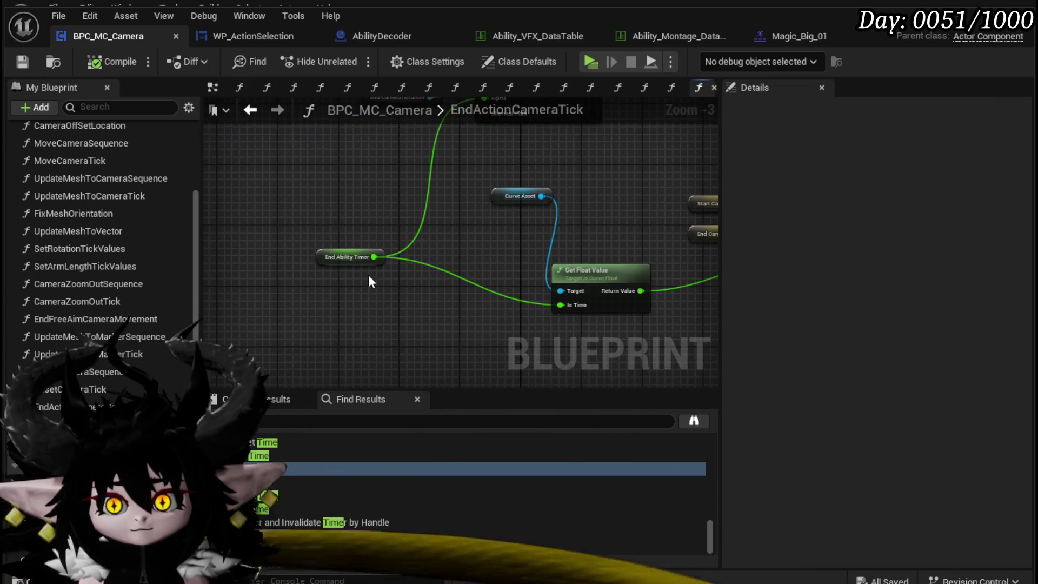
click(331, 260)
scroll(917, 404, down, 5)
mouse_move(507, 177)
mouse_down()
mouse_move(410, 92)
mouse_move(365, 264)
mouse_move(450, 270)
mouse_move(336, 294)
mouse_move(221, 300)
mouse_up()
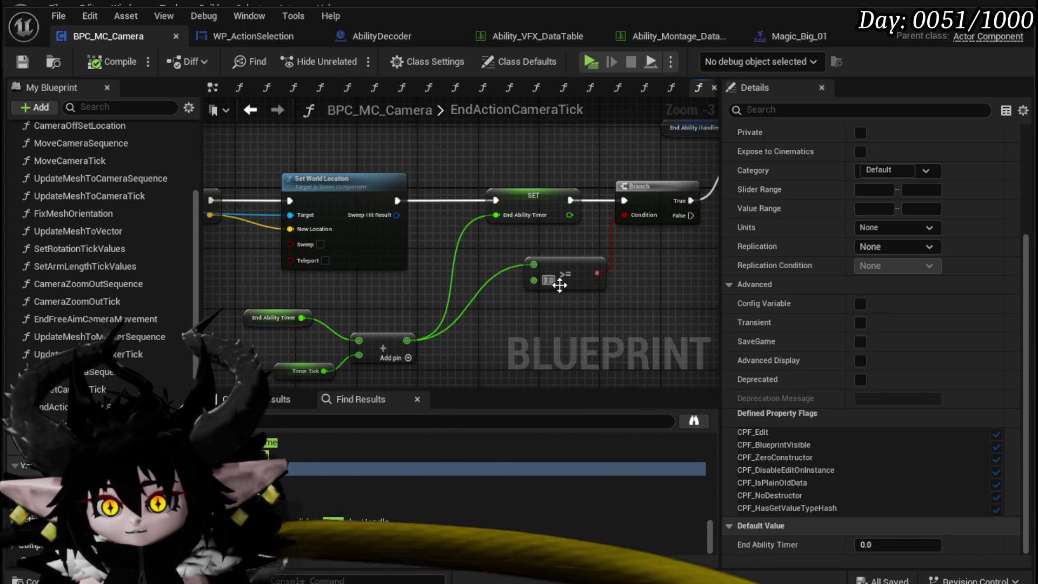
click(558, 285)
mouse_move(572, 297)
mouse_down()
mouse_move(376, 346)
mouse_move(535, 278)
mouse_move(226, 375)
mouse_move(274, 331)
mouse_move(420, 277)
mouse_move(562, 275)
mouse_move(710, 296)
mouse_up()
click(589, 233)
Add a Print String 'Ticking' right after the EndActionCameraTick entry, save, and return to CameraBus.
mouse_move(589, 232)
mouse_down()
mouse_move(415, 189)
mouse_move(491, 177)
mouse_move(491, 189)
mouse_up()
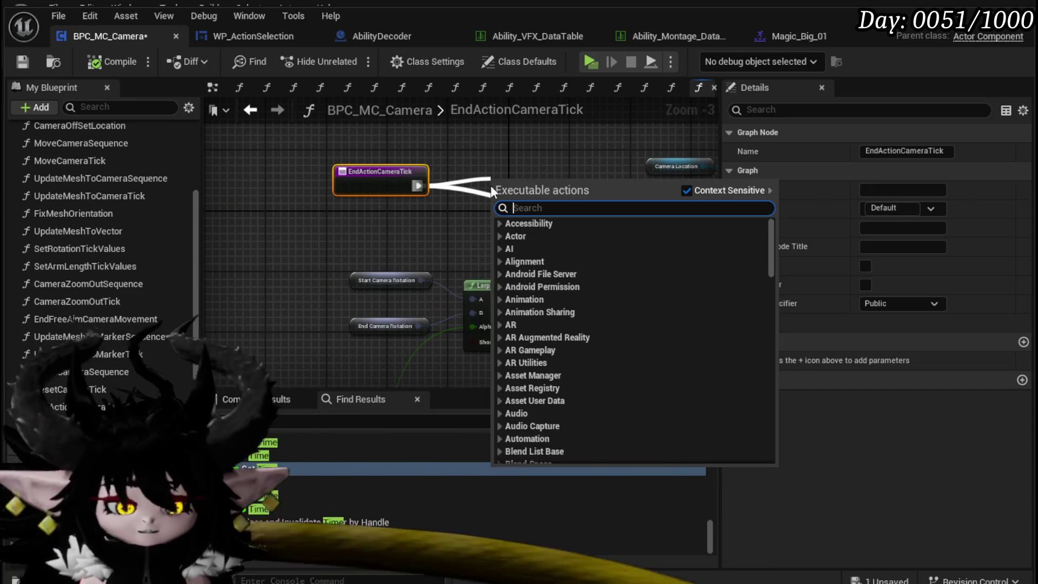
text(Print Stri)
key(Return)
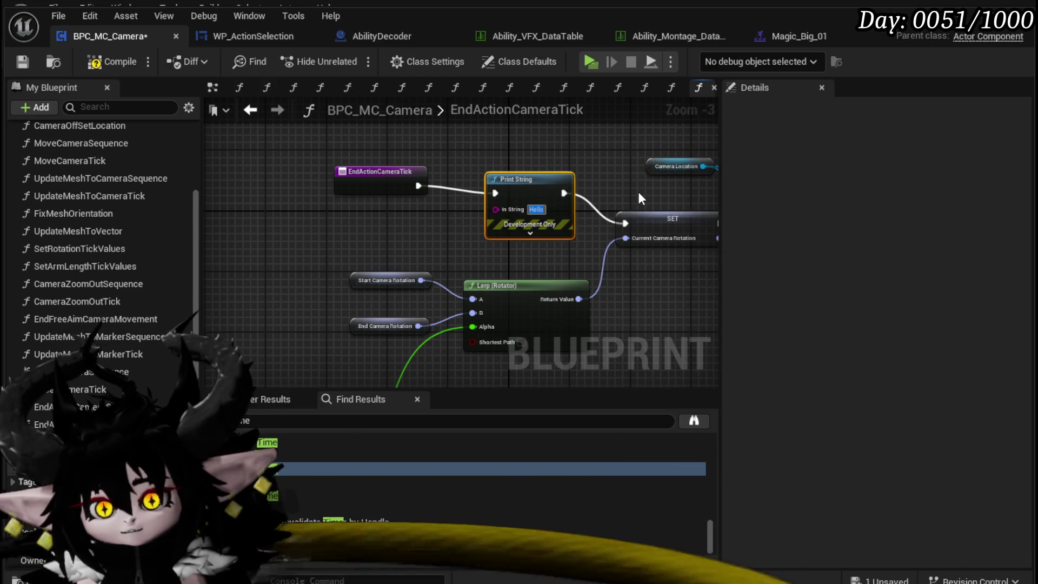
text(Ticking)
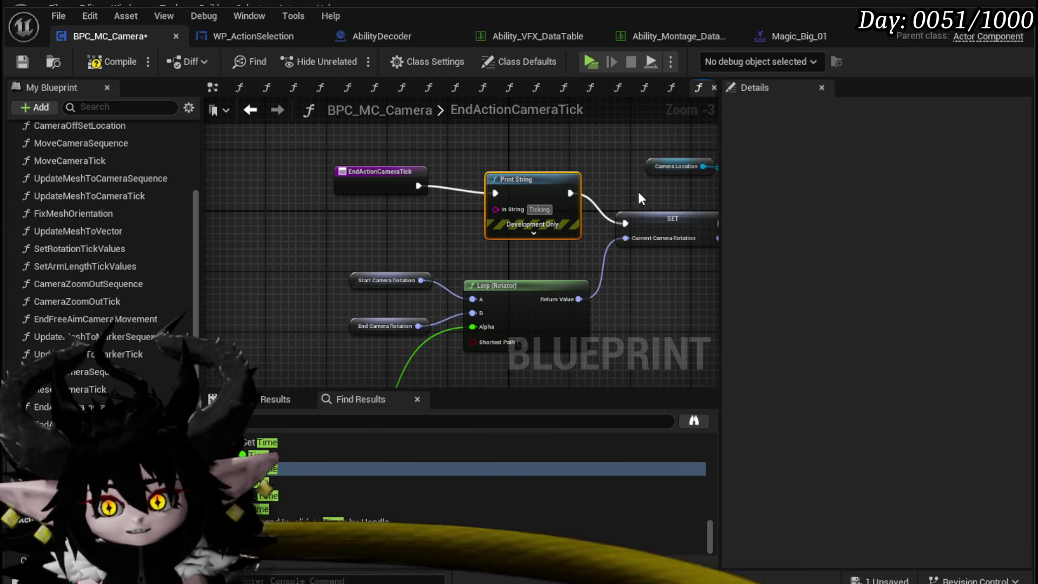
mouse_move(502, 183)
mouse_down()
mouse_move(502, 167)
mouse_move(486, 167)
mouse_up()
click(20, 60)
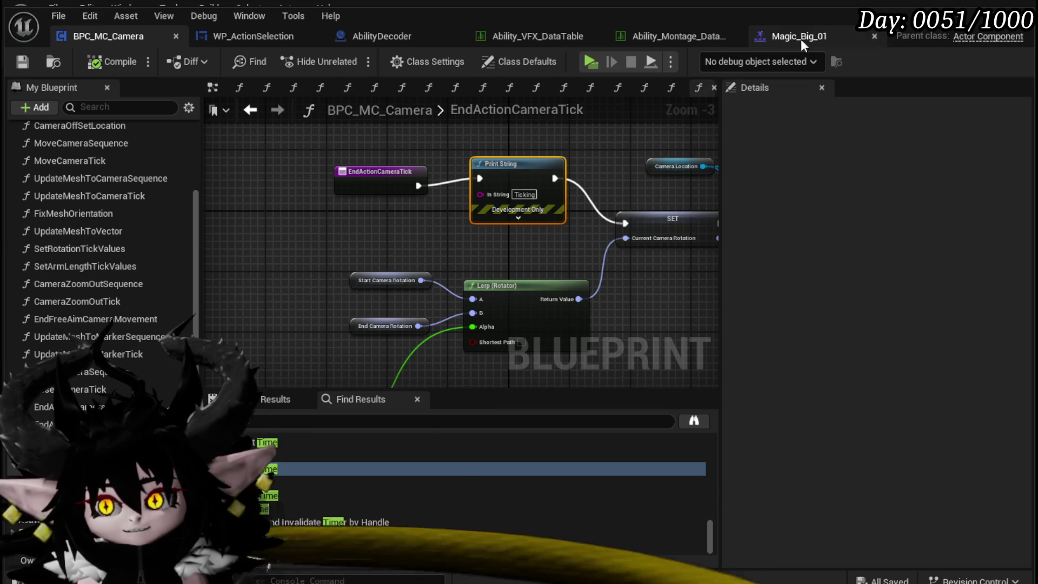
click(259, 109)
click(259, 108)
Remove the breakpoint from the SET Camera Rotated? node.
right_click(546, 222)
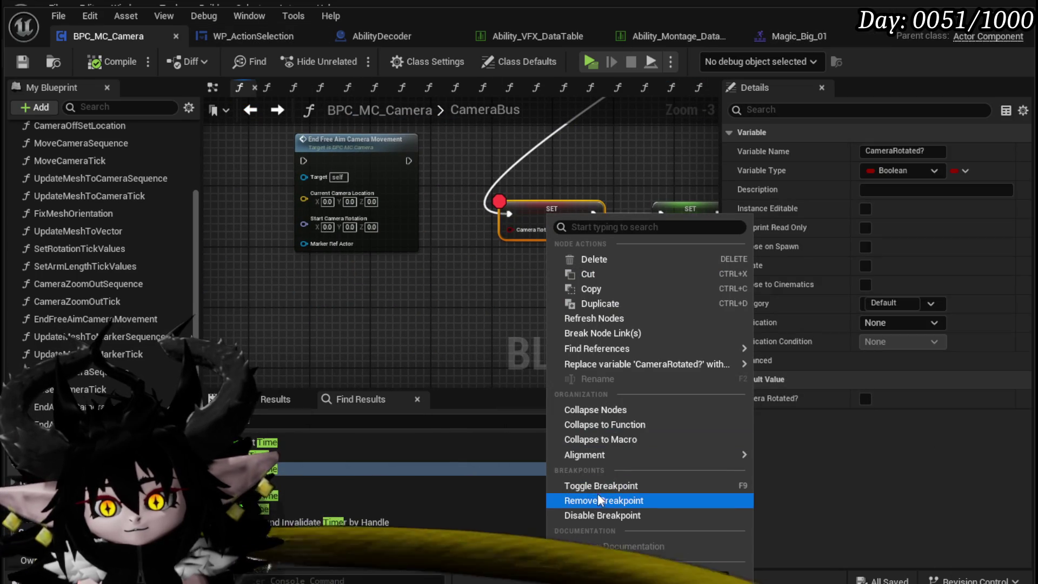
click(591, 502)
scroll(446, 297, down, 2)
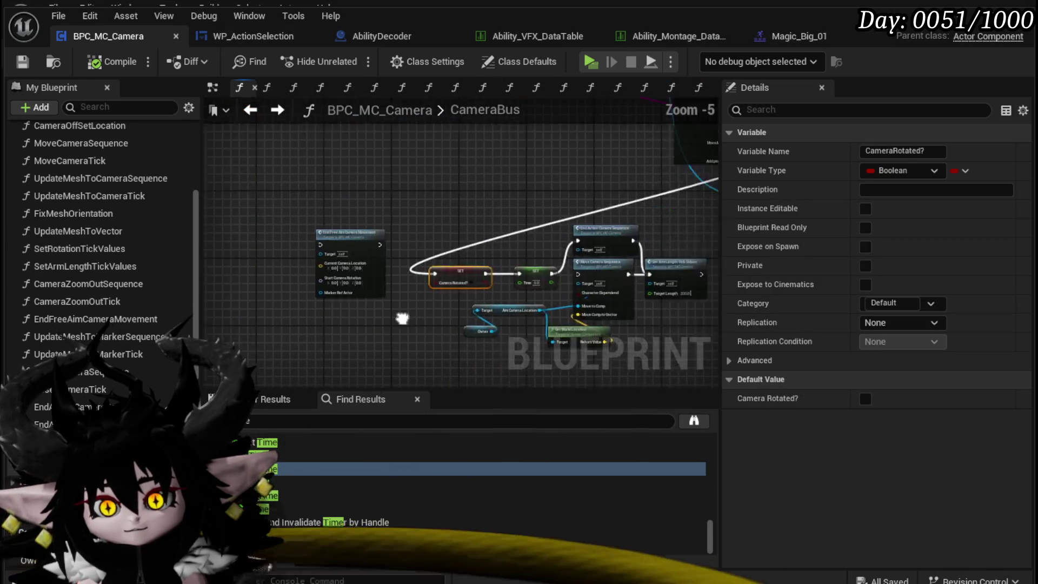
scroll(449, 336, up, 1)
mouse_move(433, 335)
mouse_down()
mouse_move(411, 211)
mouse_move(421, 234)
mouse_up()
scroll(373, 227, up, 3)
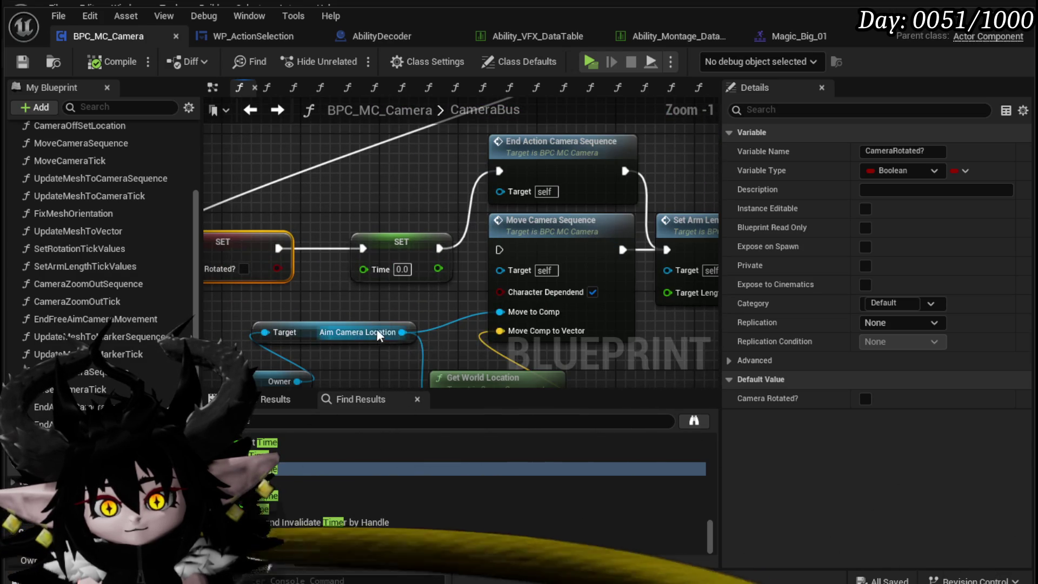
click(392, 330)
scroll(528, 161, down, 2)
scroll(423, 208, down, 4)
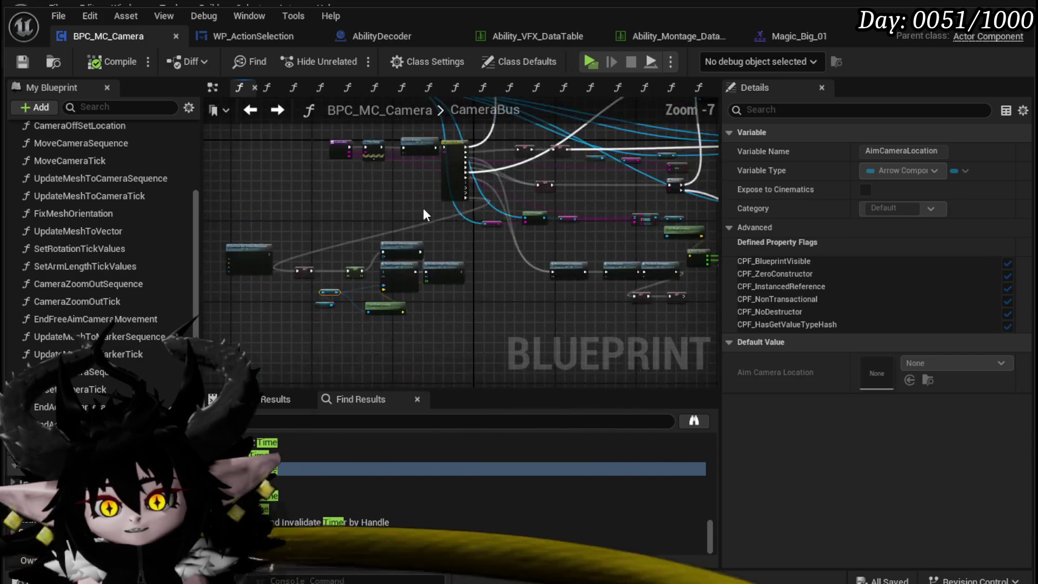
scroll(383, 228, up, 4)
scroll(393, 222, down, 3)
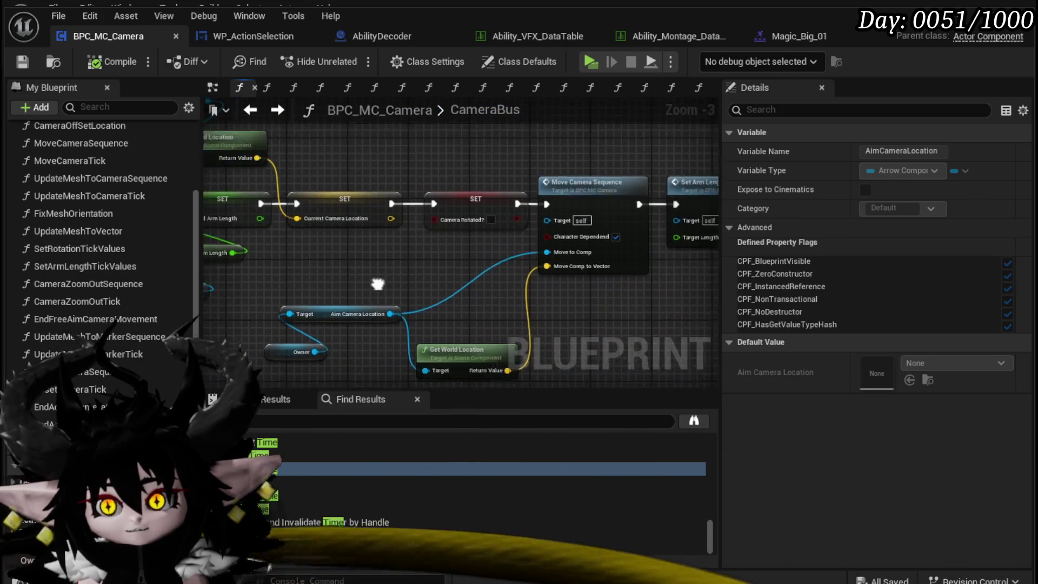
Wire the first SET node directly to End Action Camera Sequence.
mouse_move(391, 273)
mouse_down()
mouse_move(436, 235)
mouse_move(380, 294)
mouse_move(427, 230)
mouse_up()
scroll(435, 234, up, 4)
scroll(428, 231, down, 4)
scroll(427, 244, up, 4)
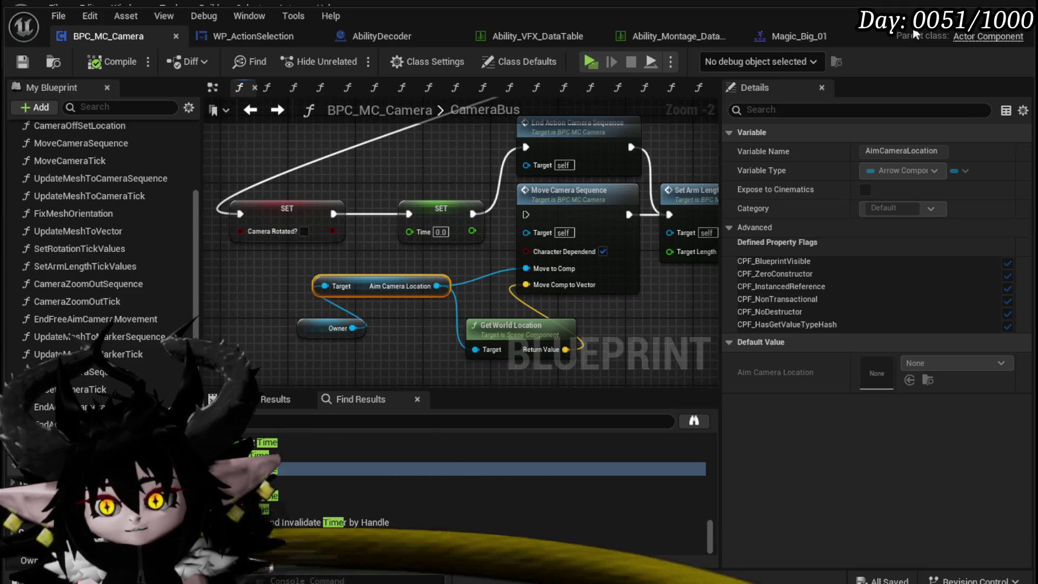
mouse_move(338, 212)
mouse_down()
mouse_move(495, 145)
mouse_move(526, 150)
mouse_up()
Delete the SET Time node and compile and save the blueprint.
click(438, 211)
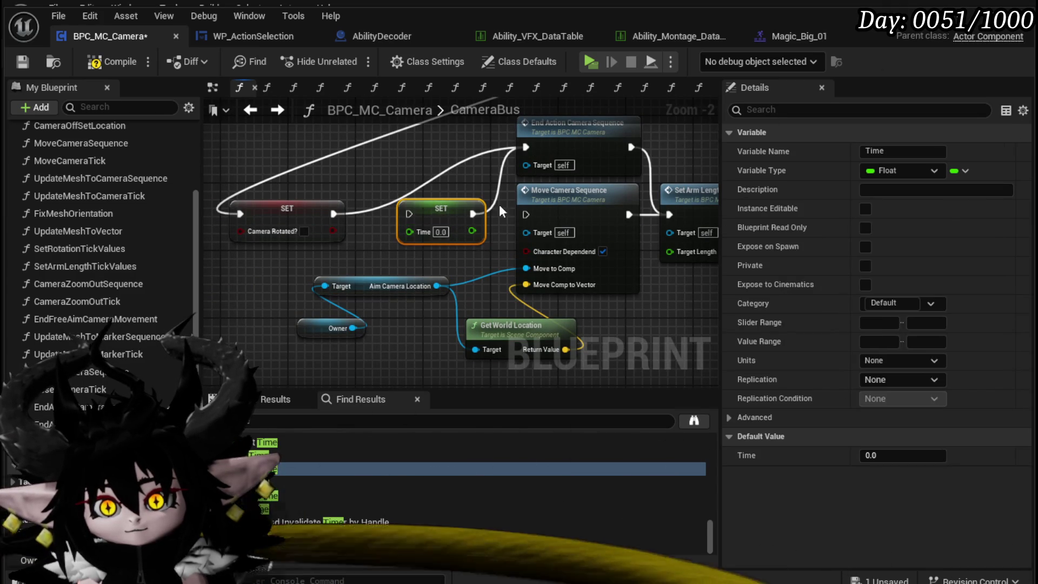
key(Delete)
click(110, 64)
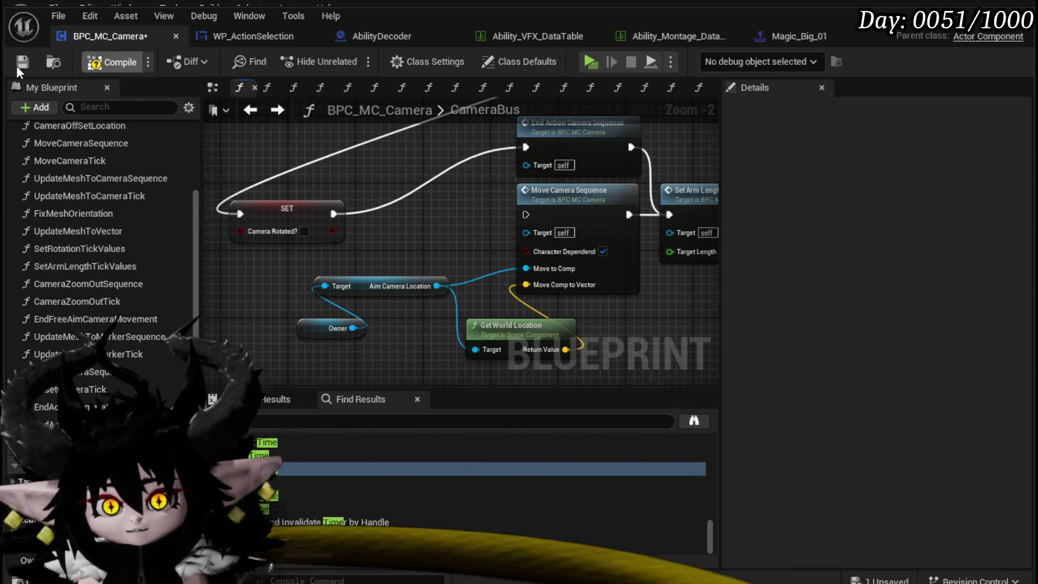
Place SET Target Selected between SET Camera Rotated and End Action Camera Sequence.
click(17, 65)
drag(269, 217, 363, 201)
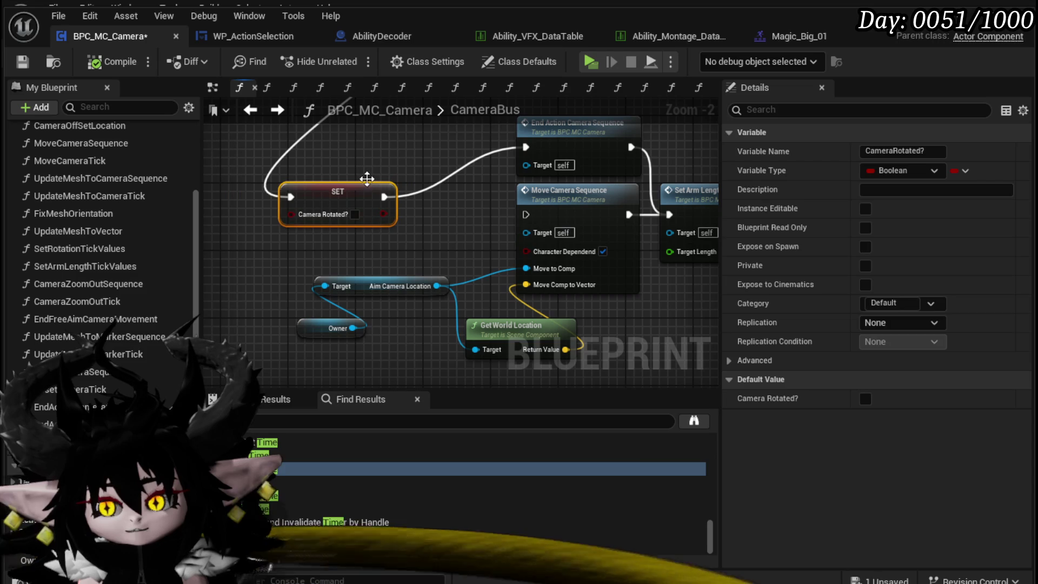
click(244, 135)
scroll(354, 198, down, 4)
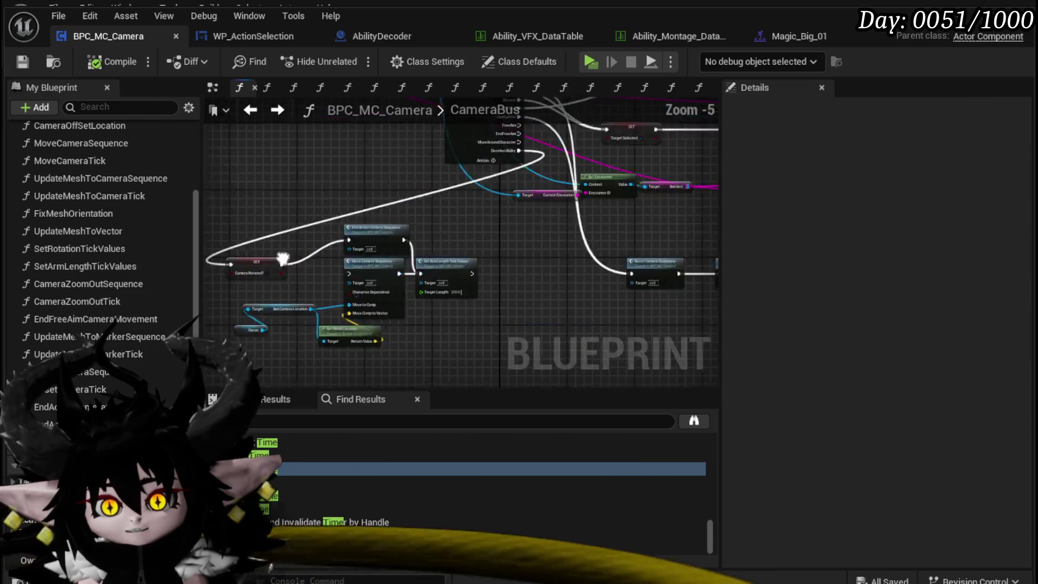
scroll(480, 281, up, 4)
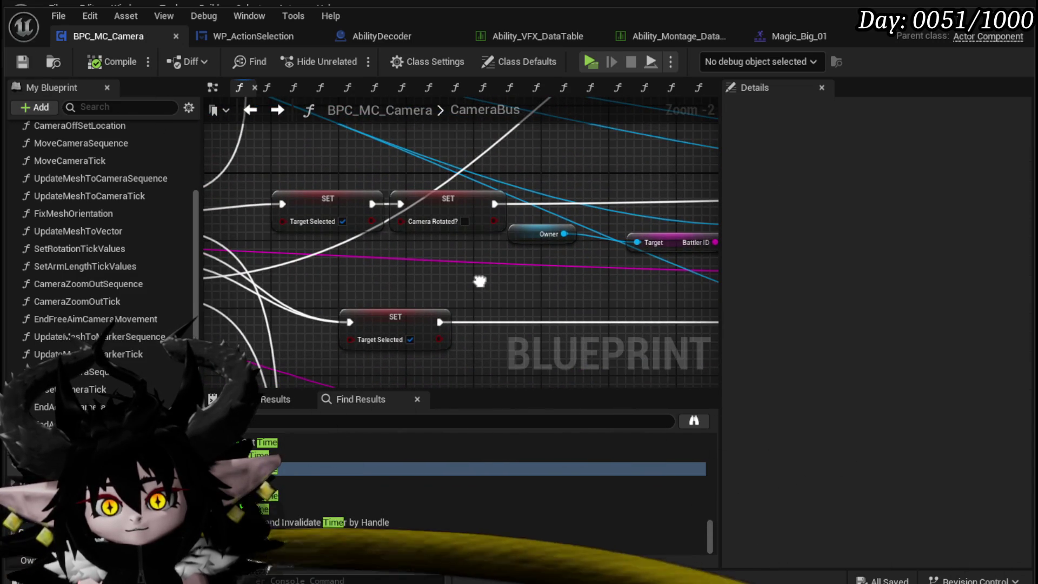
click(341, 192)
scroll(341, 189, down, 1)
mouse_move(341, 190)
mouse_down()
mouse_move(480, 170)
mouse_move(724, 109)
mouse_up()
click(428, 205)
click(337, 252)
mouse_move(336, 252)
mouse_down()
mouse_move(306, 244)
mouse_move(406, 246)
mouse_move(397, 246)
mouse_up()
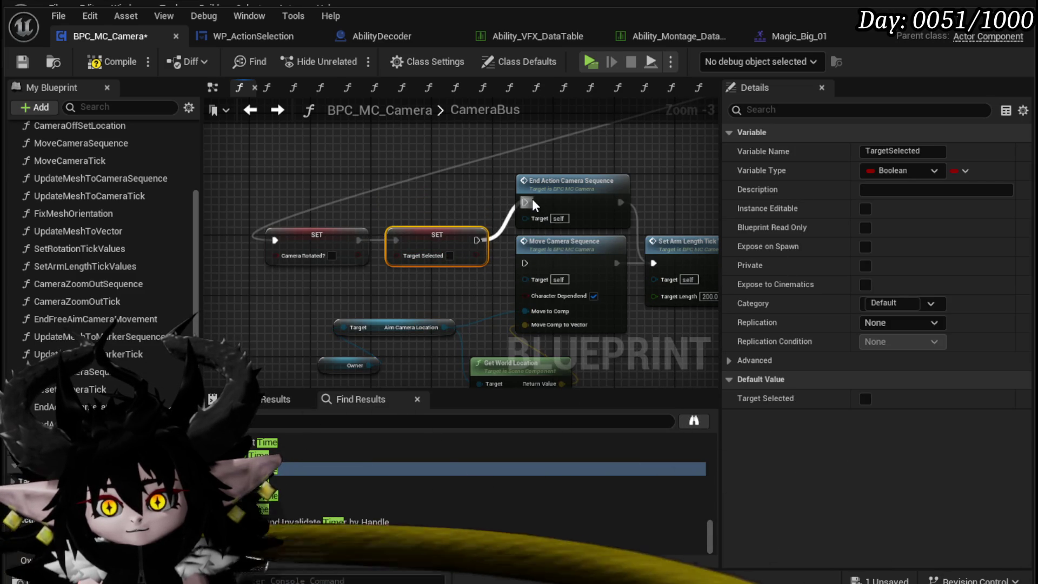
Save the camera blueprint and start the game preview.
click(21, 64)
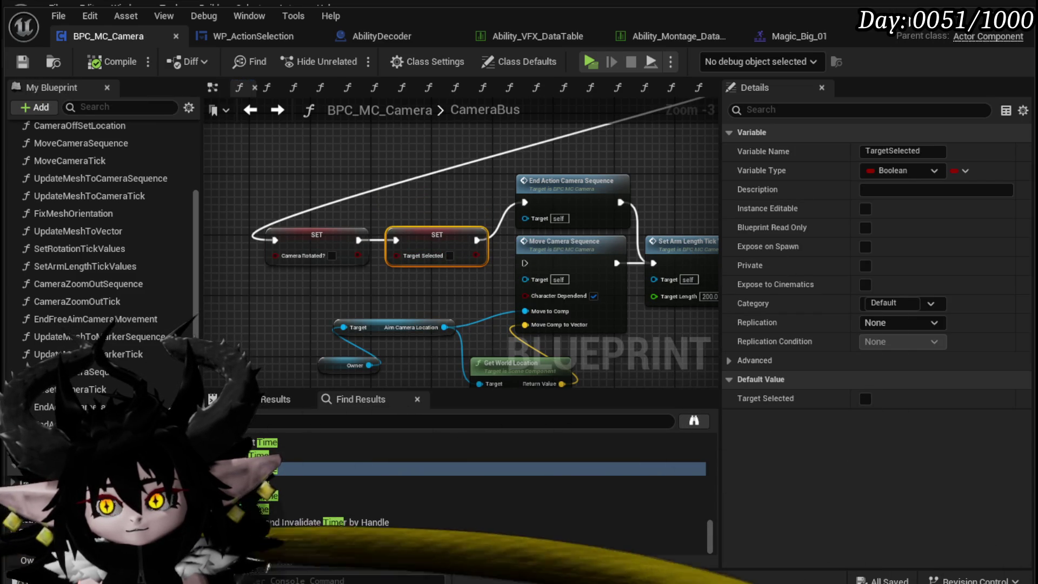
click(960, 33)
click(348, 53)
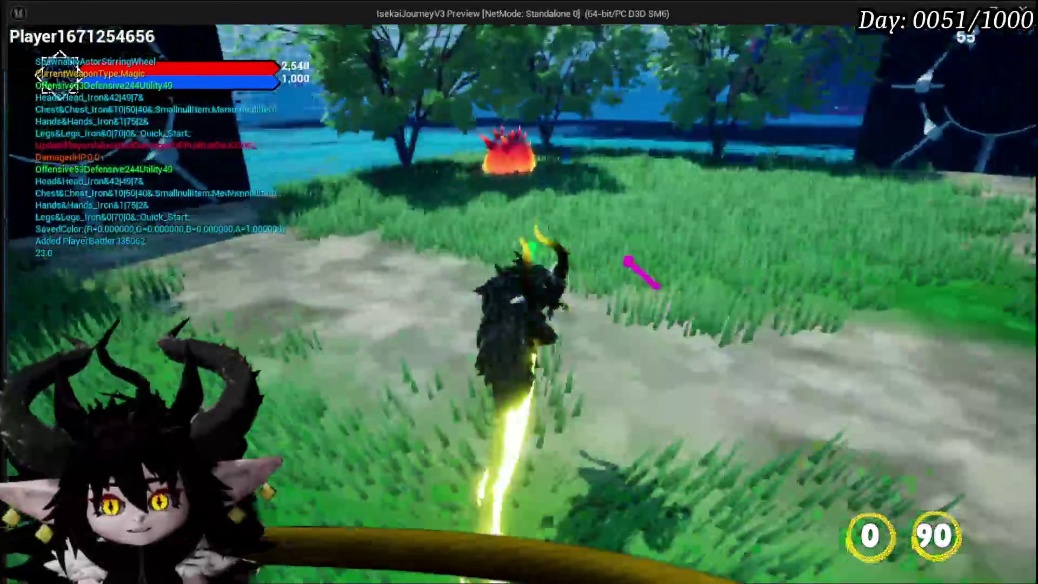
Fire-attack, continue the battle, cast Hand of Greed on a fire slime, then stop the preview and save.
key(1)
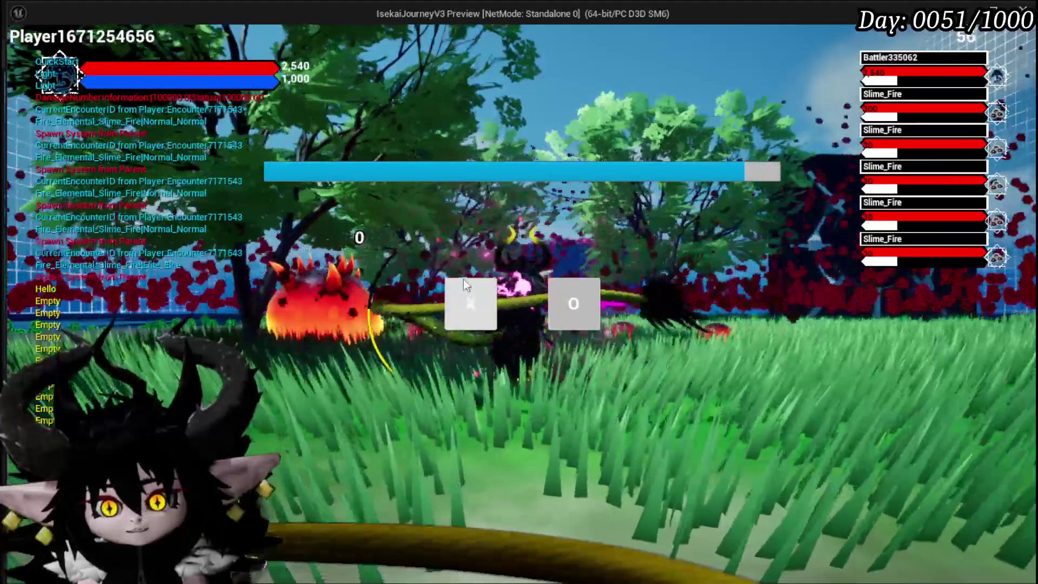
click(469, 304)
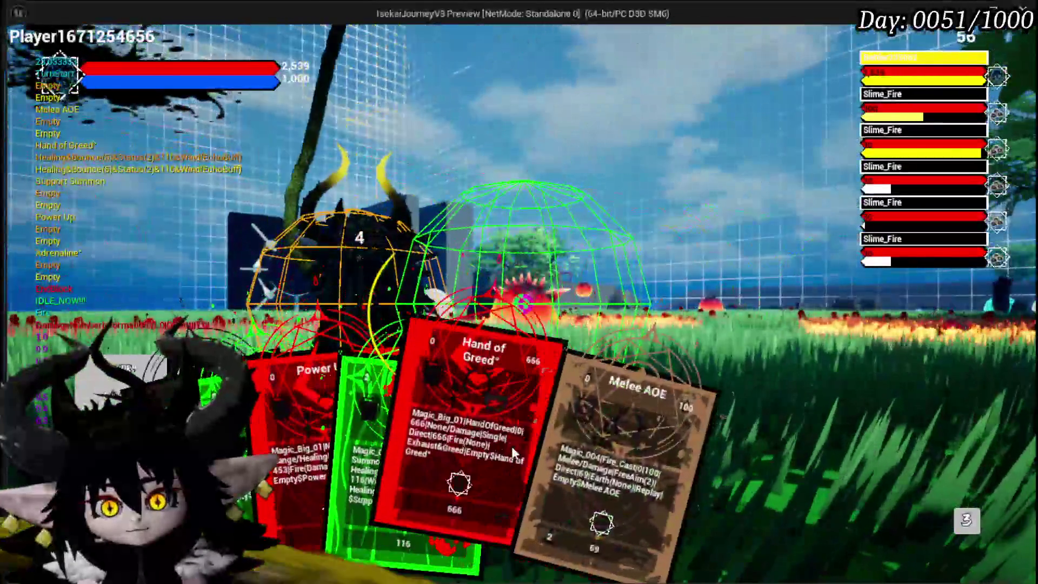
click(512, 452)
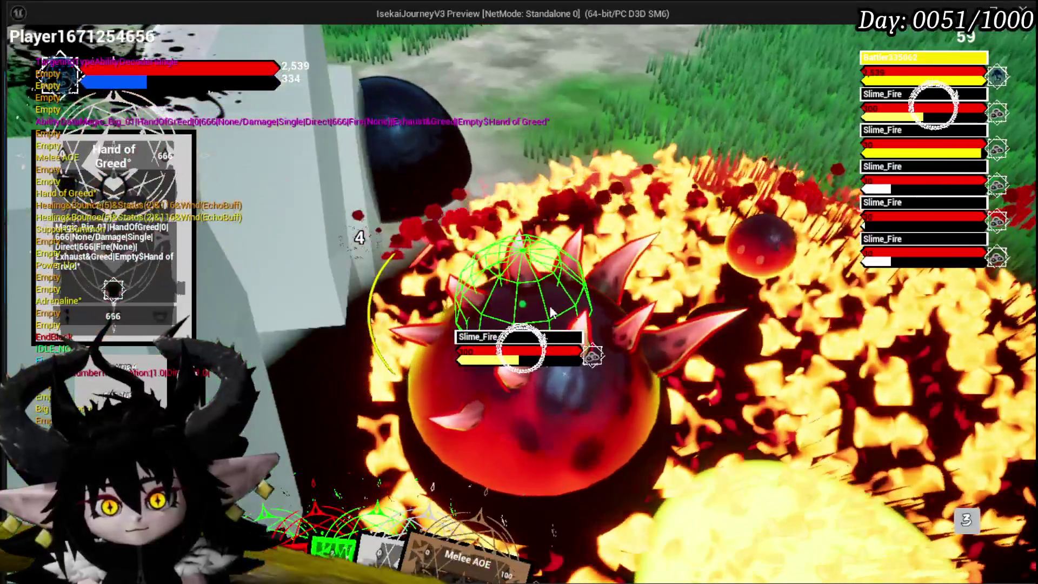
click(552, 312)
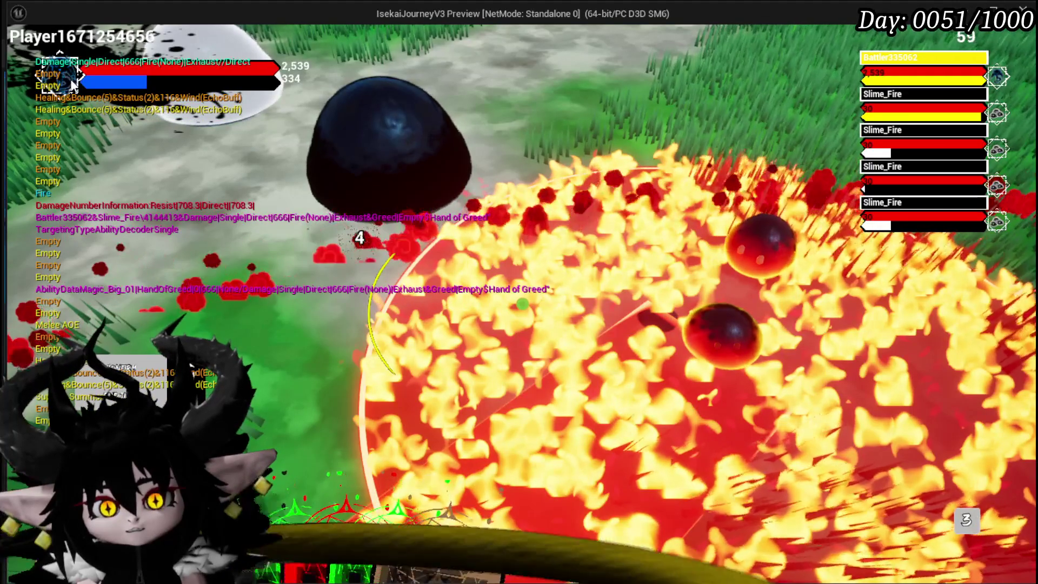
key(Escape)
key(ctrl+s)
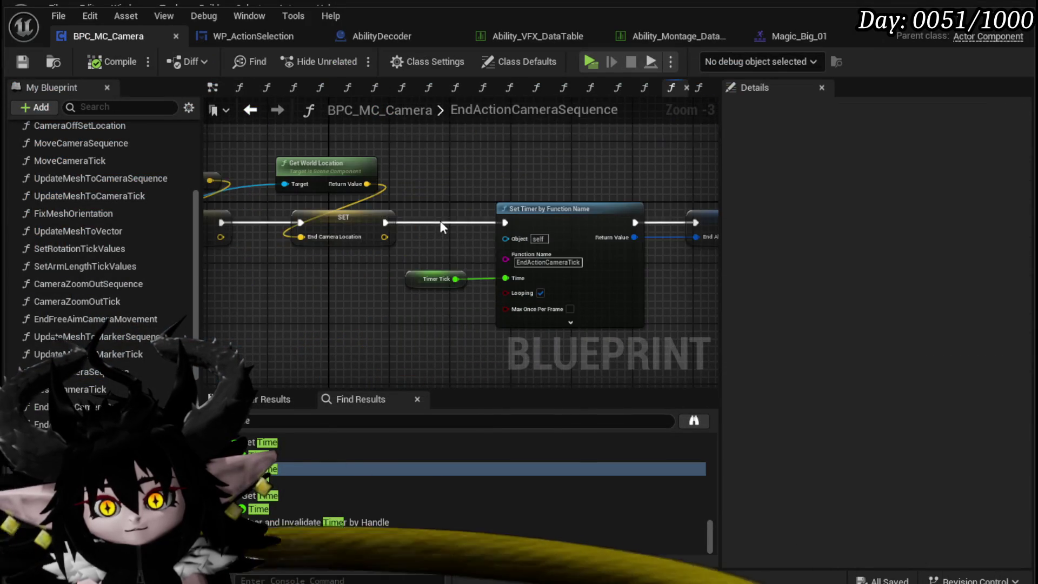
drag(459, 239, 345, 269)
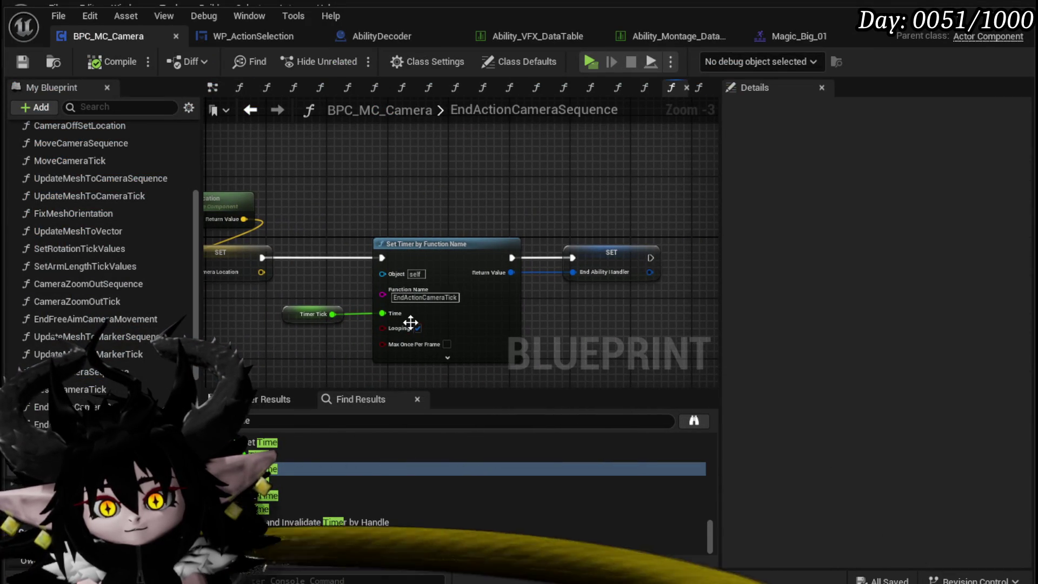
click(302, 317)
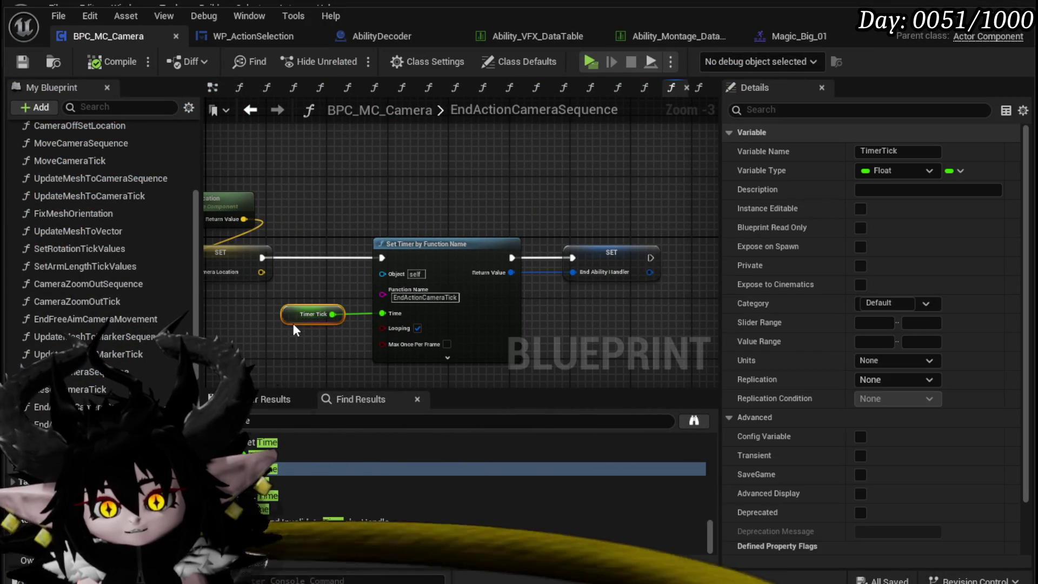
drag(294, 325, 305, 259)
scroll(817, 311, down, 5)
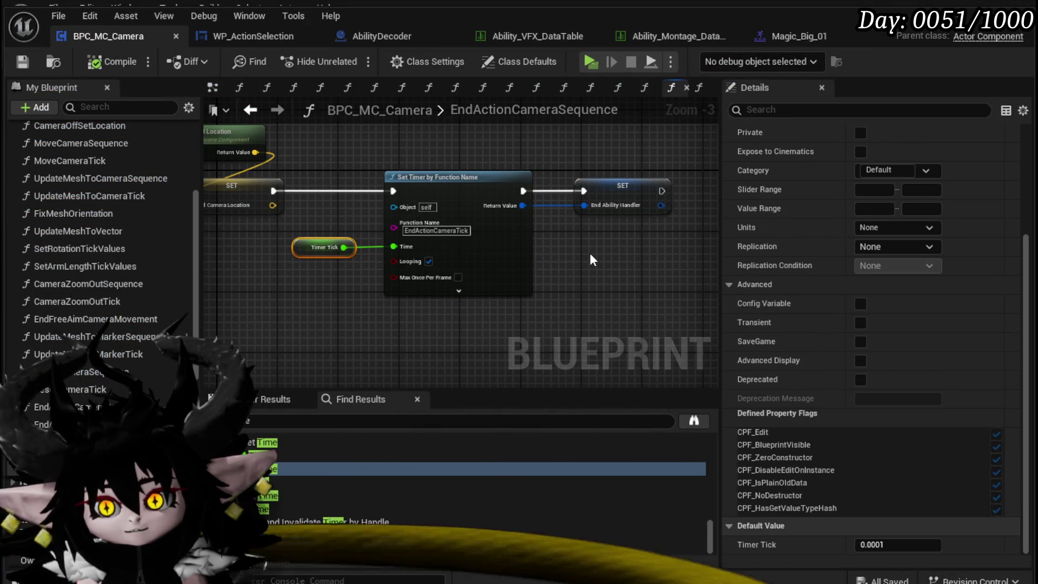
click(594, 260)
mouse_move(295, 312)
mouse_down()
mouse_move(325, 287)
mouse_move(257, 312)
mouse_up()
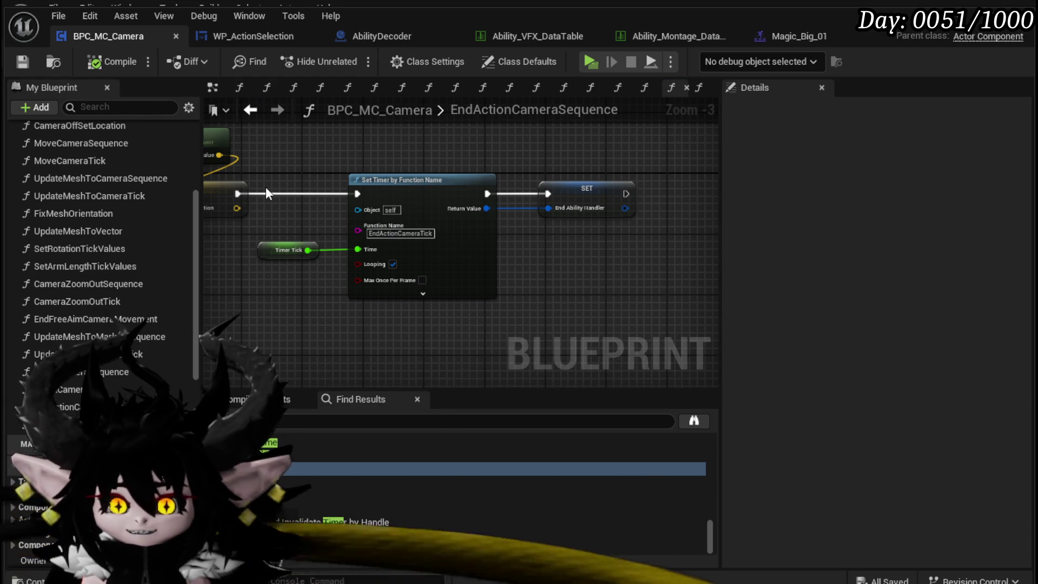
In EndActionCameraTick, add a Print String 'End Ticking' after the End Ability Timer reset.
click(698, 87)
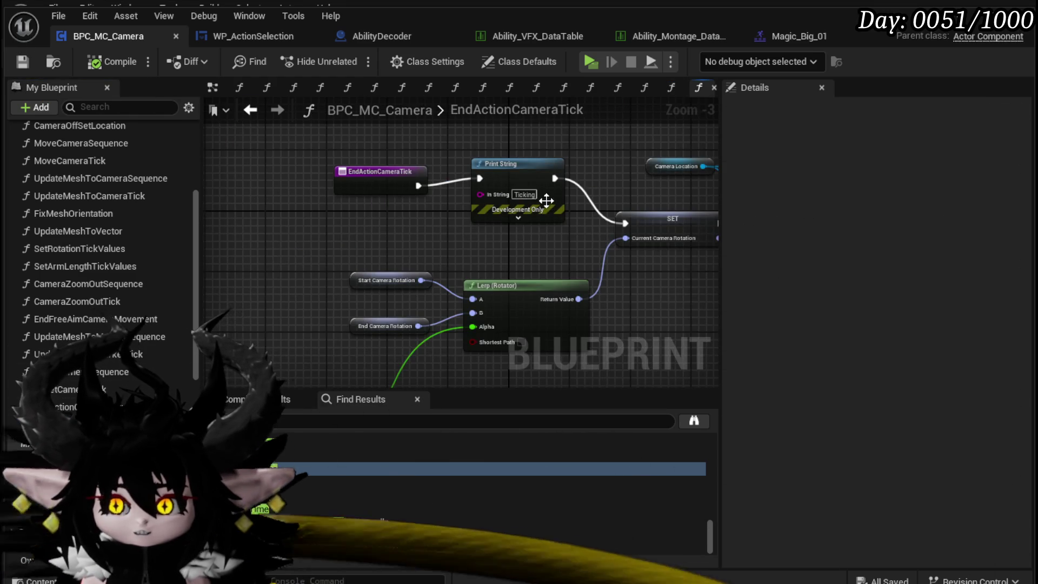
mouse_move(439, 212)
mouse_down()
mouse_move(248, 203)
mouse_move(371, 203)
mouse_move(273, 207)
mouse_up()
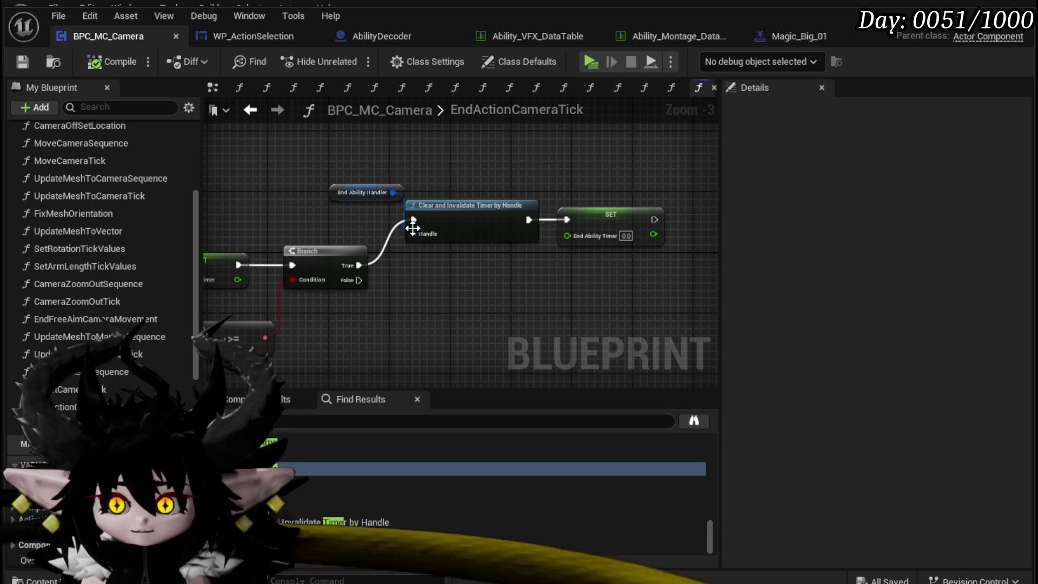
mouse_move(671, 233)
mouse_down()
mouse_move(540, 228)
mouse_move(523, 212)
mouse_move(626, 212)
mouse_up()
text(Print String)
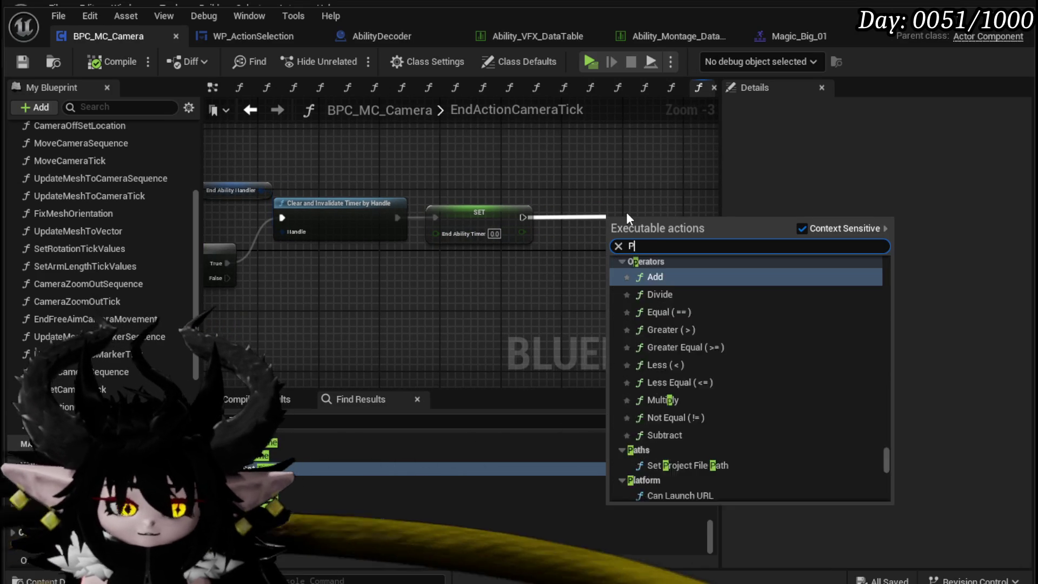
key(Return)
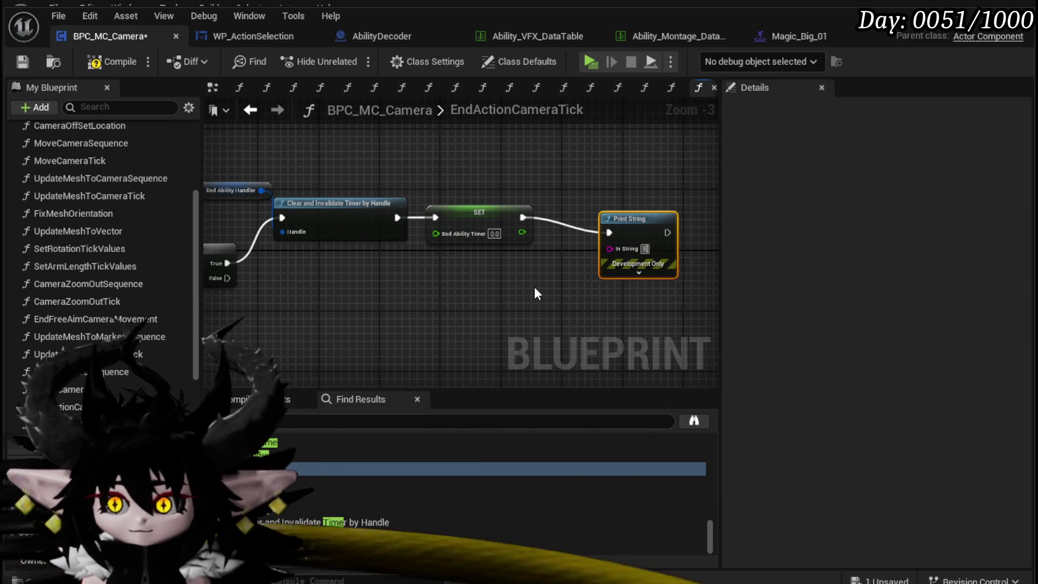
text(nd Ticking)
drag(528, 200, 533, 174)
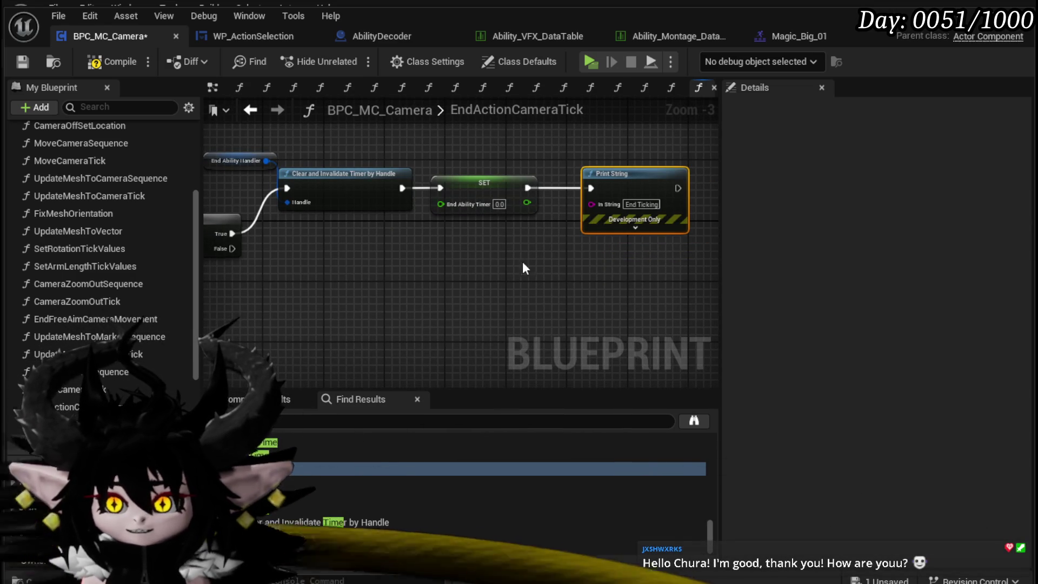
Print 'Should Ticking Again' on Branch False, give both prints 50-second duration, and compile.
drag(280, 271, 280, 271)
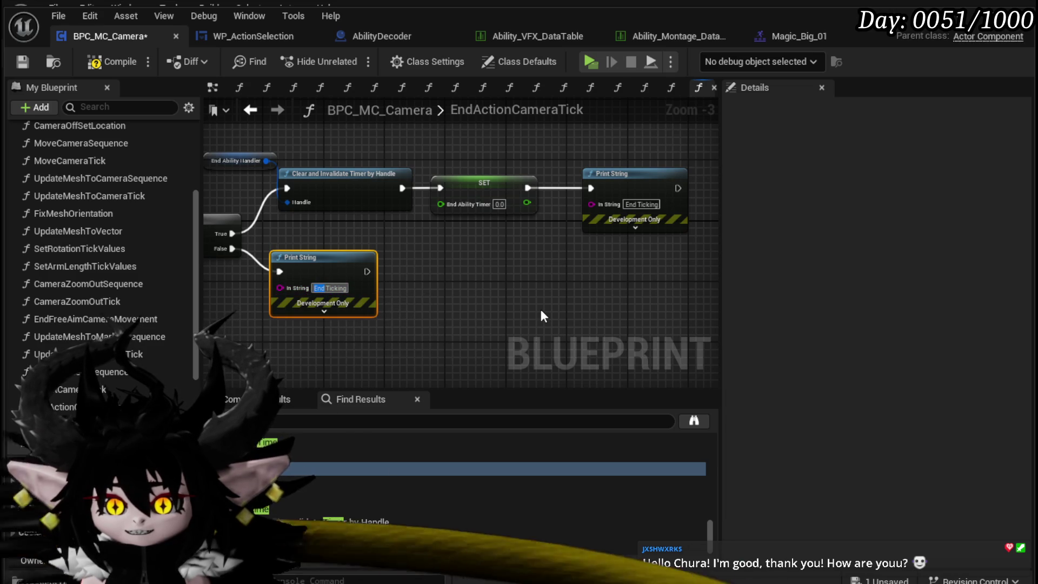
text(Should)
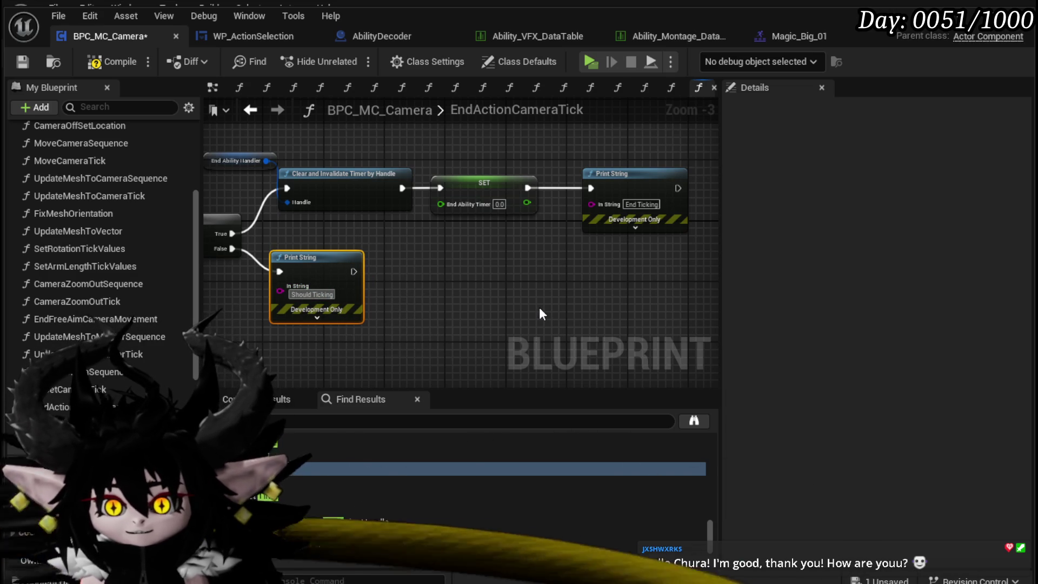
text( Ticking Again)
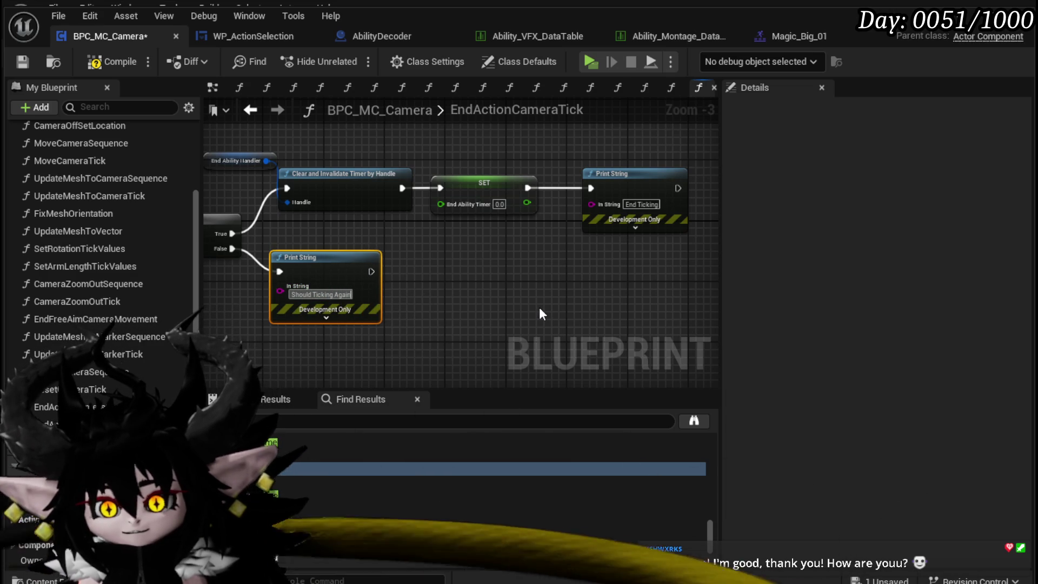
click(326, 318)
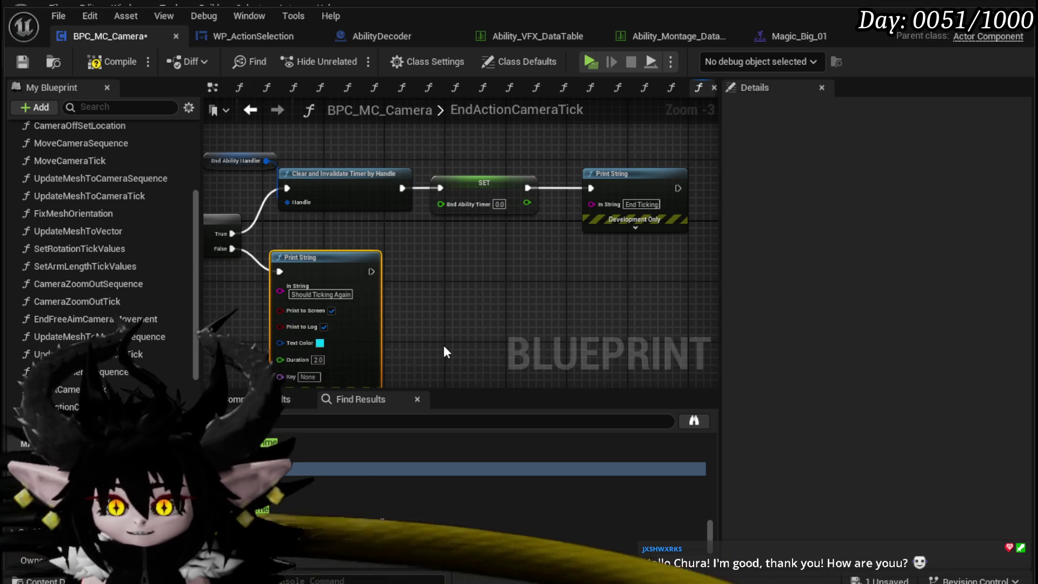
click(307, 313)
text(50)
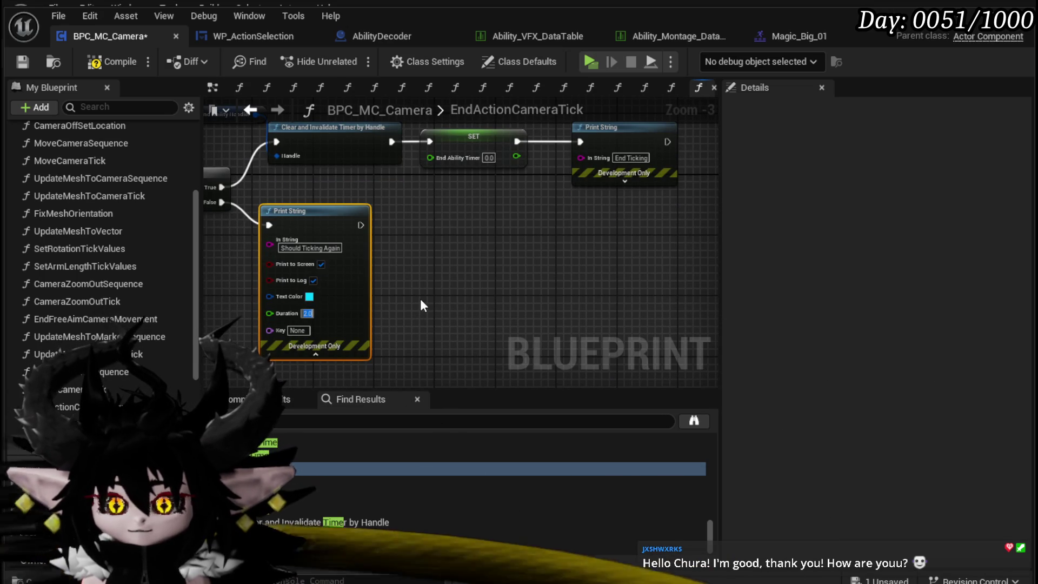
click(421, 299)
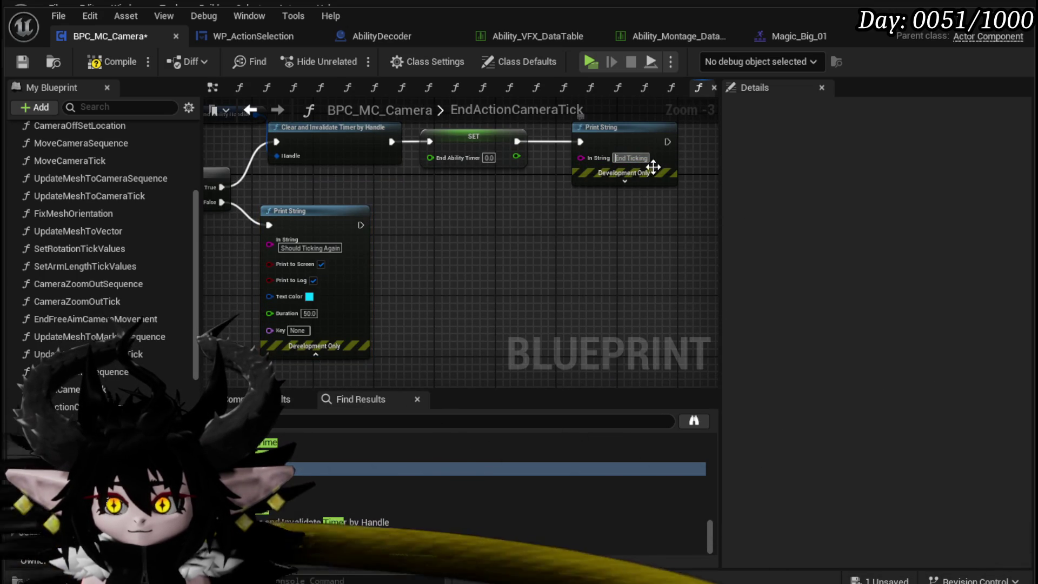
click(625, 181)
text(50)
key(Return)
click(98, 66)
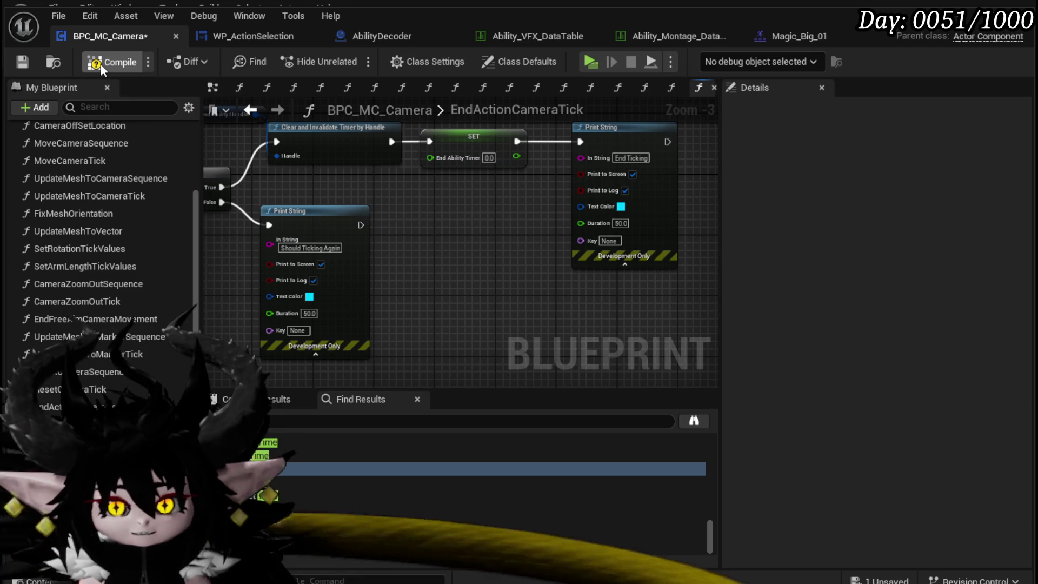
Move the rotation Lerp nodes down, set the 'Ticking' print duration to 50, and save.
scroll(586, 229, down, 3)
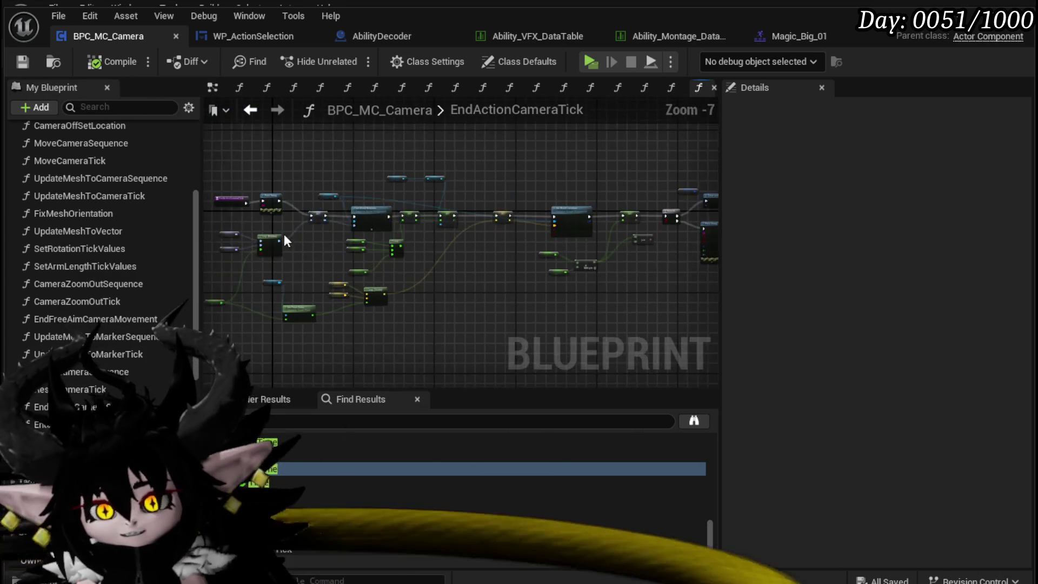
scroll(284, 233, up, 4)
drag(441, 227, 254, 325)
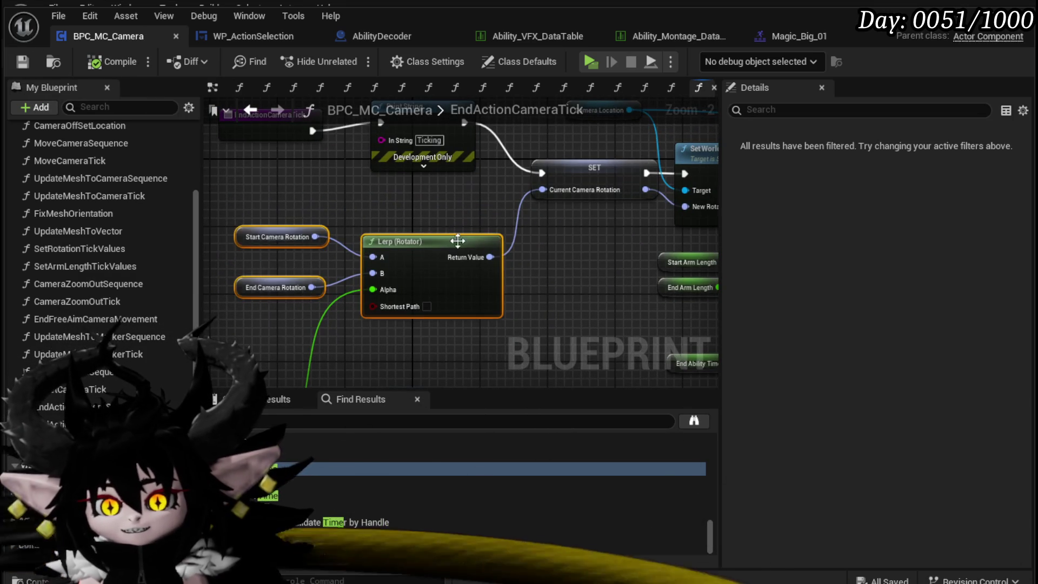
drag(416, 269, 422, 378)
click(419, 192)
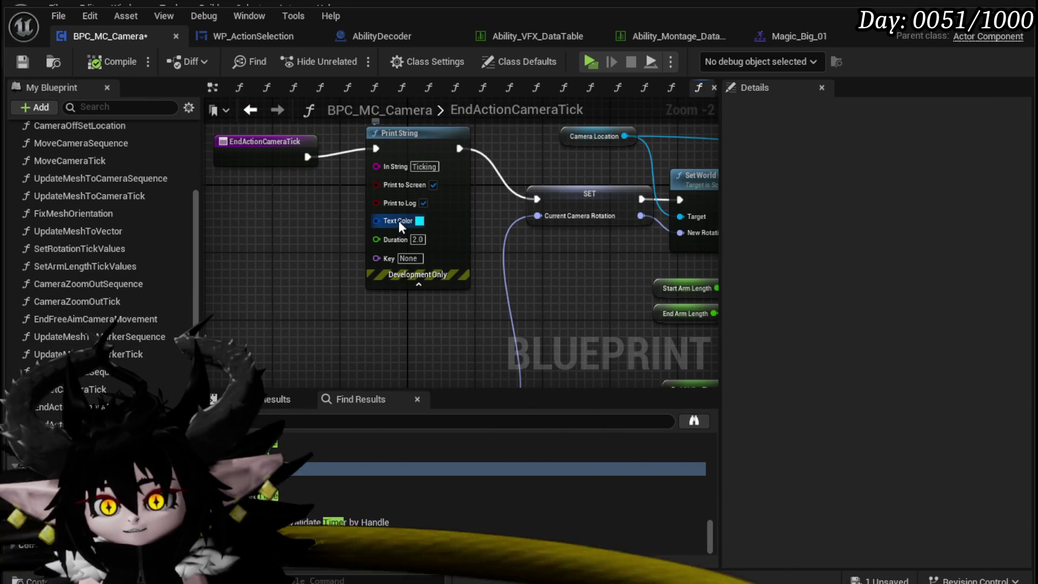
text(50)
key(Return)
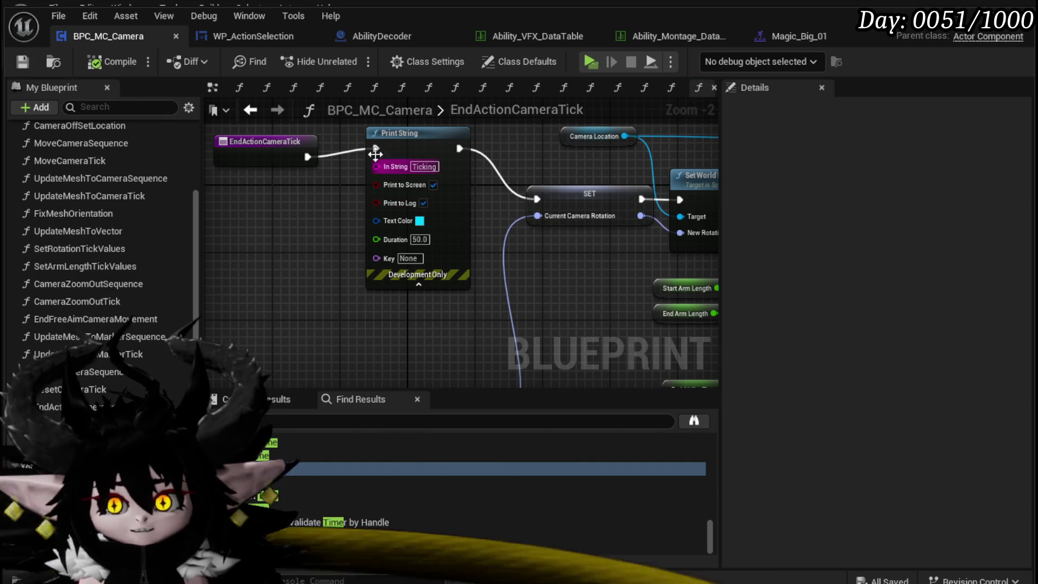
drag(375, 166, 359, 174)
click(24, 63)
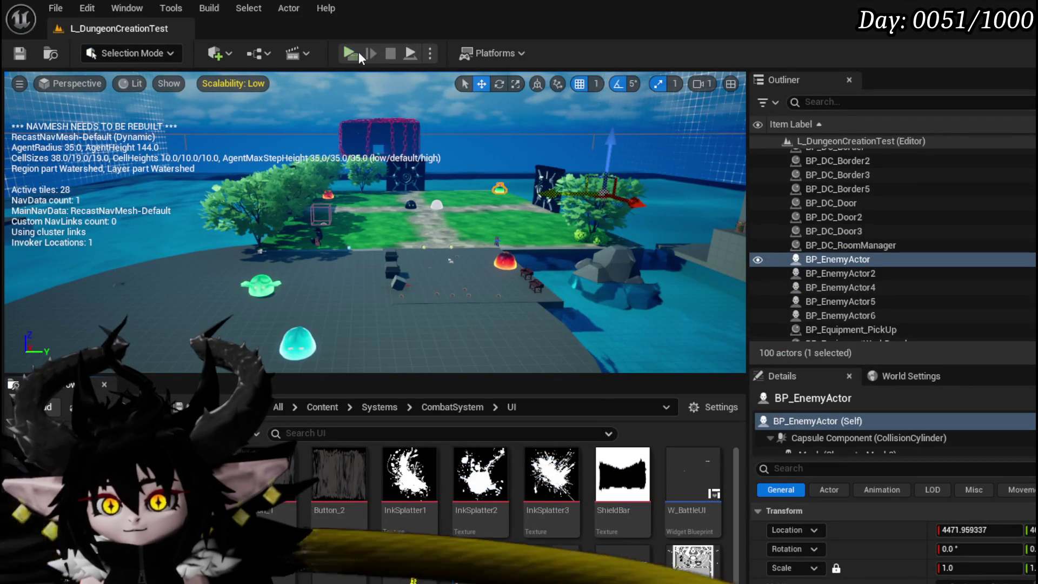
Launch the preview, start a battle, cast Hand of Greed on a Slime_Fire, then stop it.
click(357, 52)
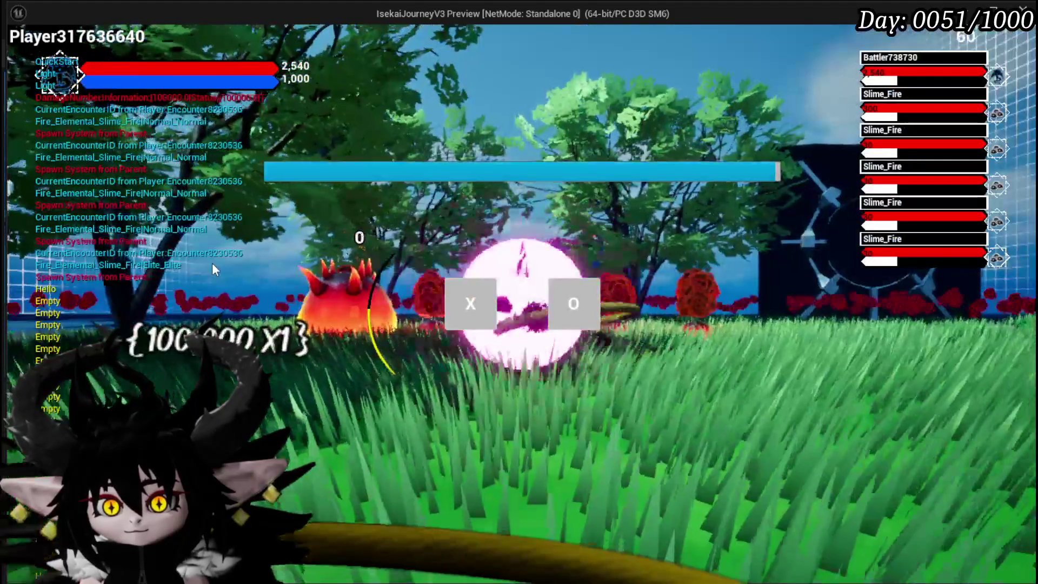
click(458, 304)
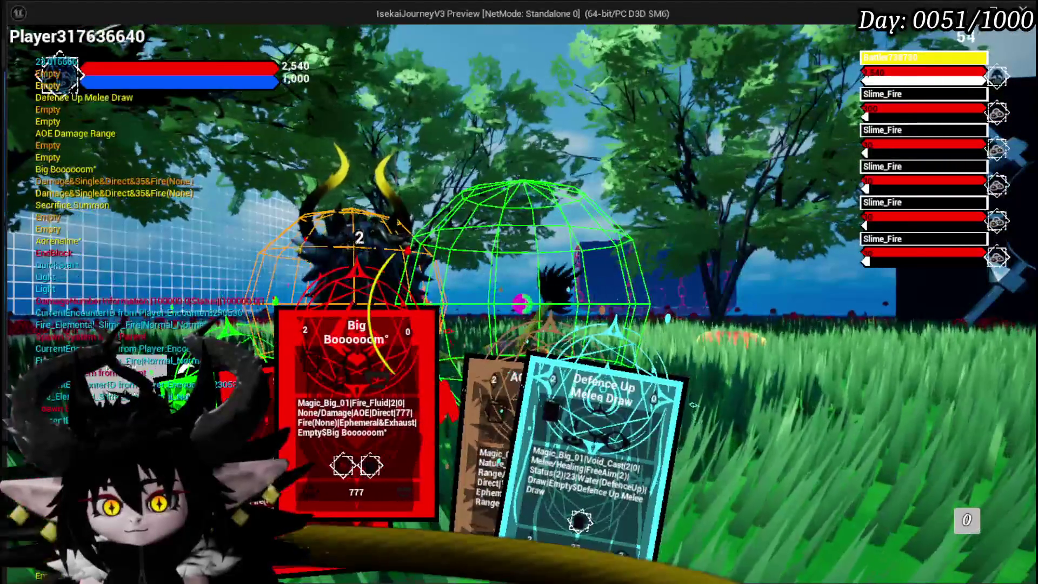
click(526, 481)
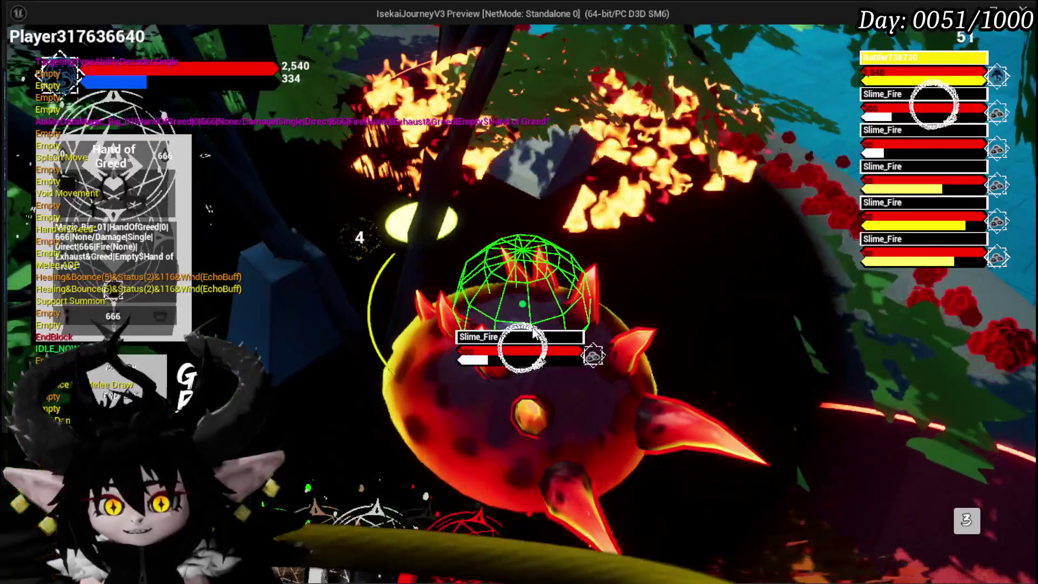
click(534, 332)
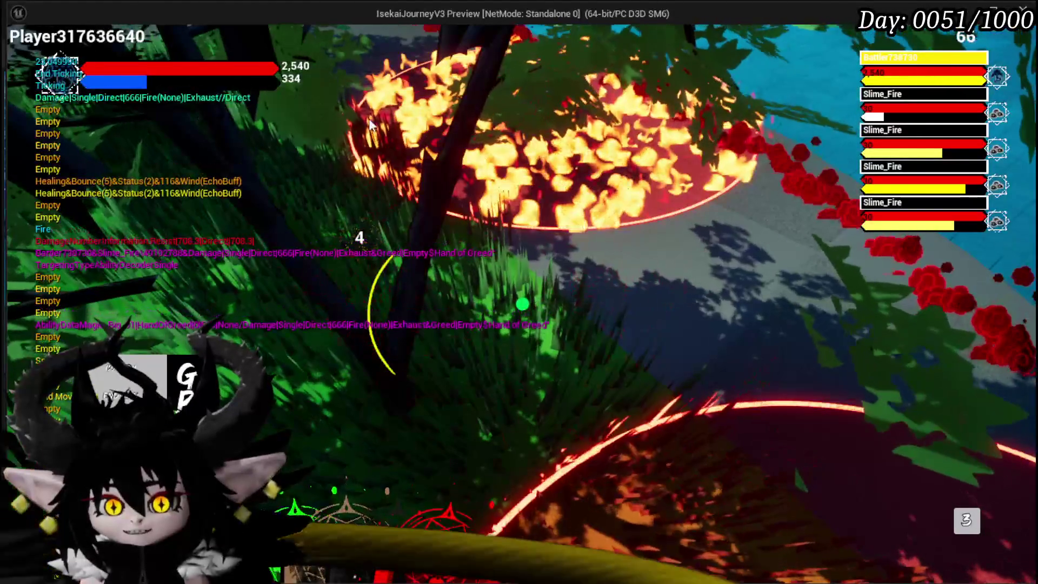
key(Escape)
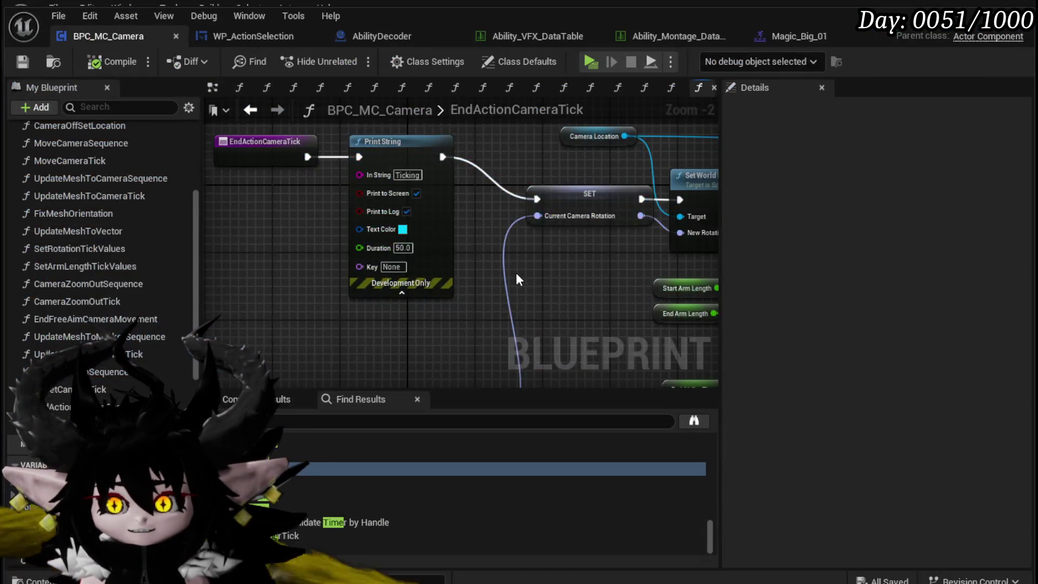
Select the Timer Tick getter in EndActionCameraTick to check its 0.0001 default value.
scroll(516, 273, down, 3)
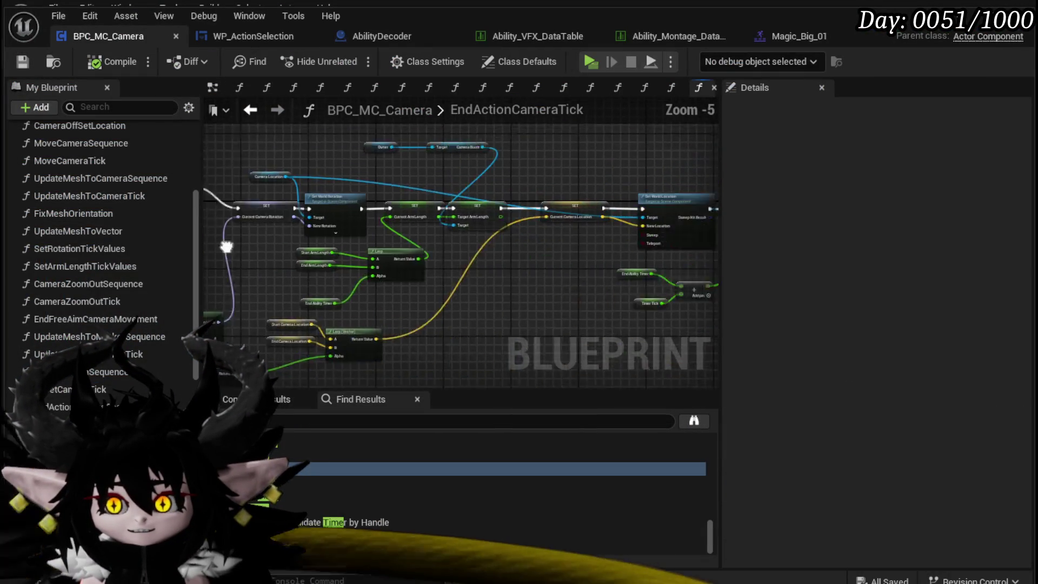
scroll(520, 320, up, 4)
drag(606, 291, 518, 302)
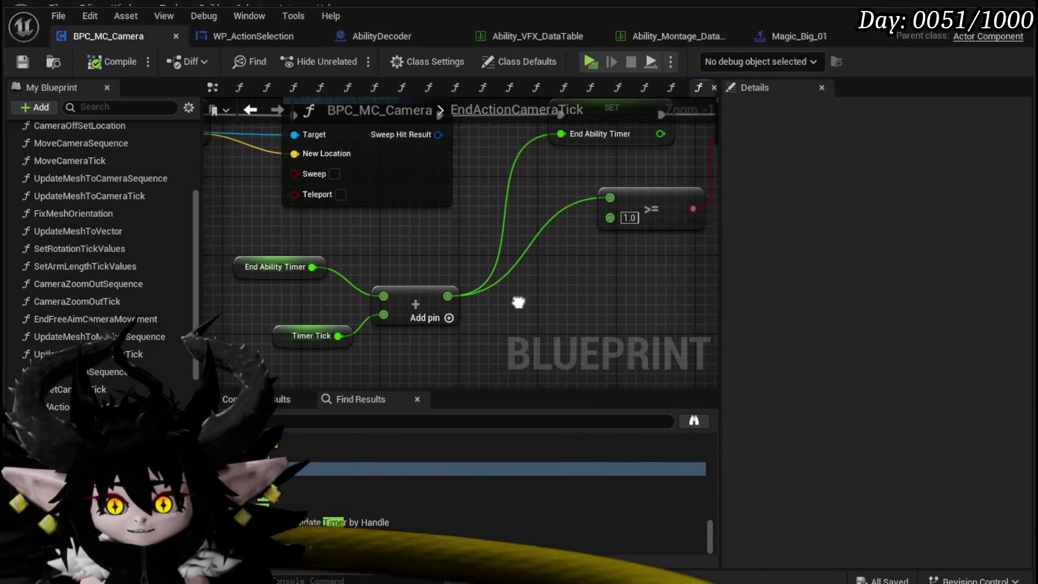
click(294, 335)
scroll(869, 329, down, 5)
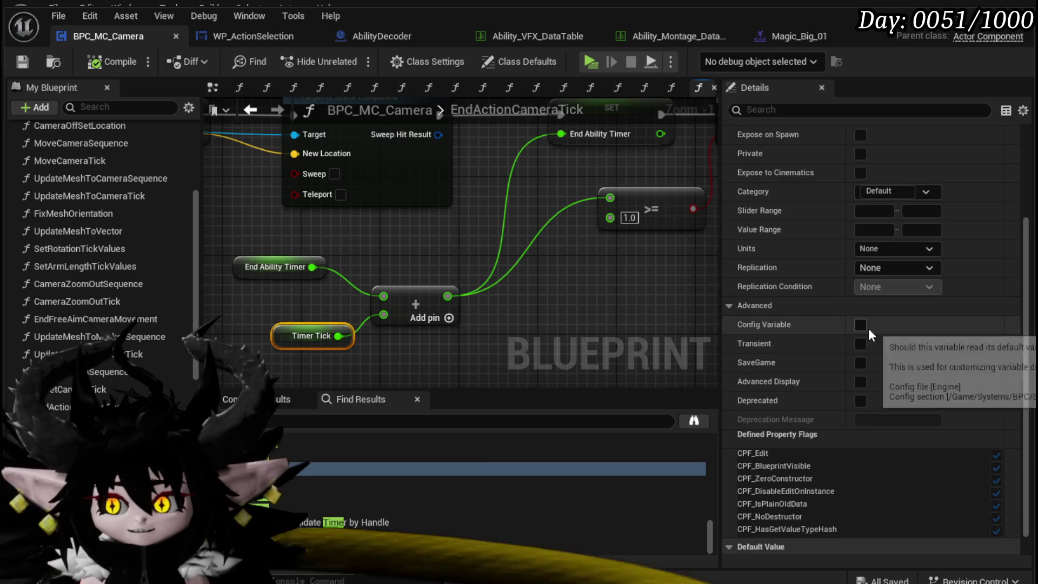
Move the Timer Tick getter node left and start a blueprint-wide search.
drag(520, 244, 447, 287)
mouse_move(432, 296)
mouse_down()
mouse_move(404, 297)
mouse_move(397, 278)
mouse_move(502, 231)
mouse_up()
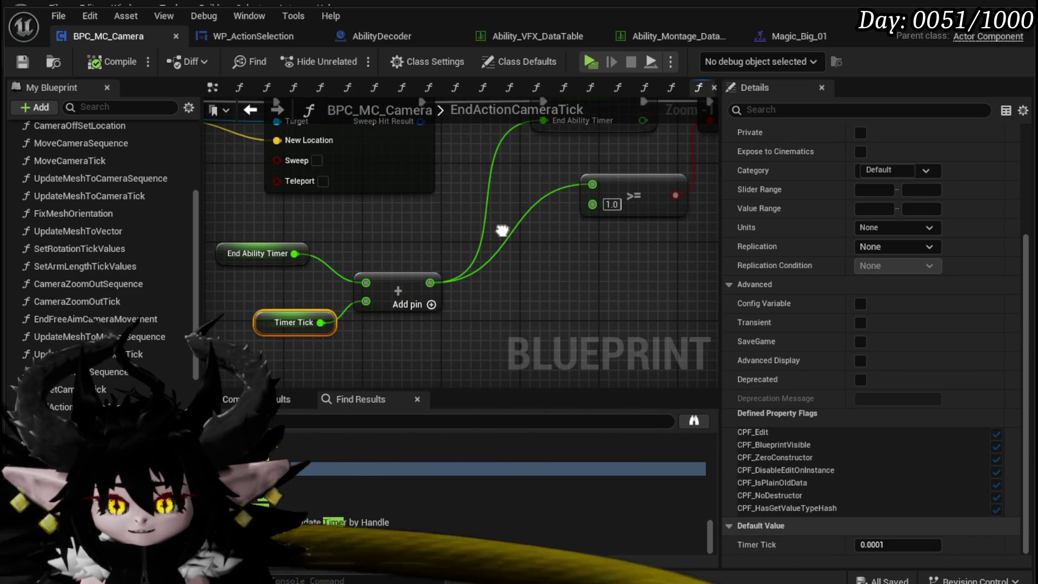
drag(263, 322, 225, 313)
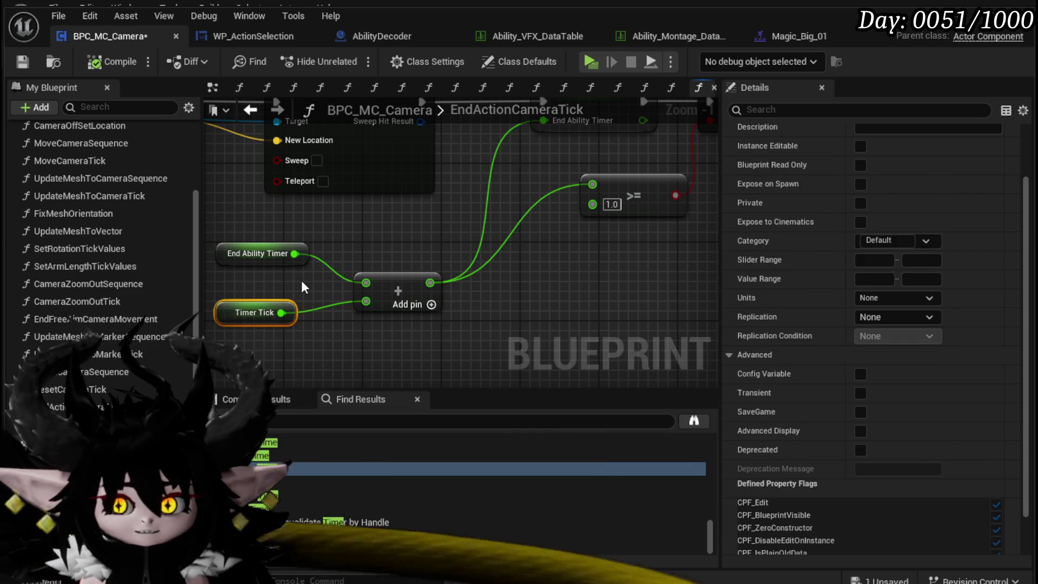
scroll(127, 348, down, 5)
scroll(128, 349, down, 3)
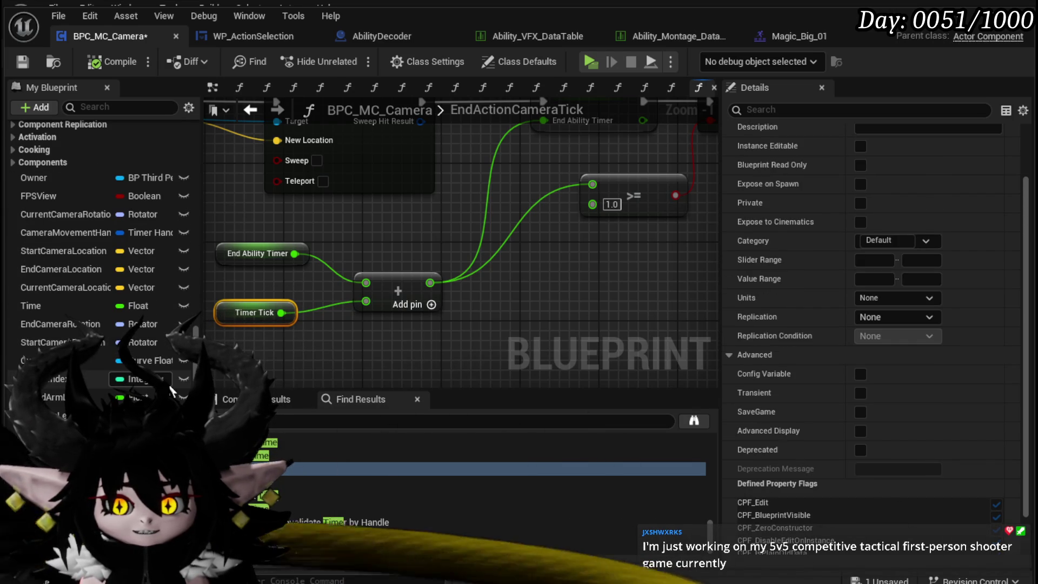
scroll(166, 375, down, 3)
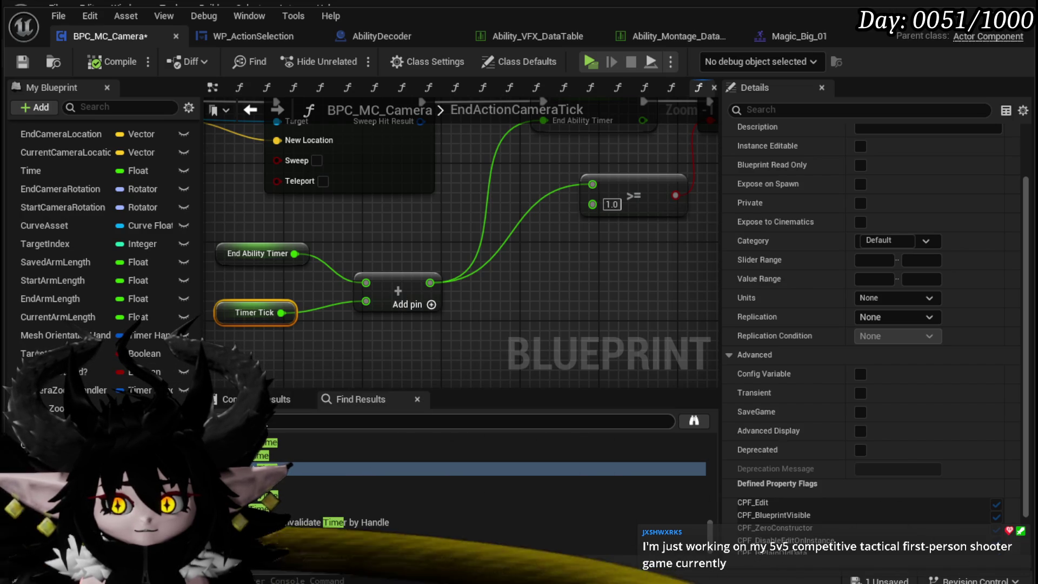
key(ctrl+f)
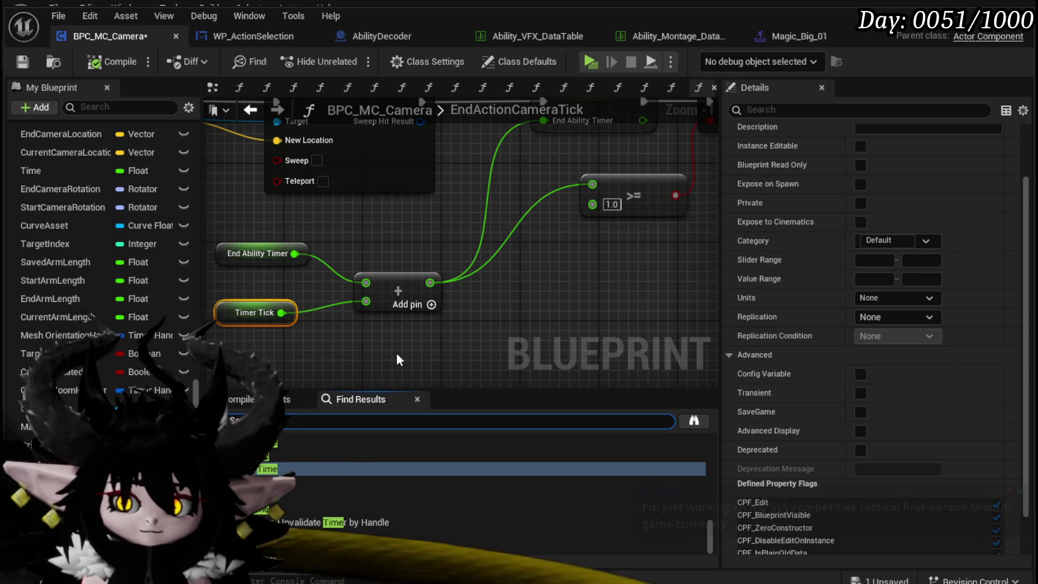
Search for 'Timer Tick' and jump to its SET node in CameraZoomOutTick.
text(Timer)
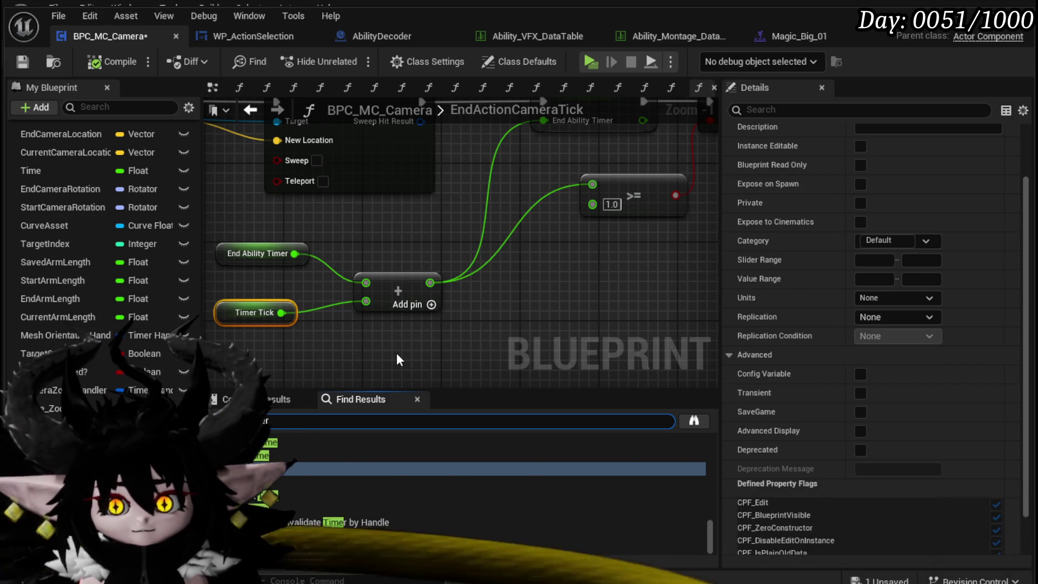
text( Tick)
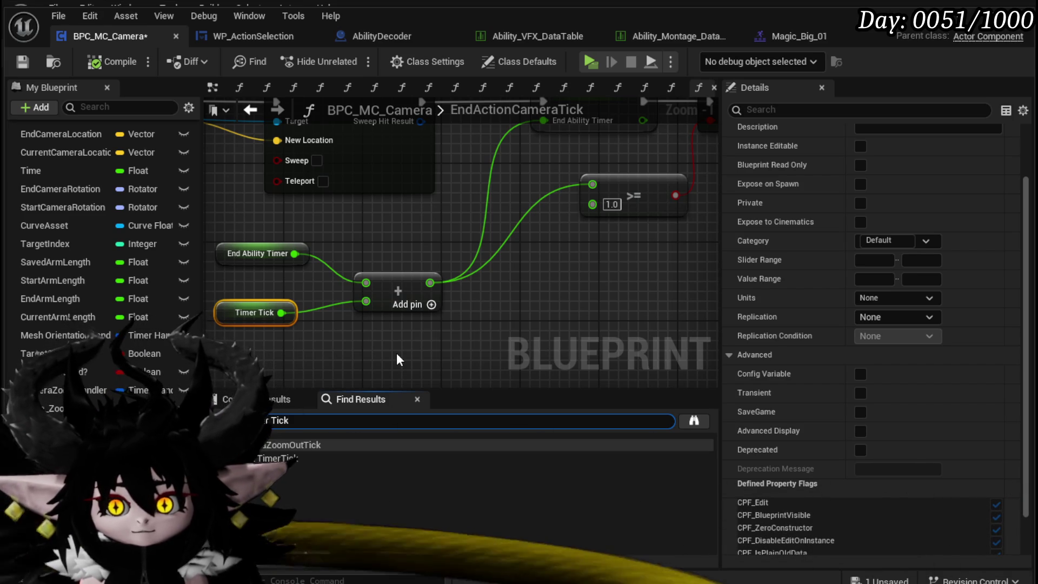
click(270, 459)
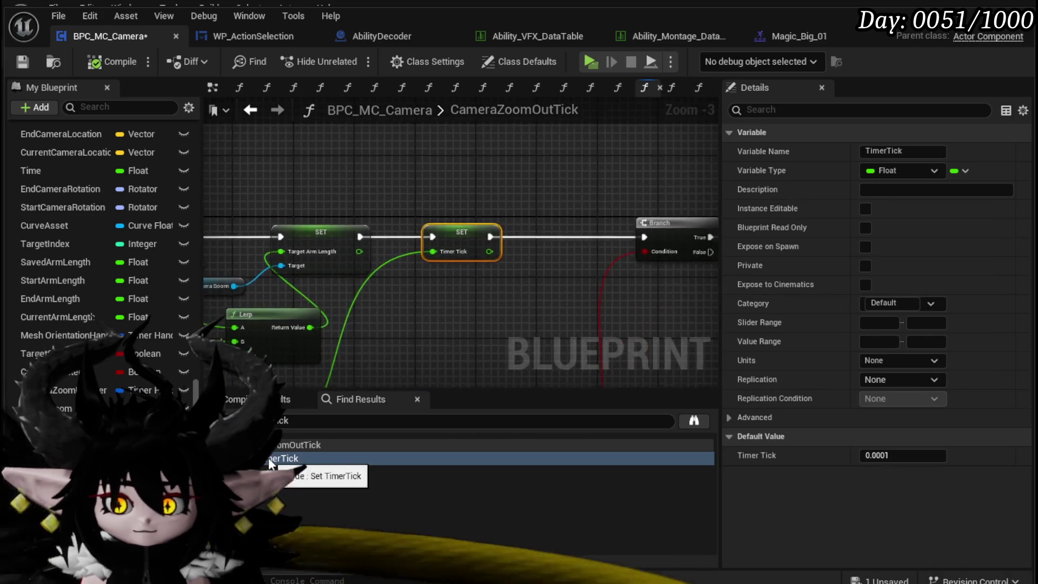
scroll(464, 203, down, 5)
scroll(324, 294, up, 5)
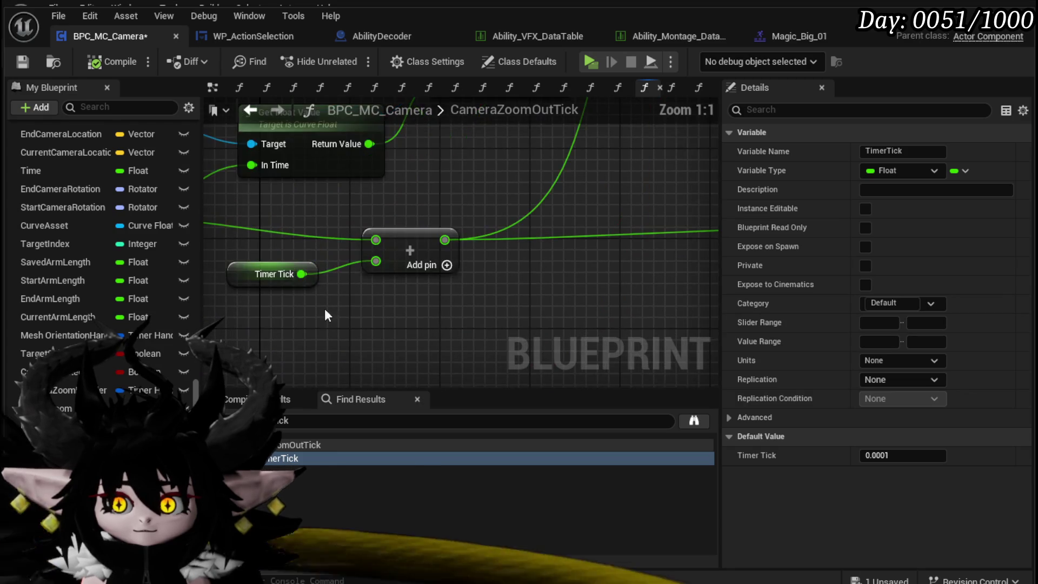
Survey the CameraZoomOutTick node chain, the ZoomOutTime variable and the >= comparison.
drag(325, 297, 599, 314)
scroll(430, 336, down, 3)
mouse_move(436, 249)
mouse_down()
mouse_move(337, 359)
mouse_move(308, 345)
mouse_move(439, 281)
mouse_move(468, 295)
mouse_up()
mouse_move(32, 500)
mouse_down()
mouse_move(317, 320)
mouse_move(334, 332)
mouse_up()
drag(481, 287, 280, 356)
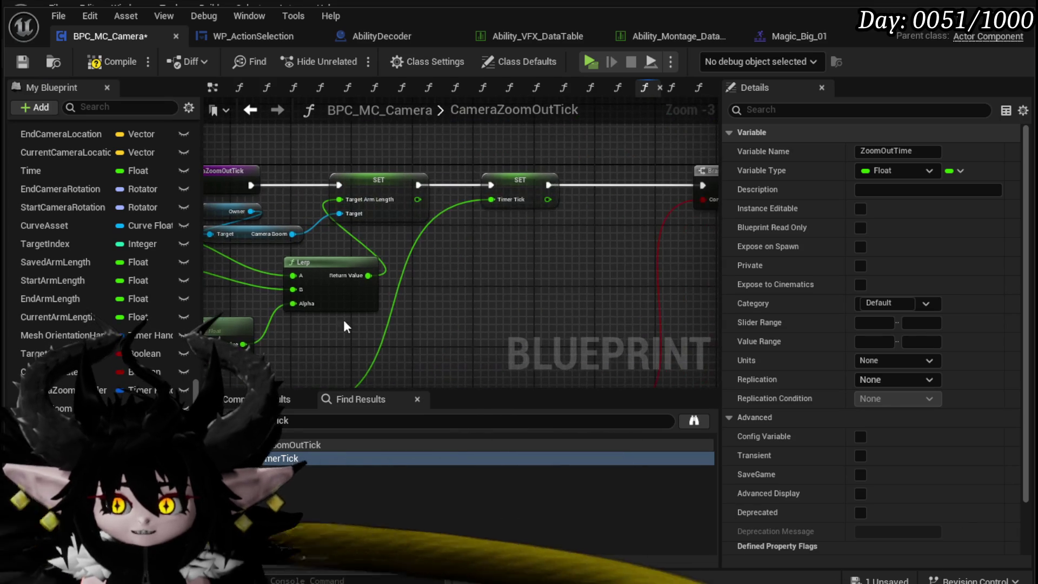
mouse_move(451, 265)
mouse_down()
mouse_move(525, 143)
mouse_move(453, 289)
mouse_up()
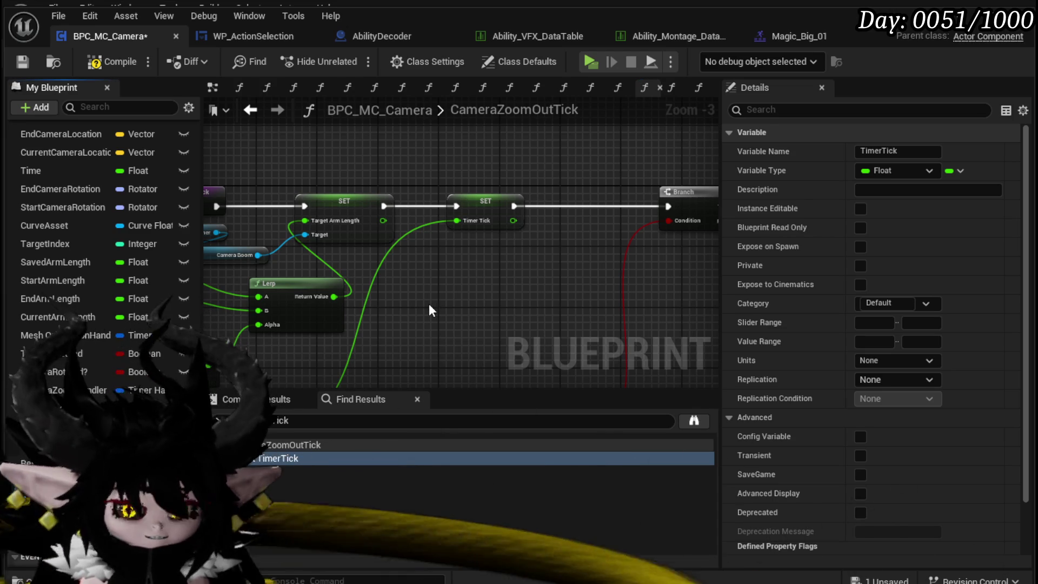
Rename the variable to TimerTickFrequency, then compile and save the camera blueprint.
text(Frequency)
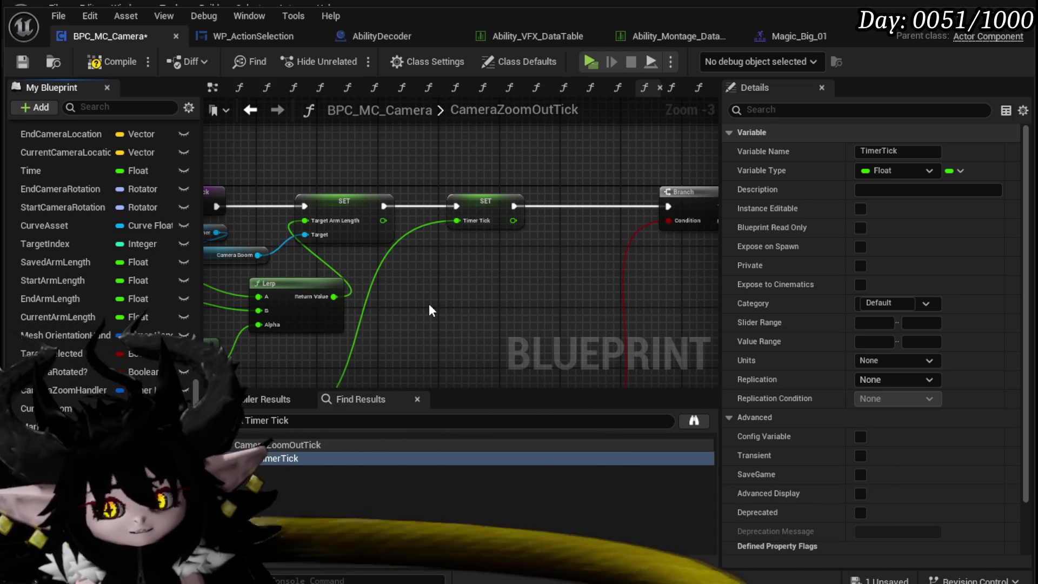
key(Return)
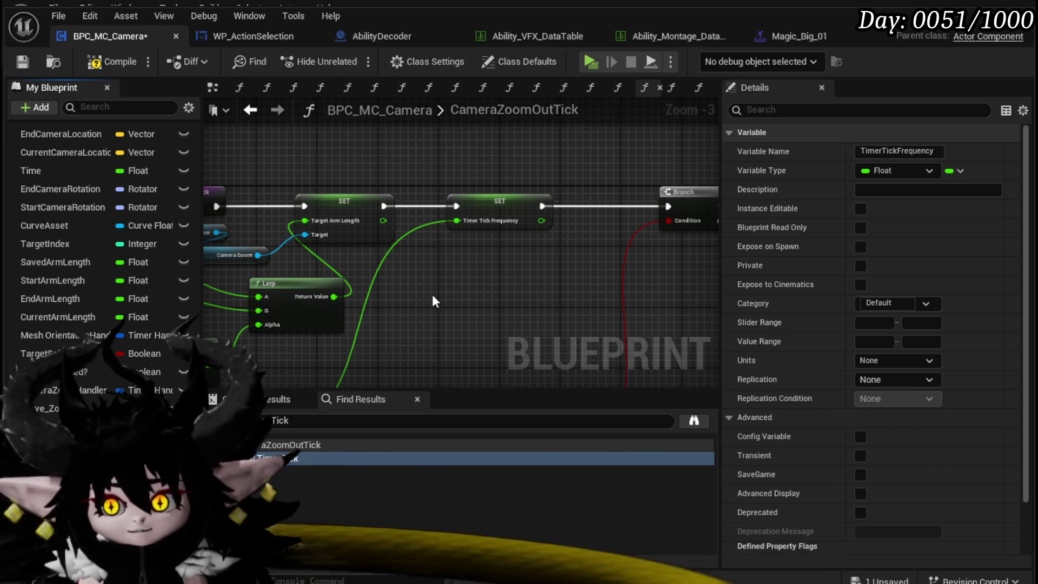
click(95, 63)
click(23, 62)
Place the Timer Tick Frequency getter beside the Add node.
mouse_move(377, 352)
mouse_down()
mouse_move(511, 225)
mouse_move(618, 205)
mouse_up()
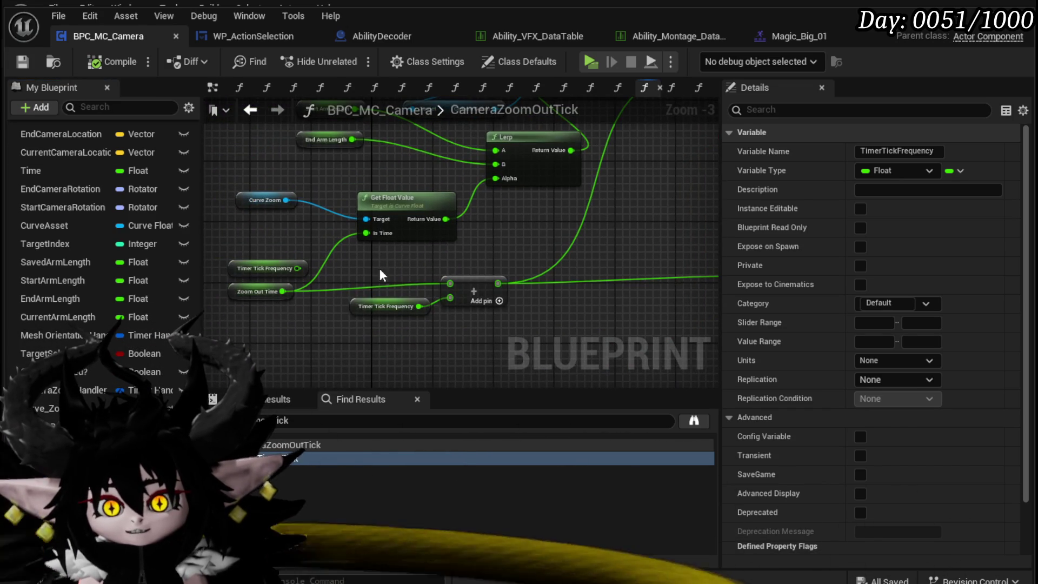
mouse_move(393, 223)
mouse_down()
mouse_move(409, 341)
mouse_move(411, 309)
mouse_move(365, 279)
mouse_up()
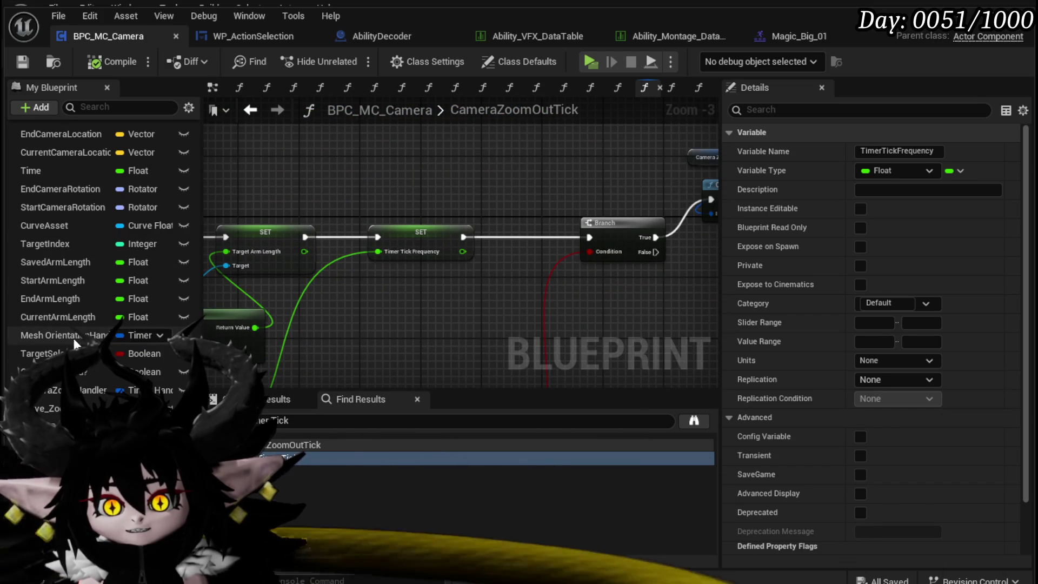
mouse_move(475, 348)
mouse_down()
mouse_move(249, 332)
mouse_move(430, 318)
mouse_up()
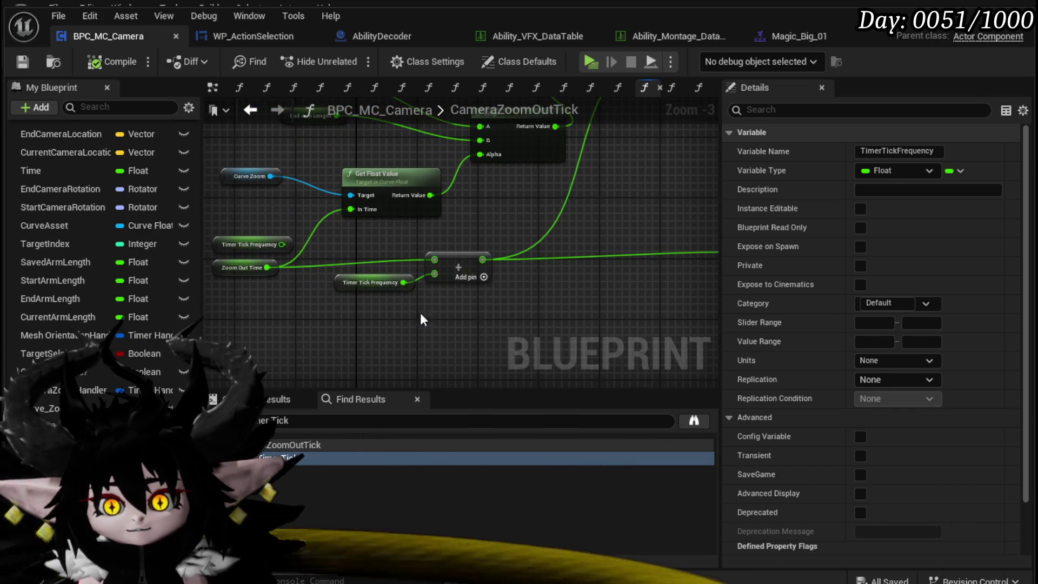
drag(373, 283, 457, 298)
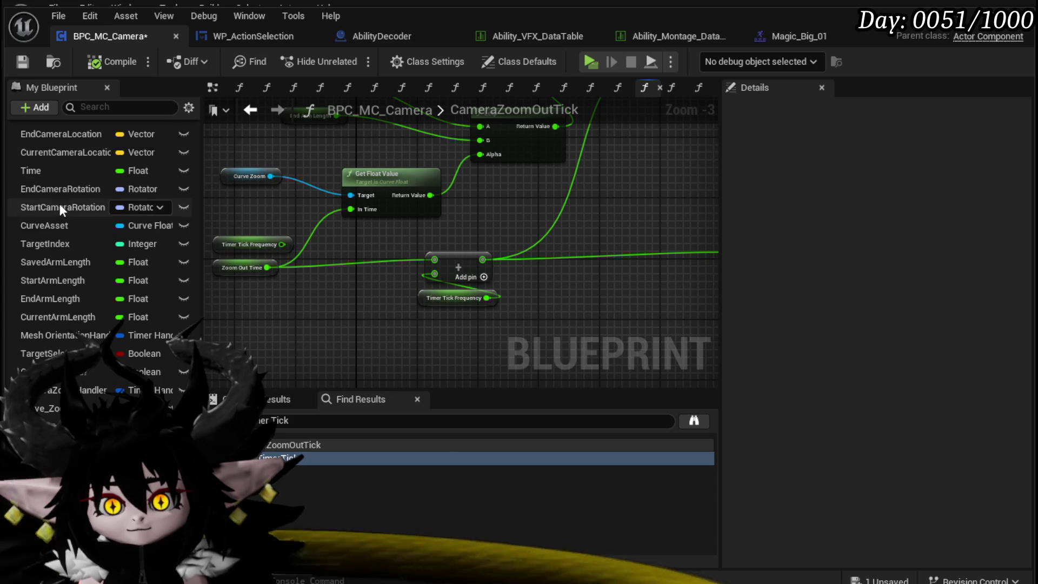
scroll(59, 204, up, 3)
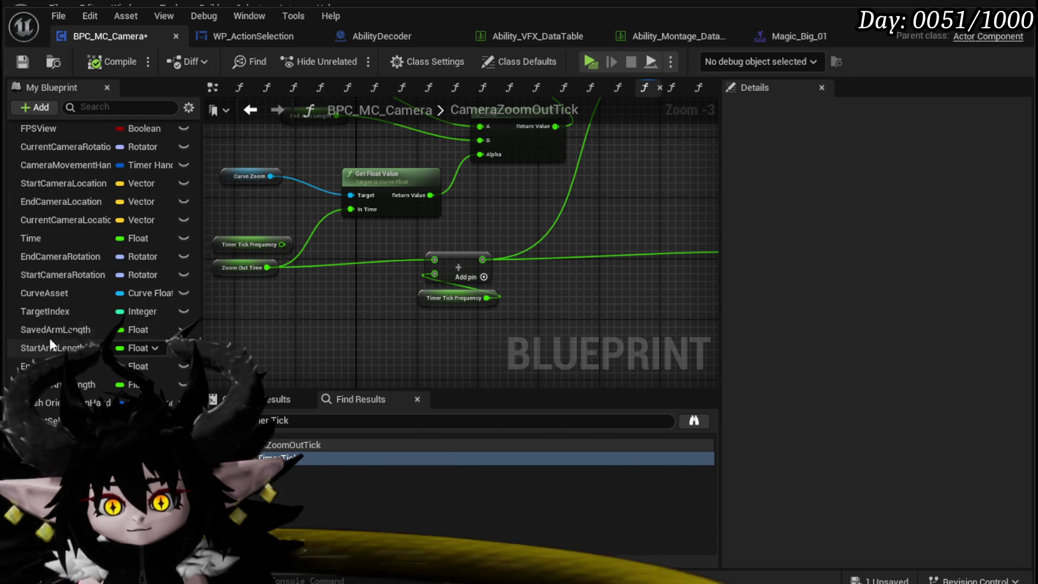
scroll(97, 243, down, 3)
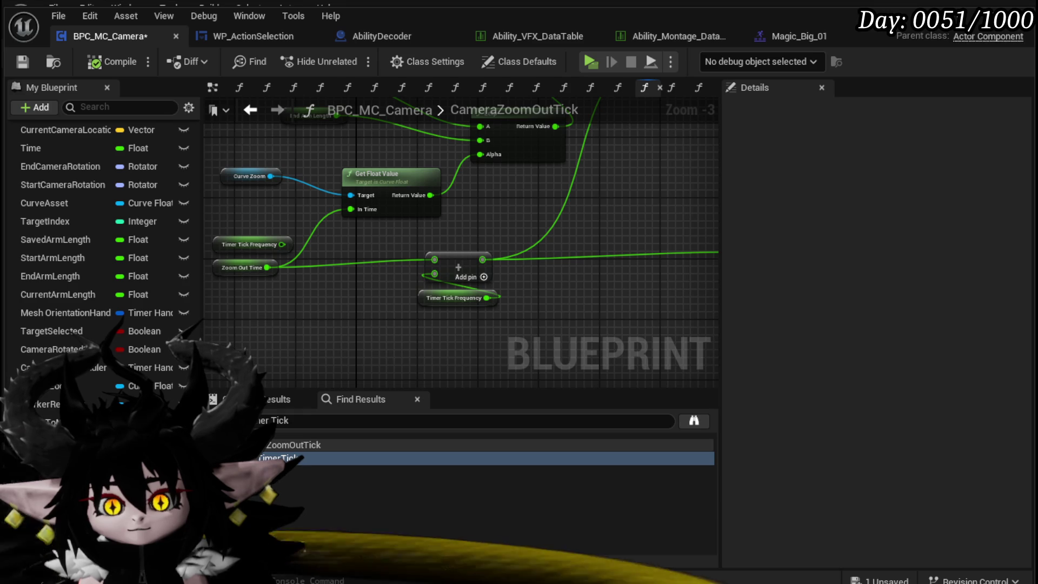
Replace SET Timer Tick Frequency with a SET Zoom Out Time node after SET Target Arm Length.
mouse_move(32, 477)
mouse_down()
mouse_move(602, 216)
mouse_move(396, 319)
mouse_up()
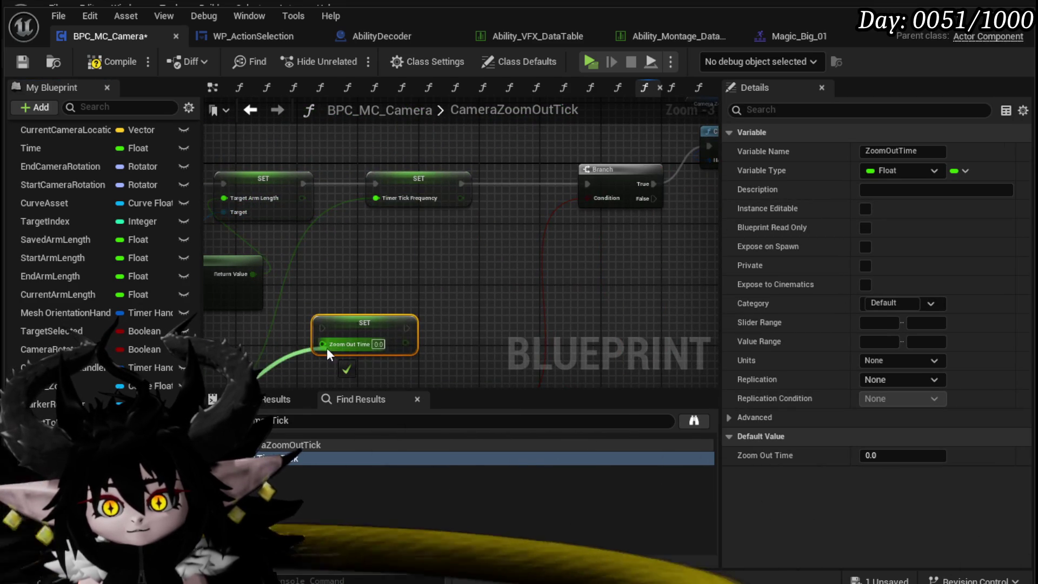
drag(327, 348, 327, 348)
drag(363, 325, 418, 234)
click(379, 178)
key(Delete)
mouse_move(303, 184)
mouse_down()
mouse_move(390, 222)
mouse_move(401, 183)
mouse_move(588, 184)
mouse_up()
Delete the extra Timer Tick Frequency getter, keeping one feeding the Add node.
drag(338, 303, 501, 326)
key(Delete)
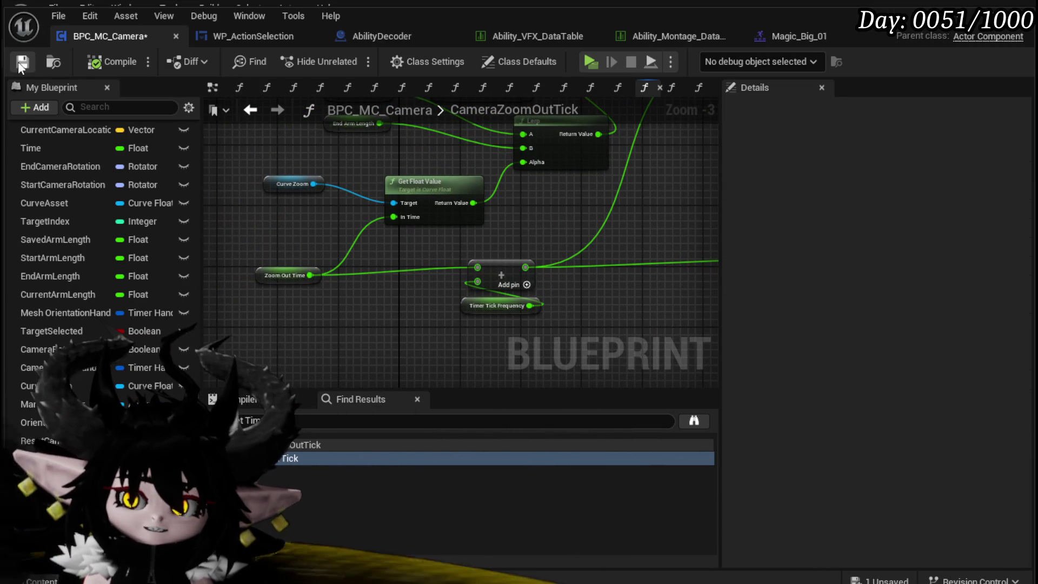
drag(509, 305, 395, 313)
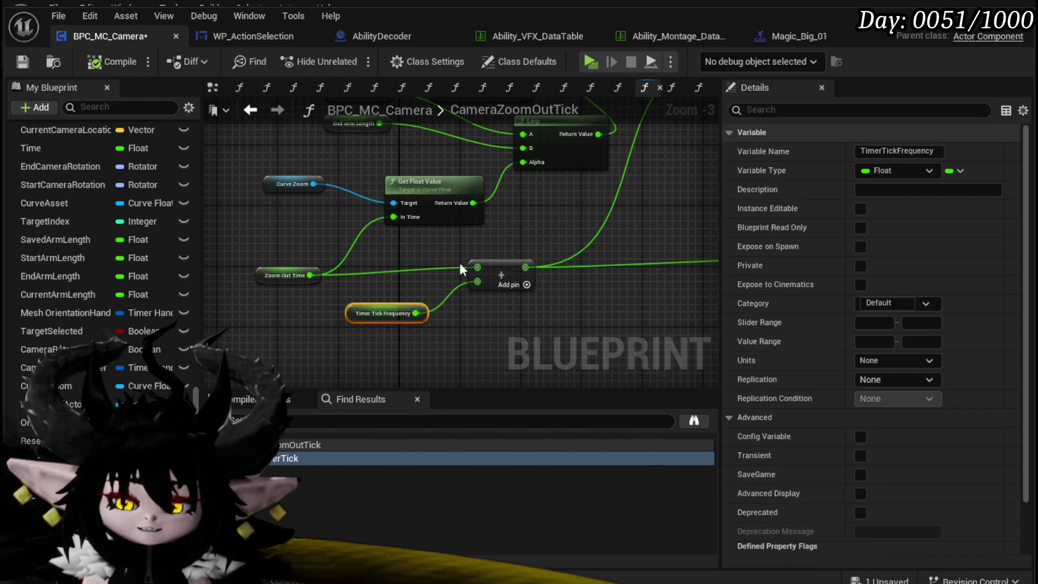
drag(580, 237, 391, 250)
mouse_move(486, 222)
mouse_down()
mouse_move(482, 308)
mouse_move(464, 242)
mouse_move(633, 225)
mouse_up()
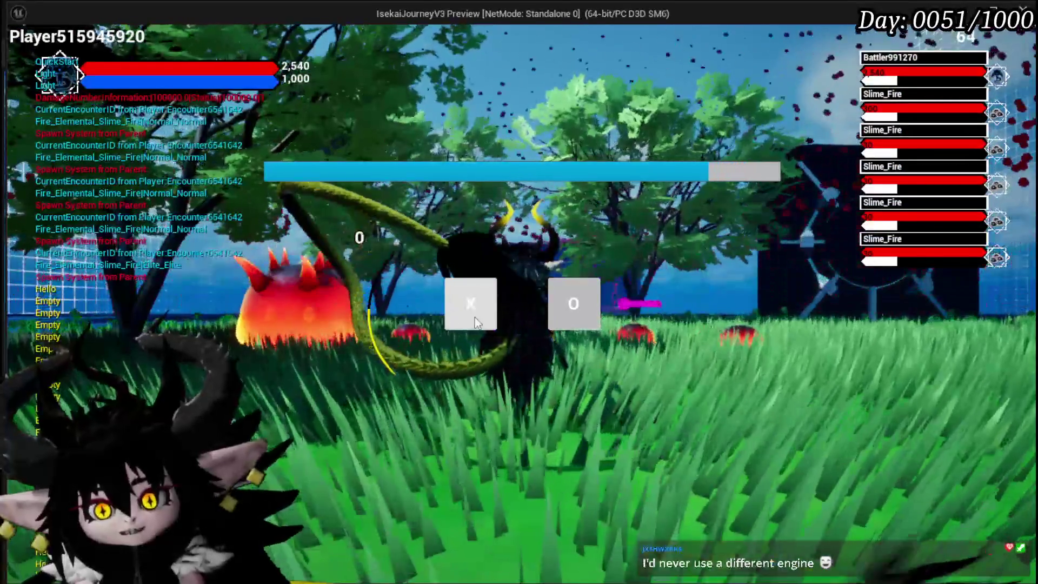
Choose X in the test battle, play the Splash Move card, then stop the preview.
click(475, 317)
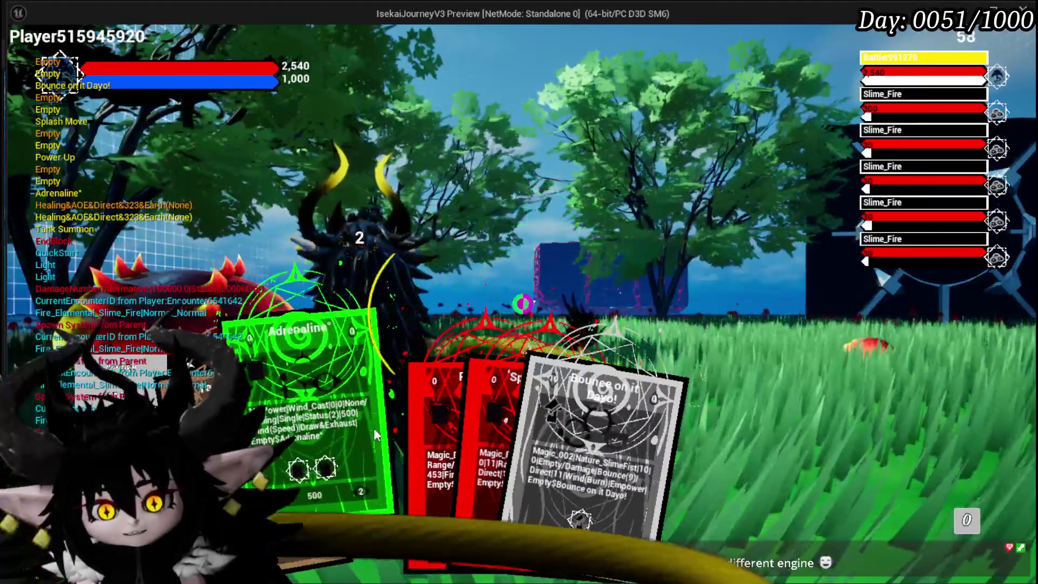
click(445, 423)
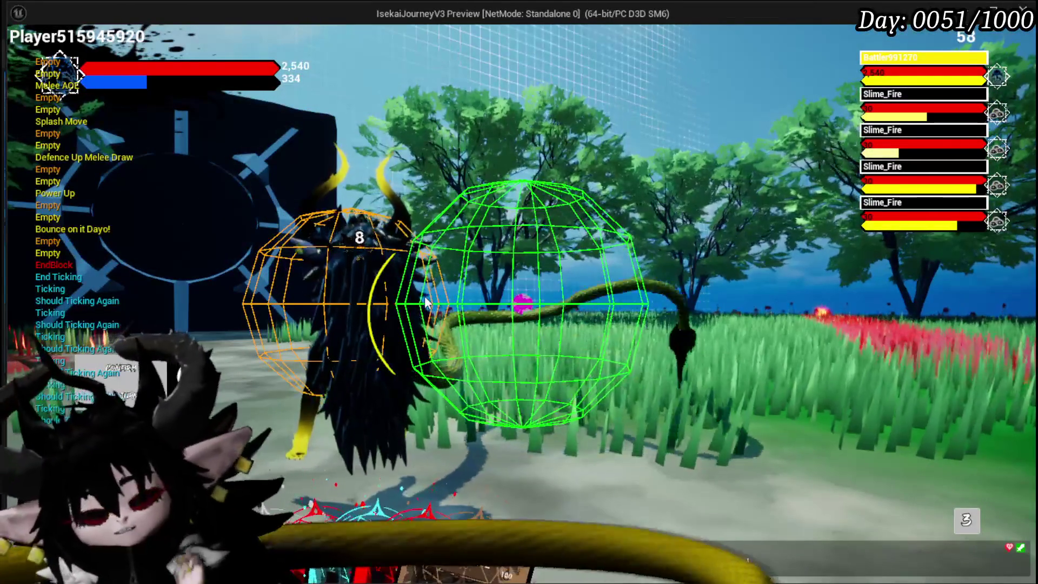
key(Escape)
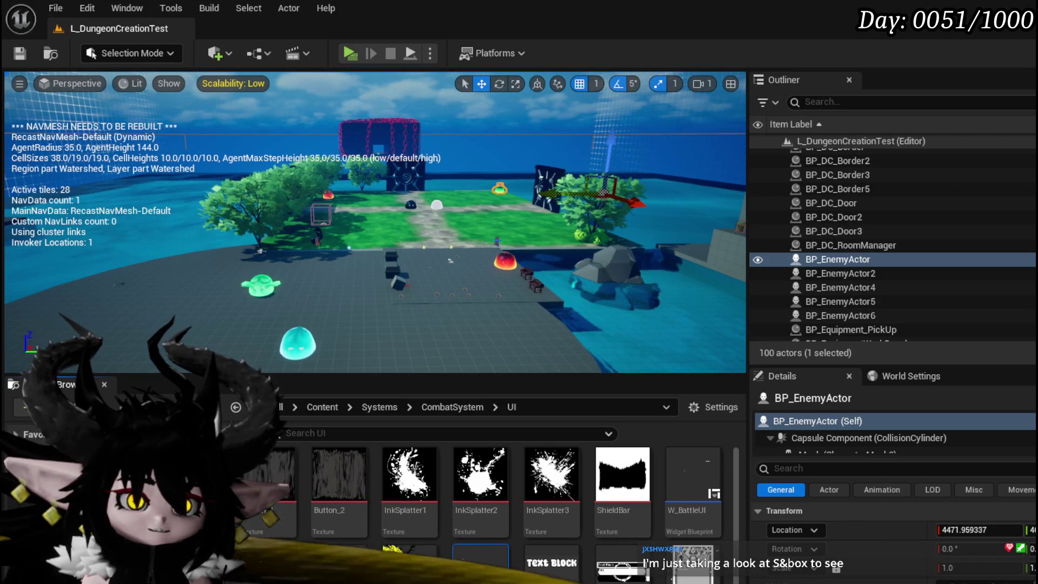
key(alt+Tab)
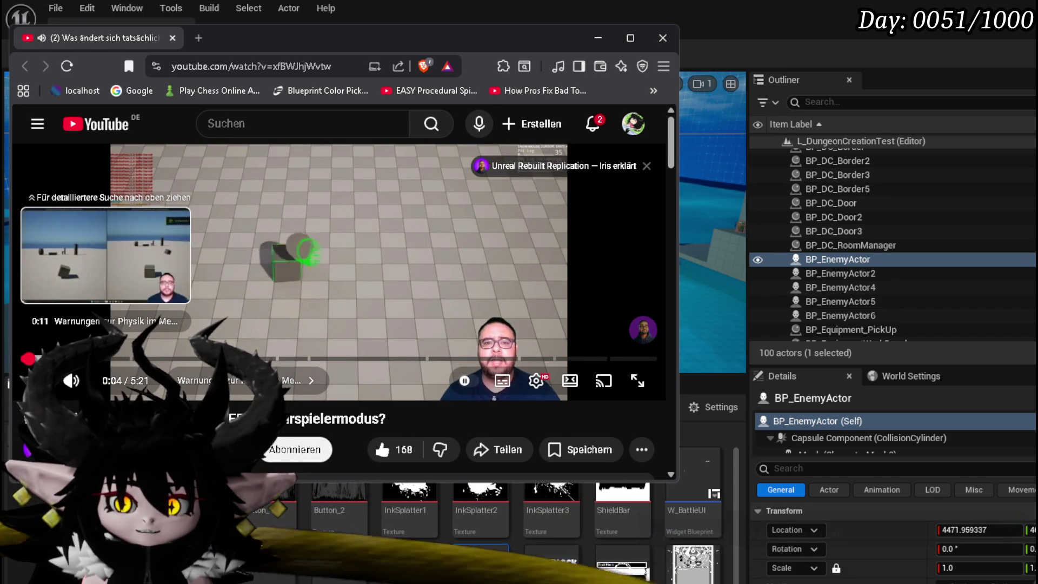
Pause the UE 5.8 multiplayer video and skip ahead through its Server/Client and Network Prediction sections.
click(185, 292)
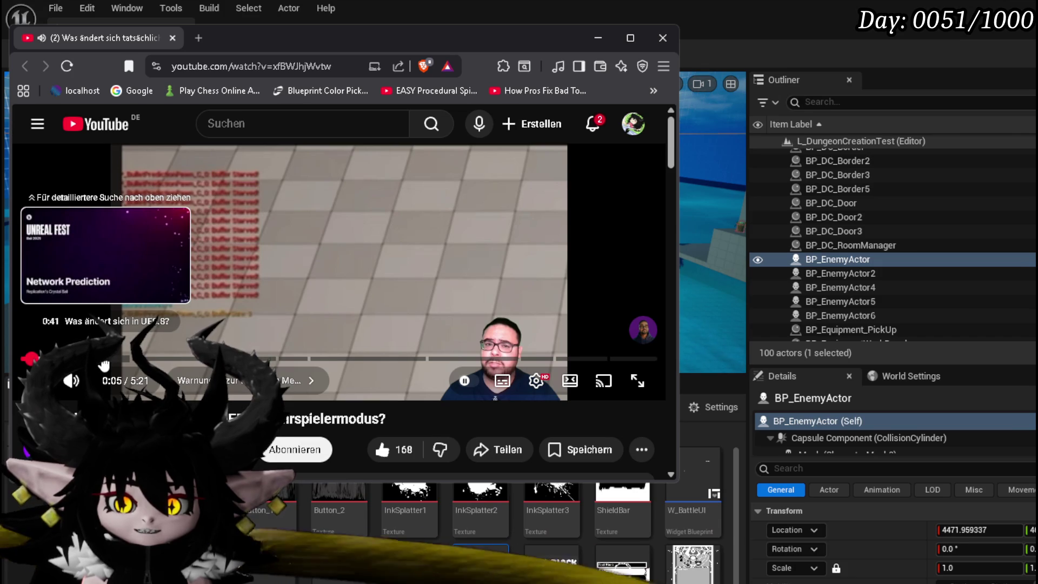
click(121, 360)
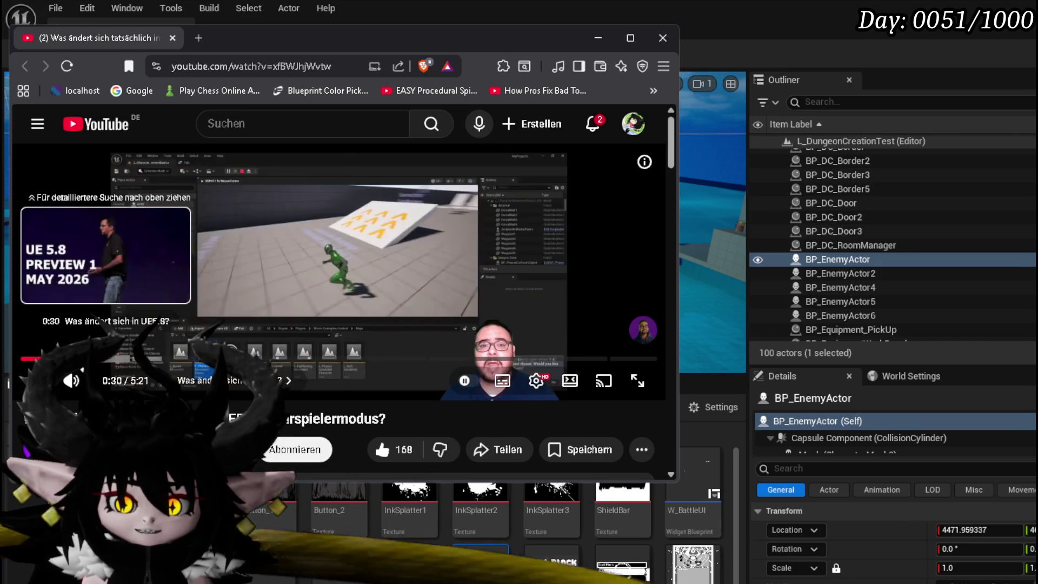
click(101, 361)
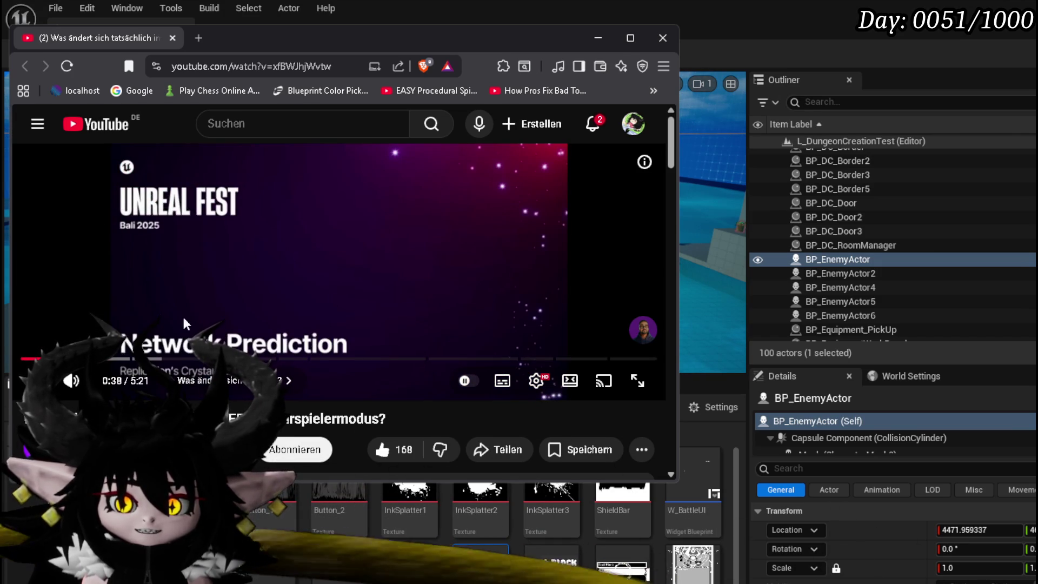
click(122, 361)
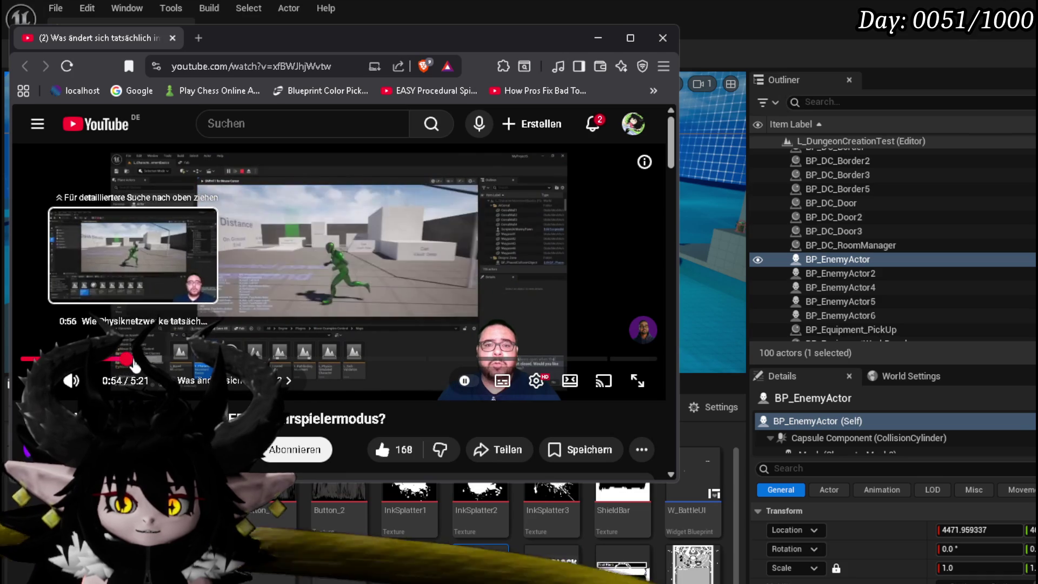
click(156, 360)
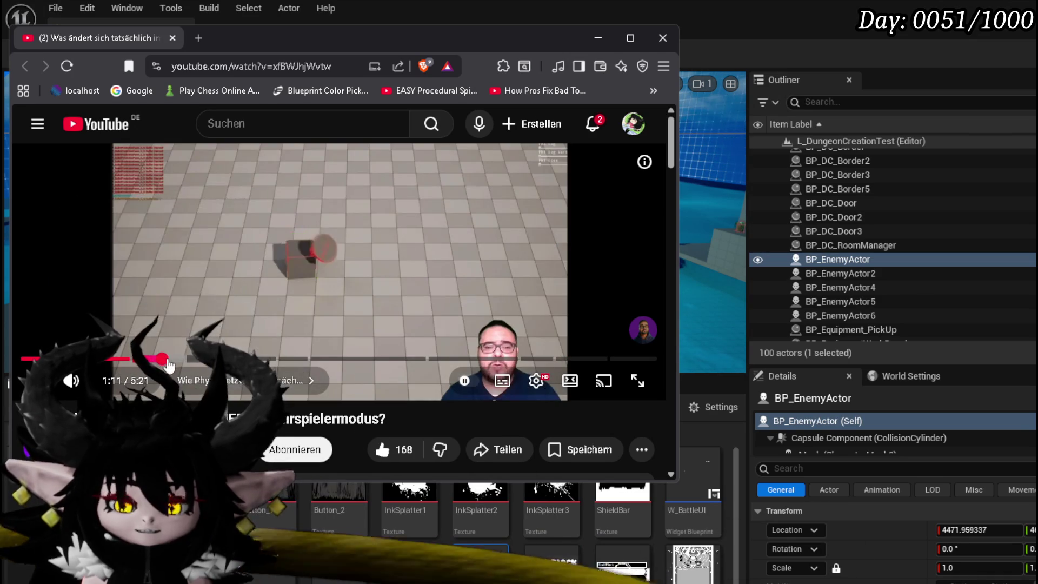
click(179, 360)
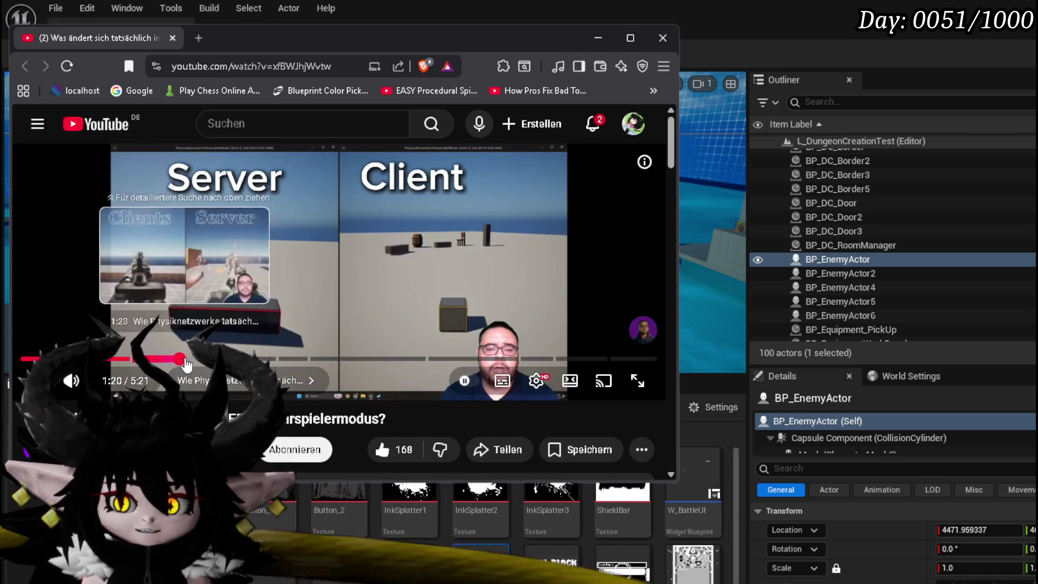
click(184, 360)
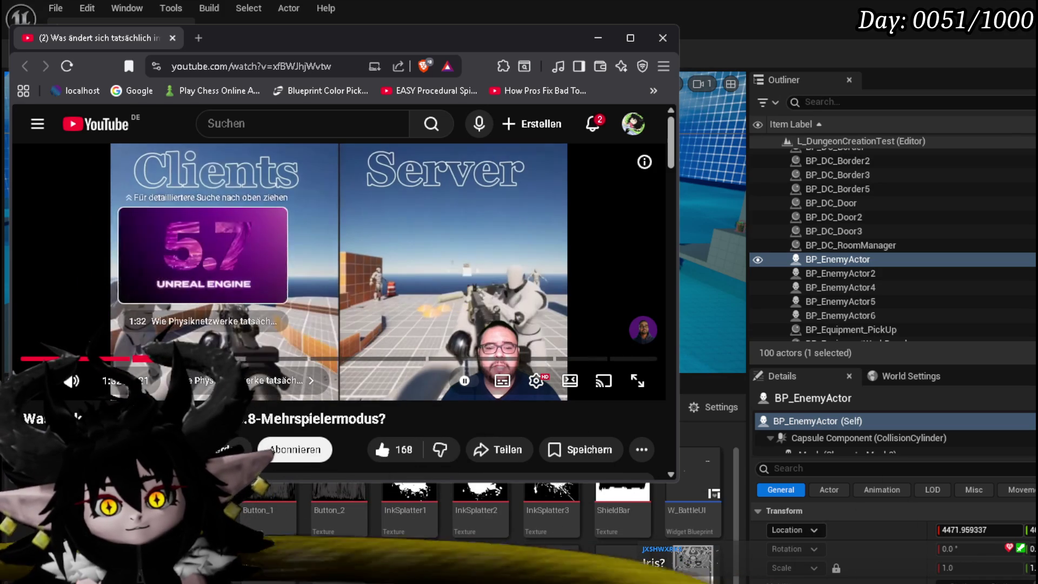
click(218, 359)
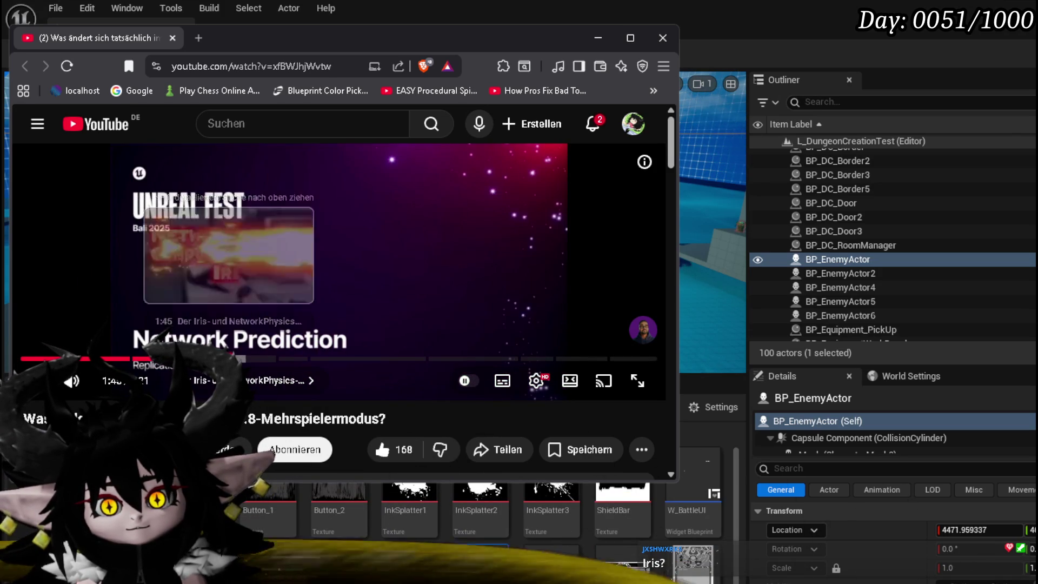
click(256, 359)
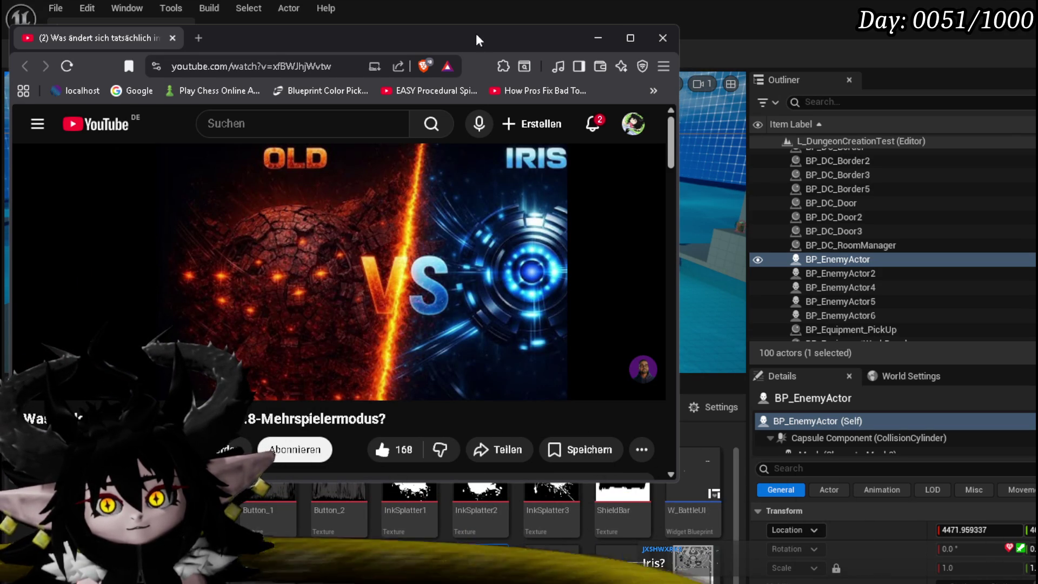
key(alt+Tab)
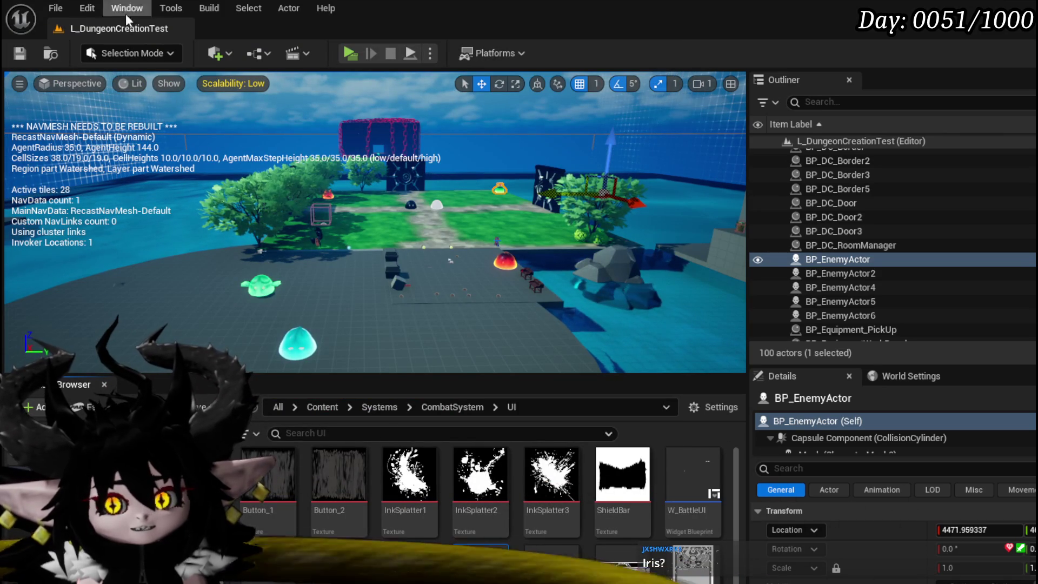
Save the L_DungeonCreationTest level with Ctrl+S and again with the toolbar Save button.
key(ctrl+s)
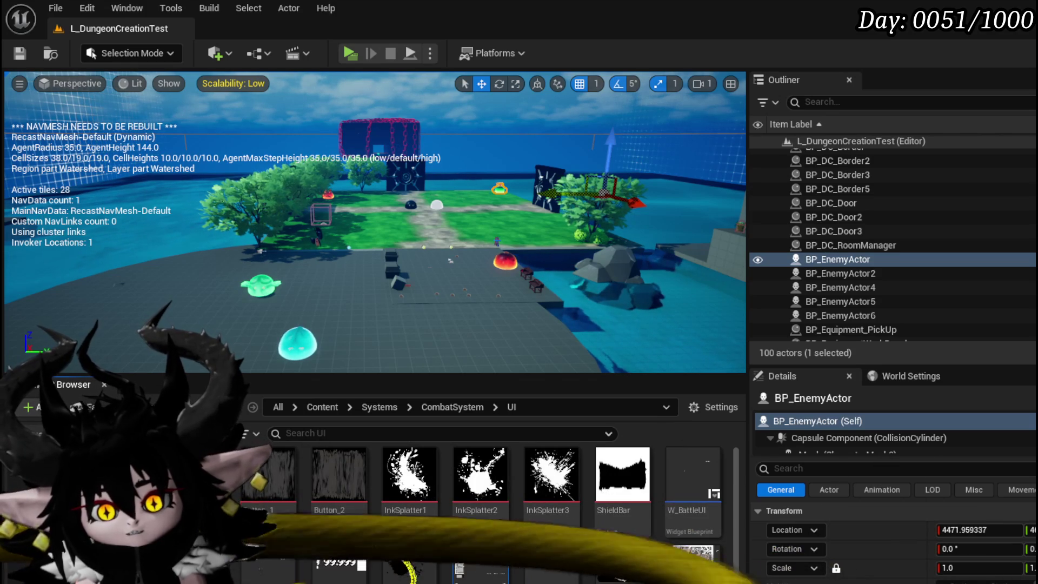
scroll(506, 490, down, 3)
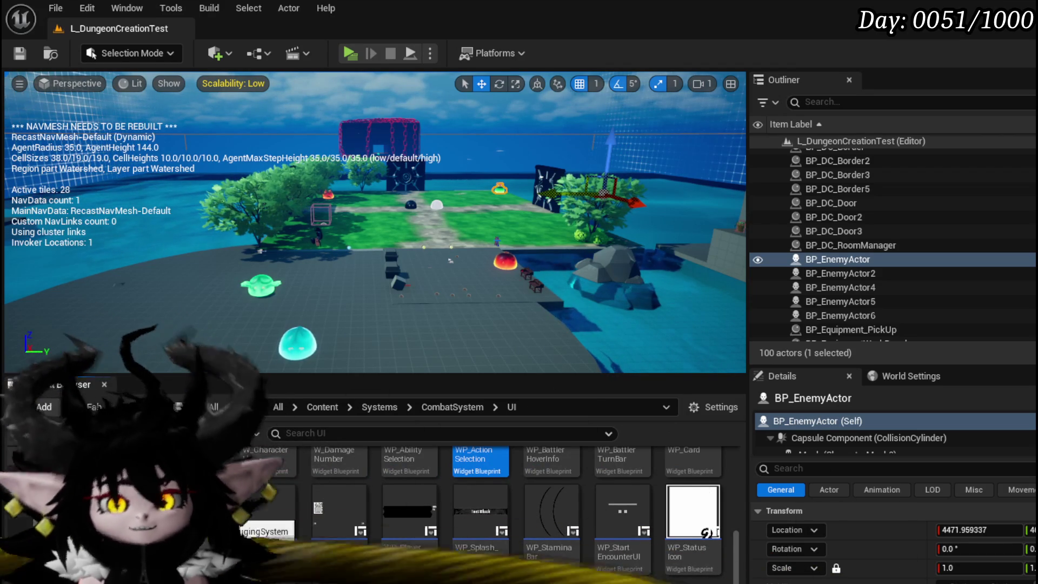
click(20, 53)
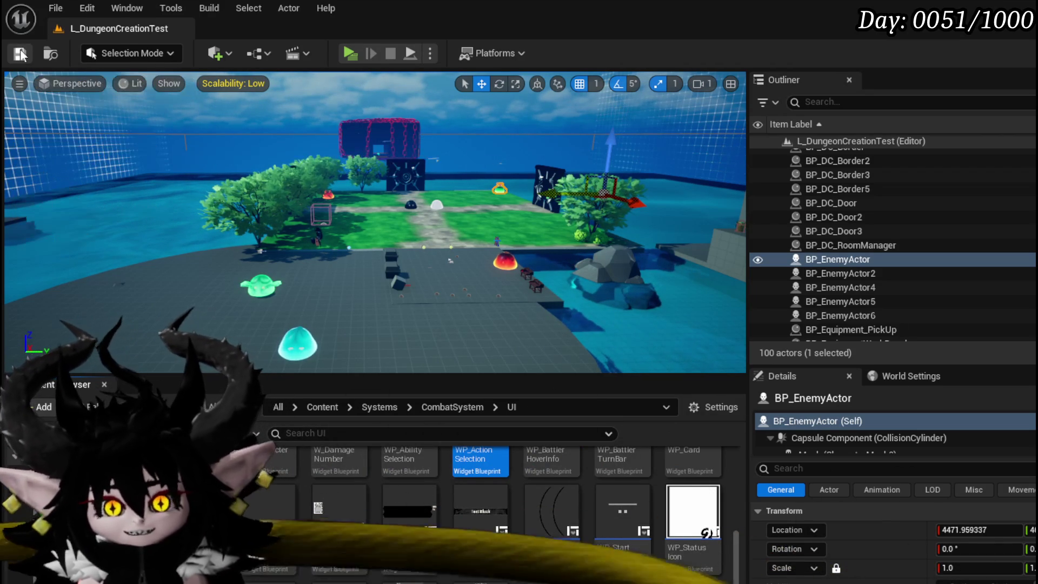